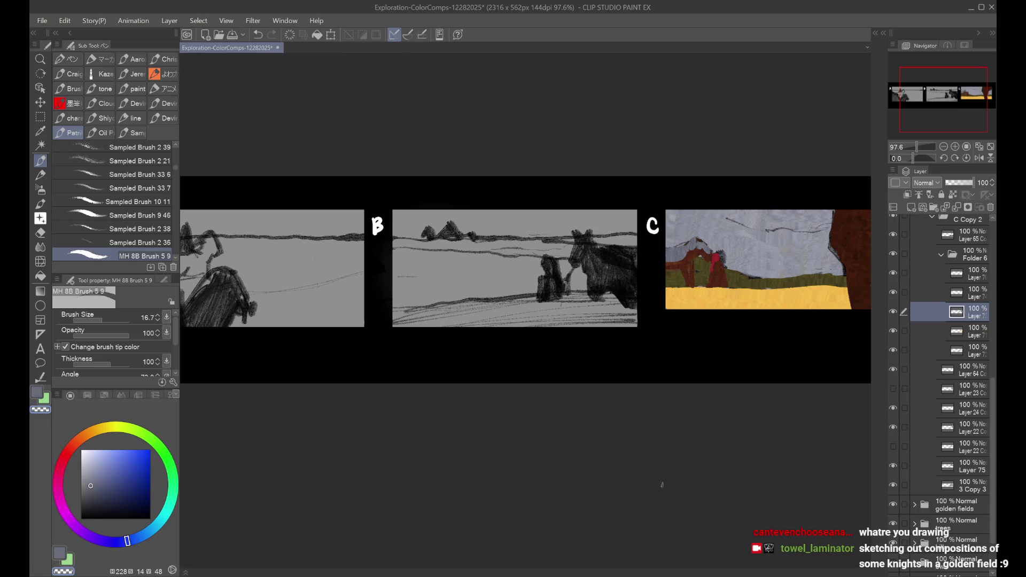
Step: Toggle visibility of Layers 55, 66 and 69 to compare their parts in panel B
{"action": "scroll", "coordinate": [558, 390], "scroll_direction": "down", "scroll_amount": 2}
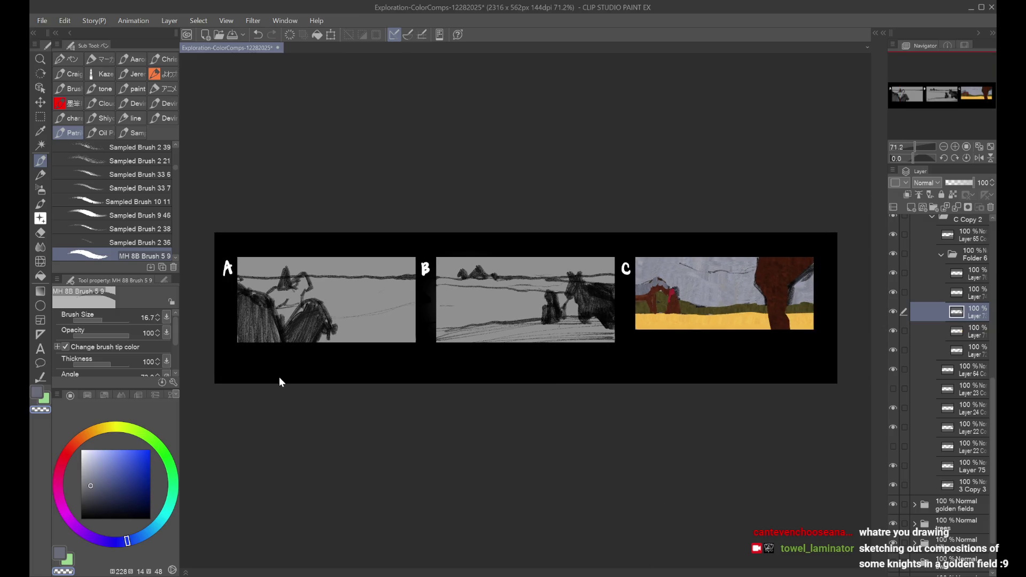
{"action": "scroll", "coordinate": [492, 383], "scroll_direction": "up", "scroll_amount": 1}
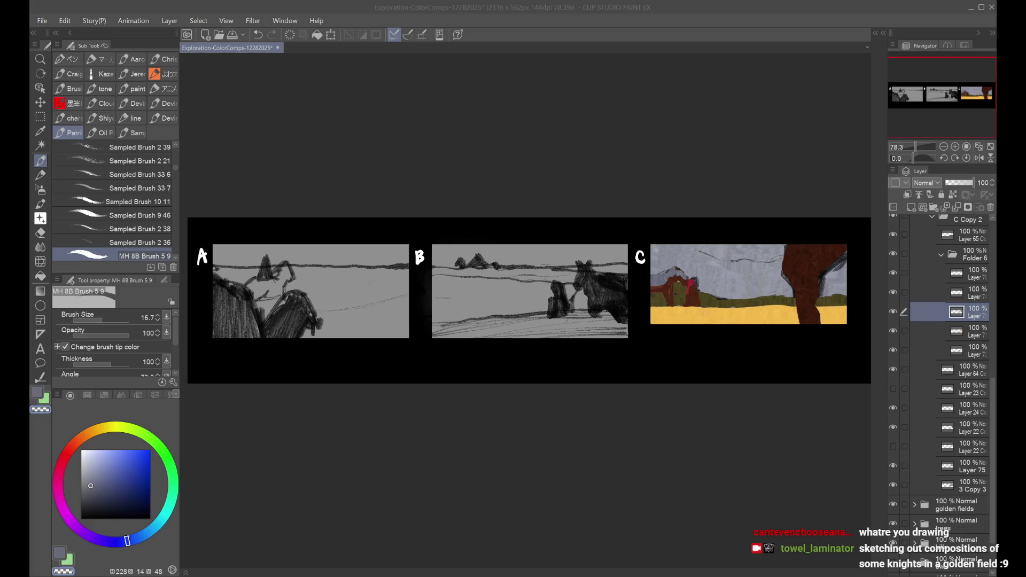
{"action": "scroll", "coordinate": [934, 303], "scroll_direction": "up", "scroll_amount": 1}
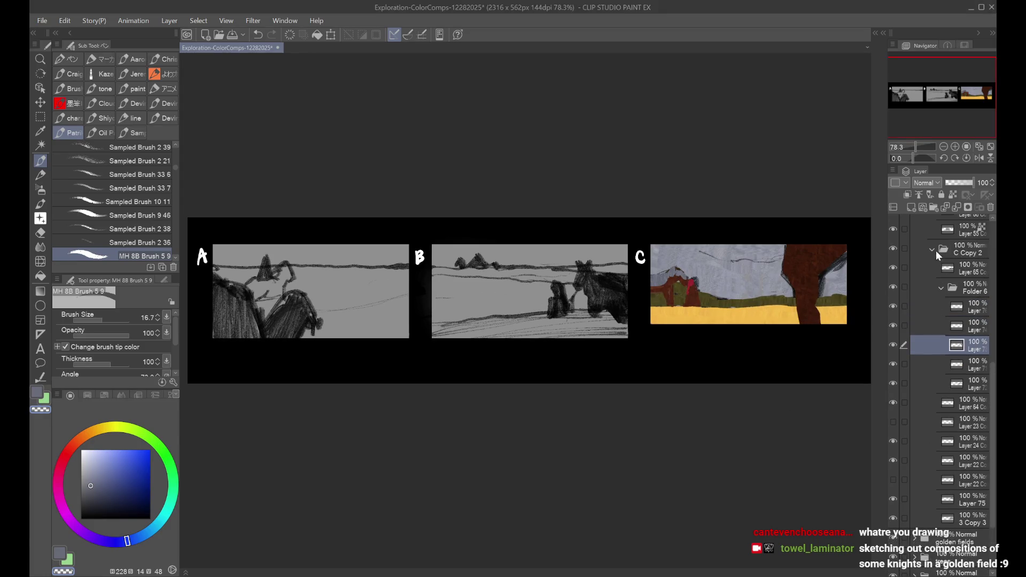
{"action": "scroll", "coordinate": [954, 313], "scroll_direction": "up", "scroll_amount": 9}
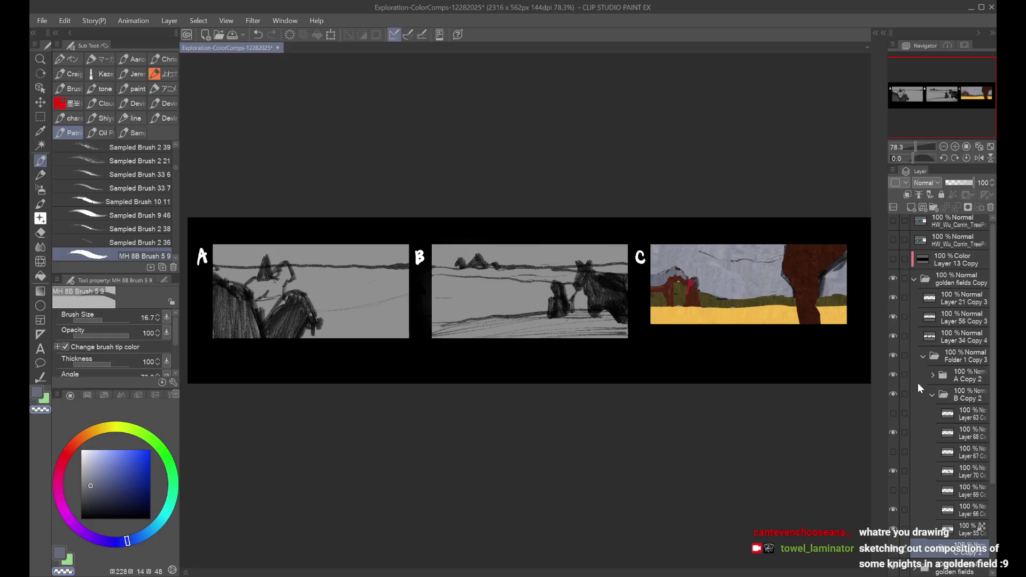
{"action": "scroll", "coordinate": [940, 460], "scroll_direction": "down", "scroll_amount": 2}
{"action": "left_click", "coordinate": [894, 462]}
{"action": "left_click", "coordinate": [894, 461]}
{"action": "left_click", "coordinate": [894, 462]}
{"action": "left_click", "coordinate": [893, 462]}
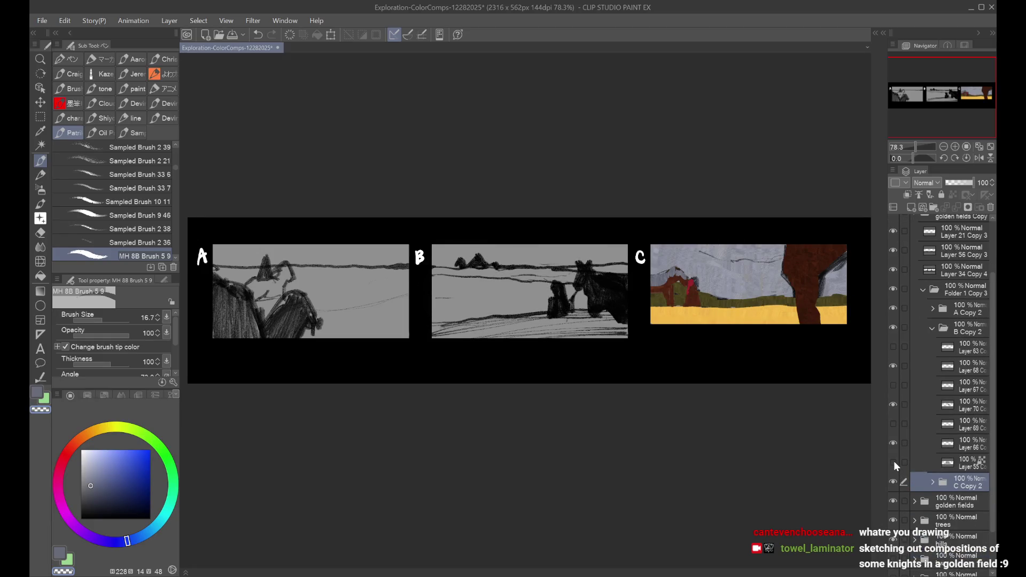
{"action": "left_click", "coordinate": [894, 462]}
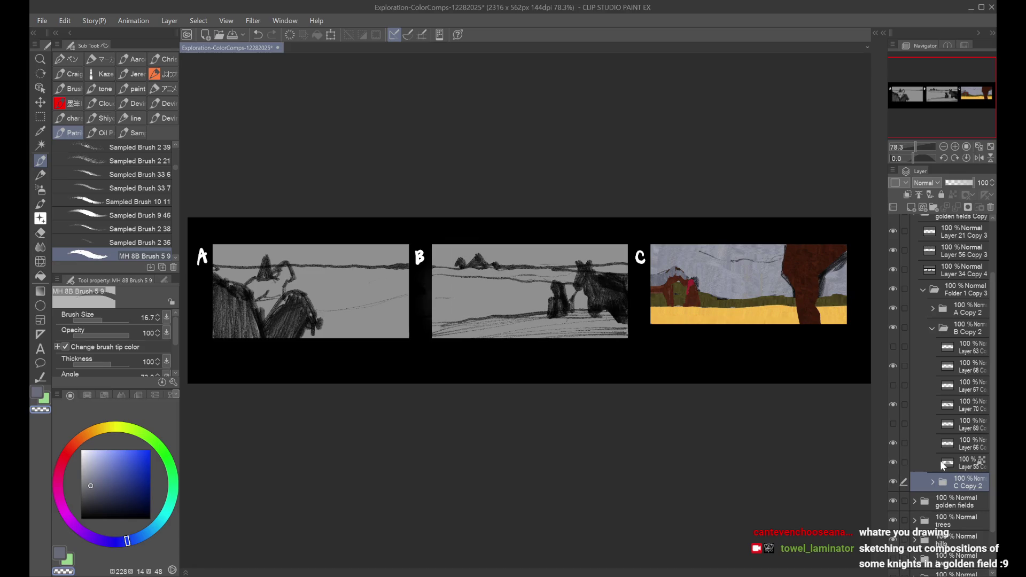
{"action": "left_click", "coordinate": [941, 461]}
{"action": "left_click", "coordinate": [924, 426]}
{"action": "left_click", "coordinate": [895, 444]}
{"action": "left_click", "coordinate": [894, 443]}
{"action": "left_click", "coordinate": [946, 443]}
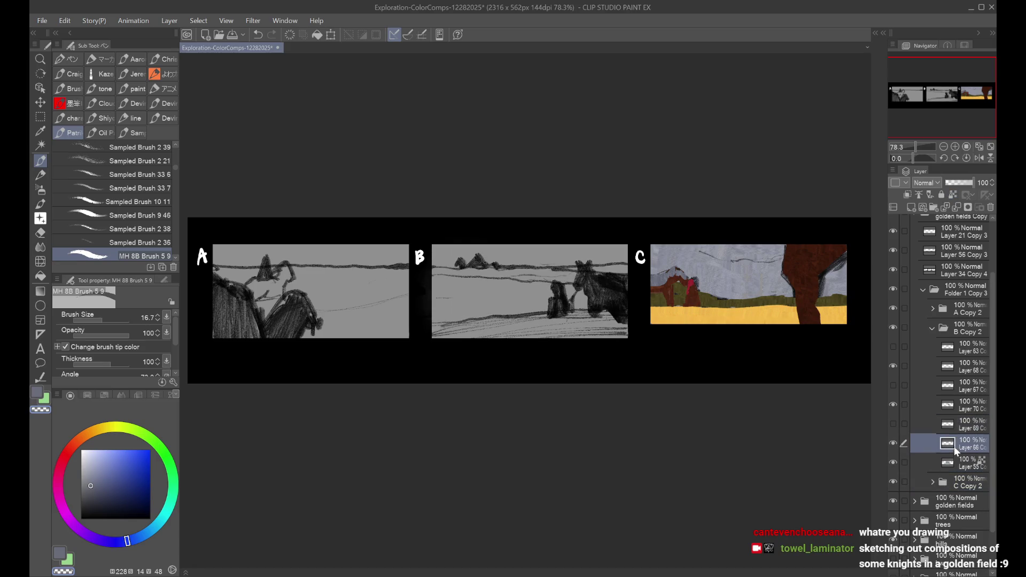
Step: Under Layer 63, create Folder 7 with a new layer and sample panel C's yellow
{"action": "left_click", "coordinate": [949, 346]}
{"action": "left_click", "coordinate": [936, 209]}
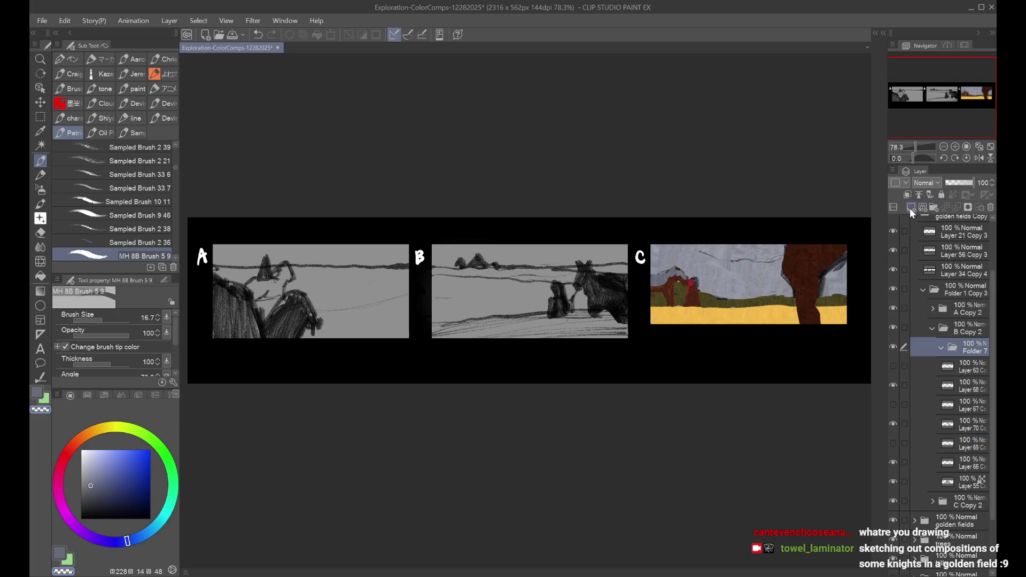
{"action": "left_click", "coordinate": [910, 207]}
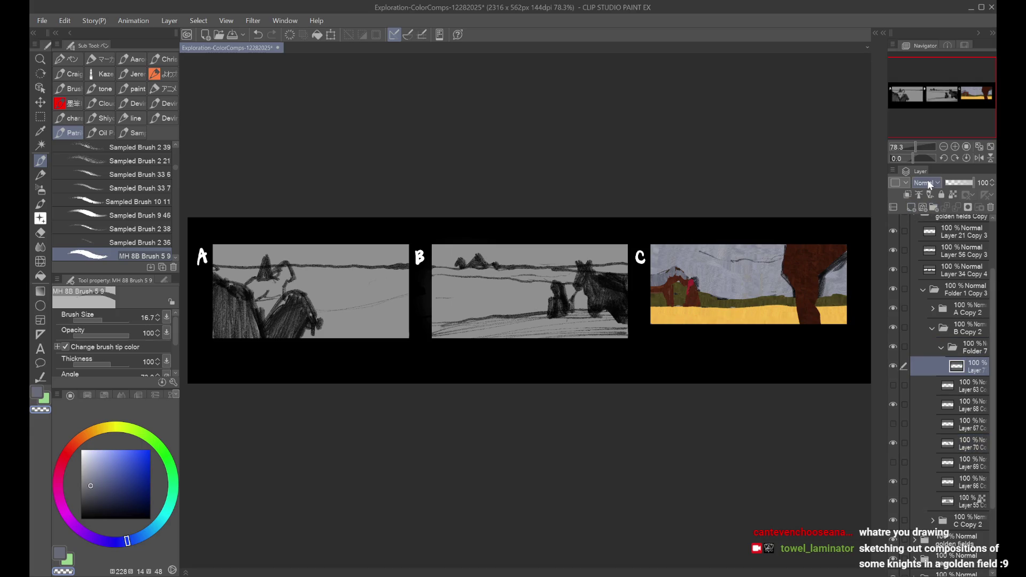
{"action": "left_click", "coordinate": [764, 319], "text": "alt"}
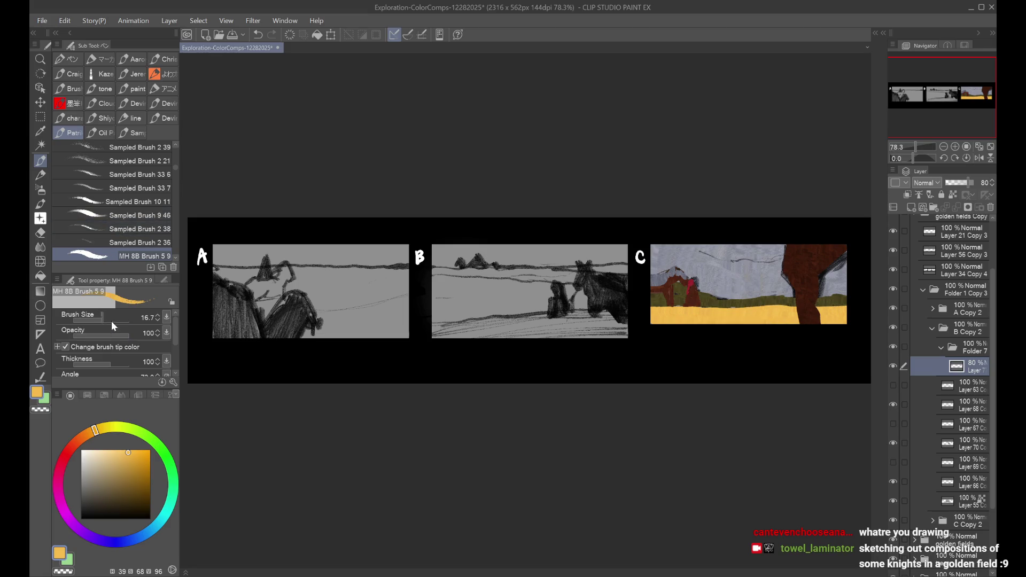
Step: Paint a yellow ochre band across panel B's horizon, then add a layer and choose deep orange
{"action": "left_click_drag", "start_coordinate": [434, 281], "coordinate": [625, 272]}
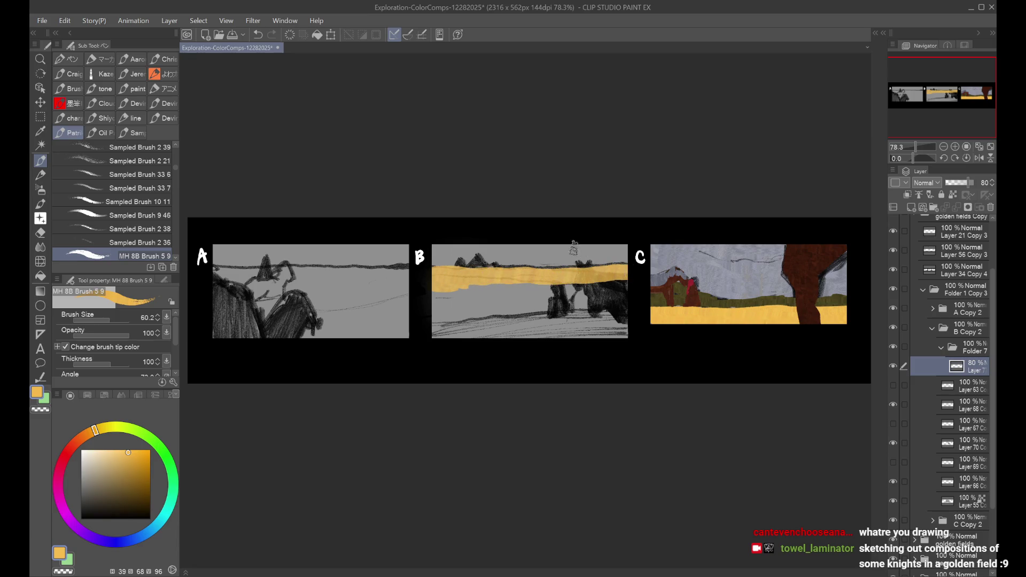
{"action": "left_click_drag", "start_coordinate": [439, 275], "coordinate": [451, 279]}
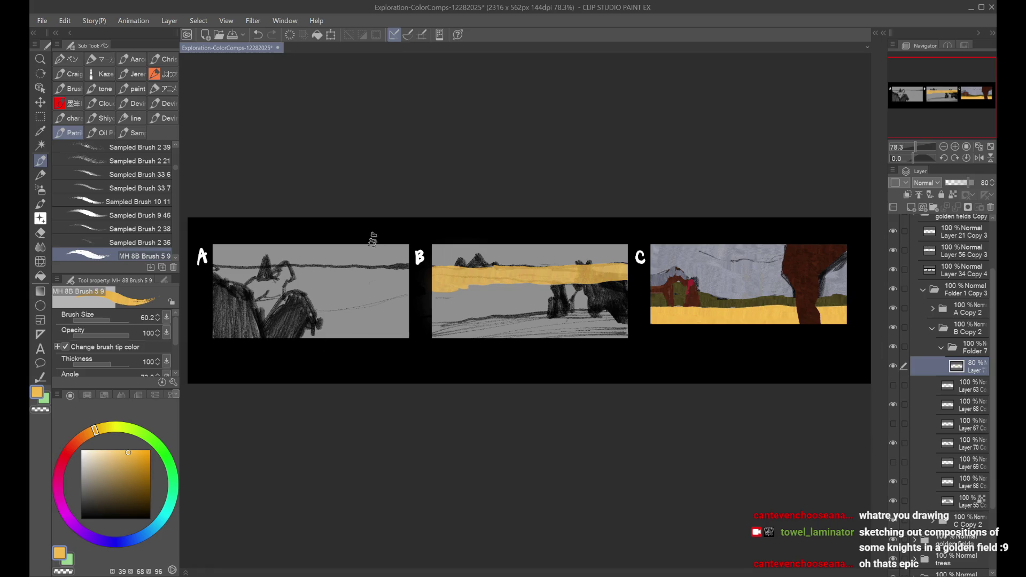
{"action": "left_click", "coordinate": [912, 207]}
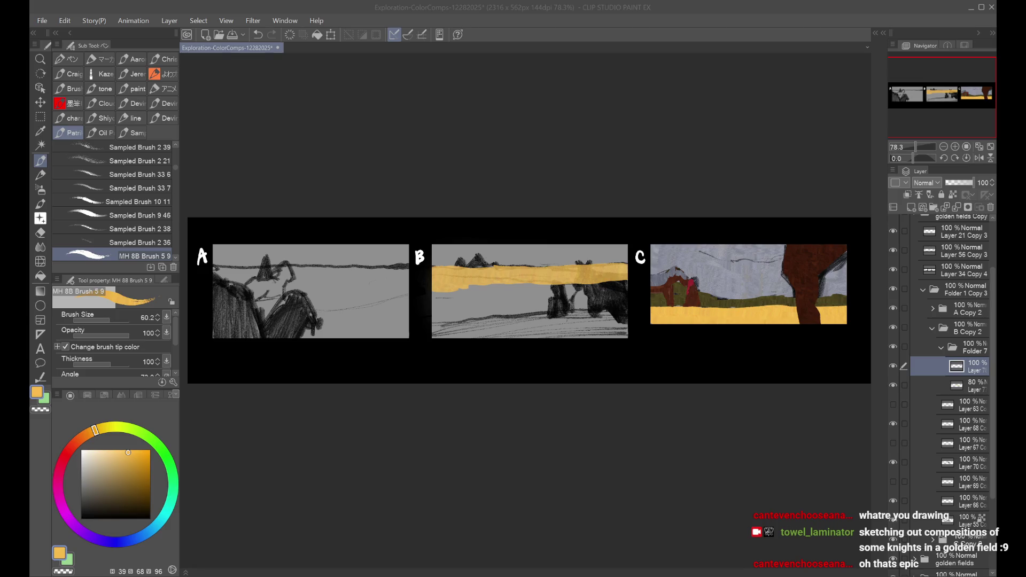
{"action": "left_click", "coordinate": [90, 433]}
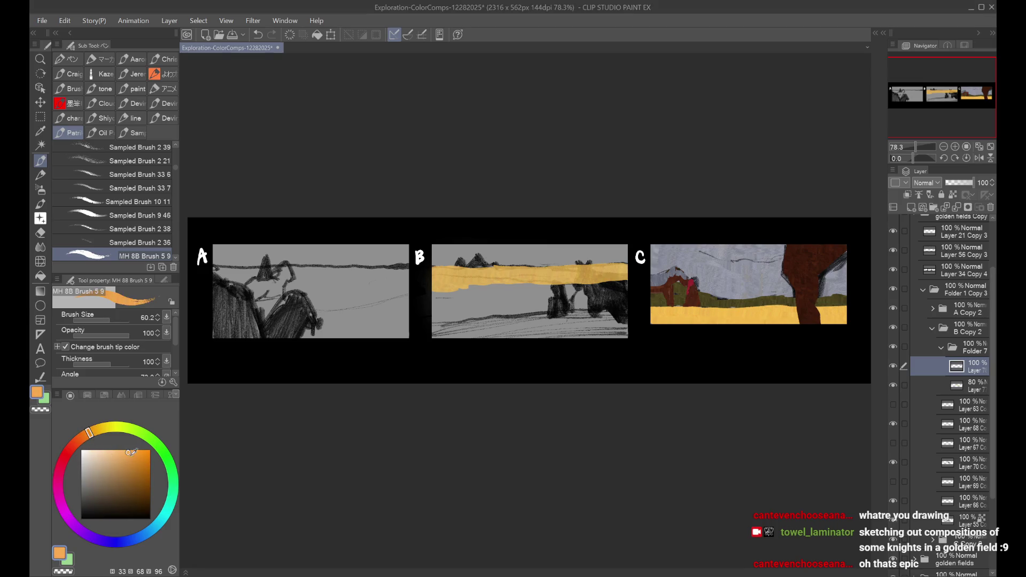
{"action": "left_click_drag", "start_coordinate": [130, 451], "coordinate": [134, 453]}
Step: Brush darker orange across panel B's yellow band and upper right field
{"action": "mouse_move", "coordinate": [449, 306]}
{"action": "left_mouse_down"}
{"action": "mouse_move", "coordinate": [487, 302]}
{"action": "mouse_move", "coordinate": [430, 292]}
{"action": "left_mouse_up"}
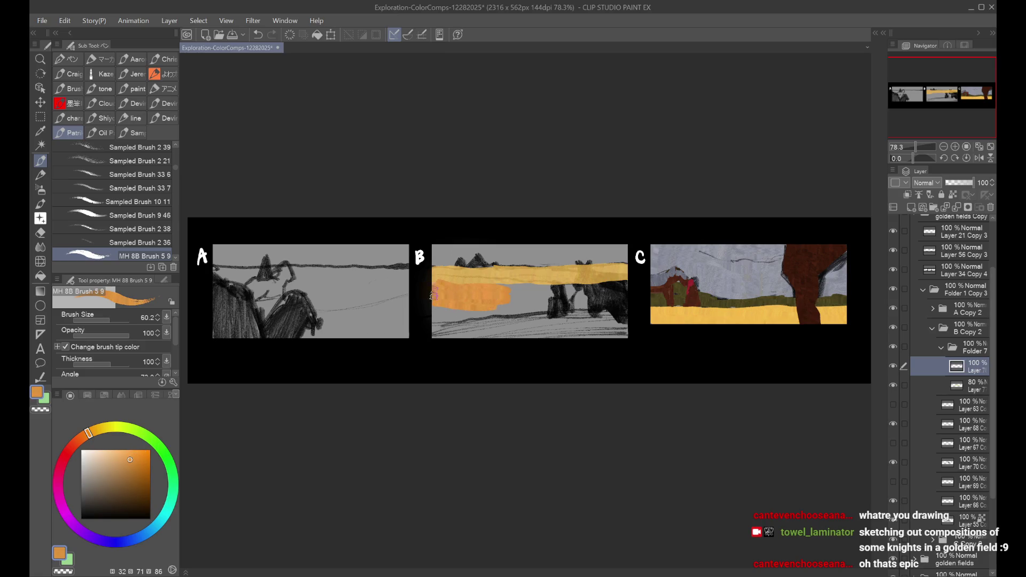
{"action": "key", "text": "ctrl+z"}
{"action": "left_click", "coordinate": [134, 466]}
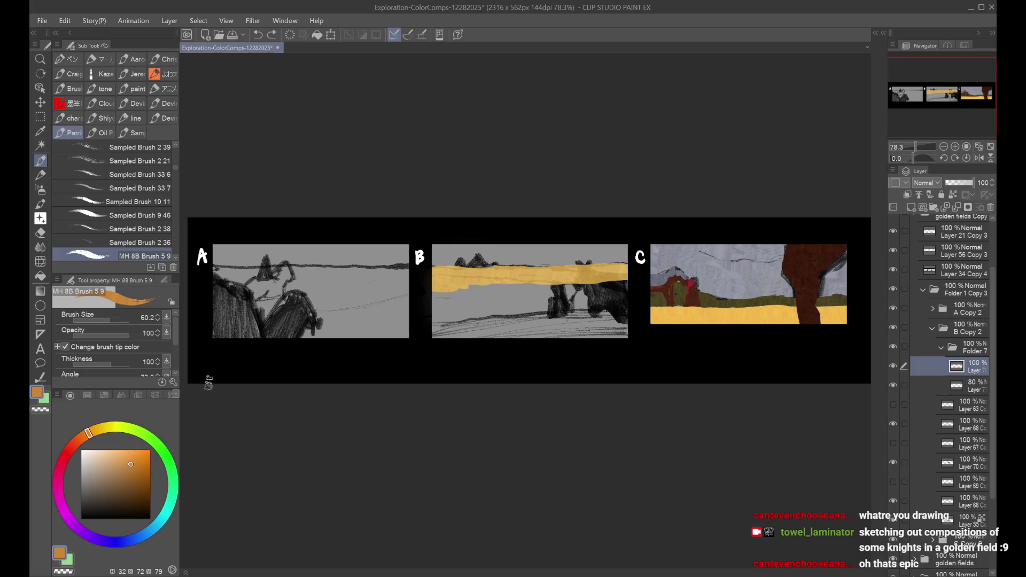
{"action": "mouse_move", "coordinate": [488, 303]}
{"action": "left_mouse_down"}
{"action": "mouse_move", "coordinate": [434, 288]}
{"action": "mouse_move", "coordinate": [615, 294]}
{"action": "mouse_move", "coordinate": [515, 296]}
{"action": "mouse_move", "coordinate": [503, 309]}
{"action": "mouse_move", "coordinate": [629, 305]}
{"action": "left_mouse_up"}
{"action": "mouse_move", "coordinate": [573, 287]}
{"action": "left_mouse_down"}
{"action": "mouse_move", "coordinate": [624, 288]}
{"action": "mouse_move", "coordinate": [553, 292]}
{"action": "left_mouse_up"}
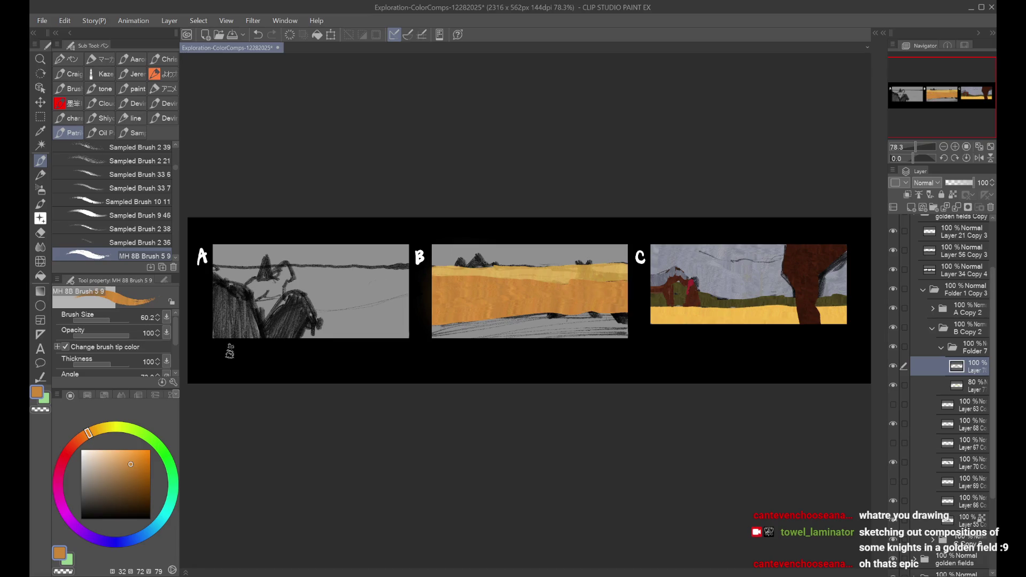
{"action": "left_click", "coordinate": [84, 436]}
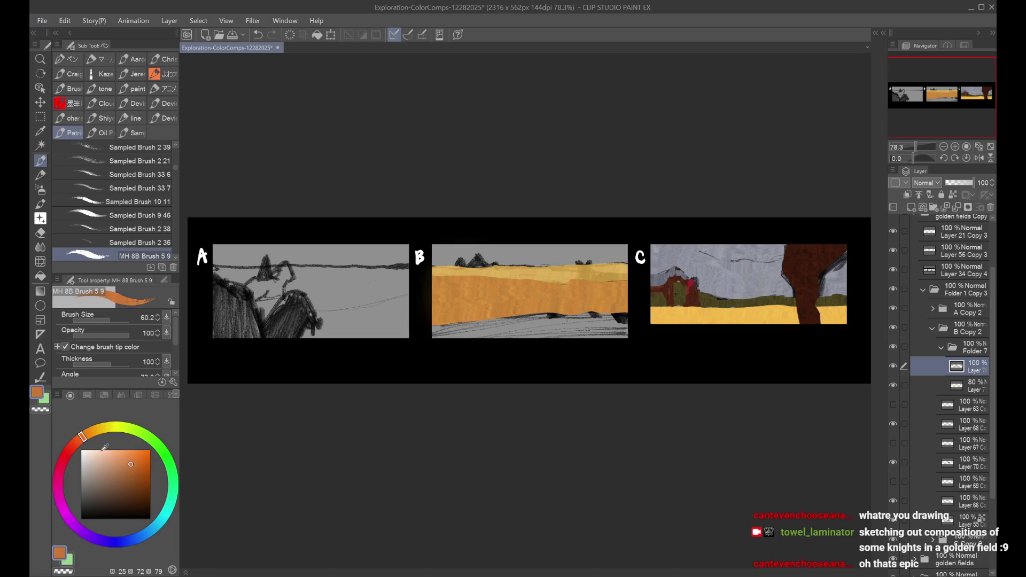
Step: Paint dark brown along panel B's bottom and select the painting layer in Folder 7
{"action": "left_click", "coordinate": [137, 488]}
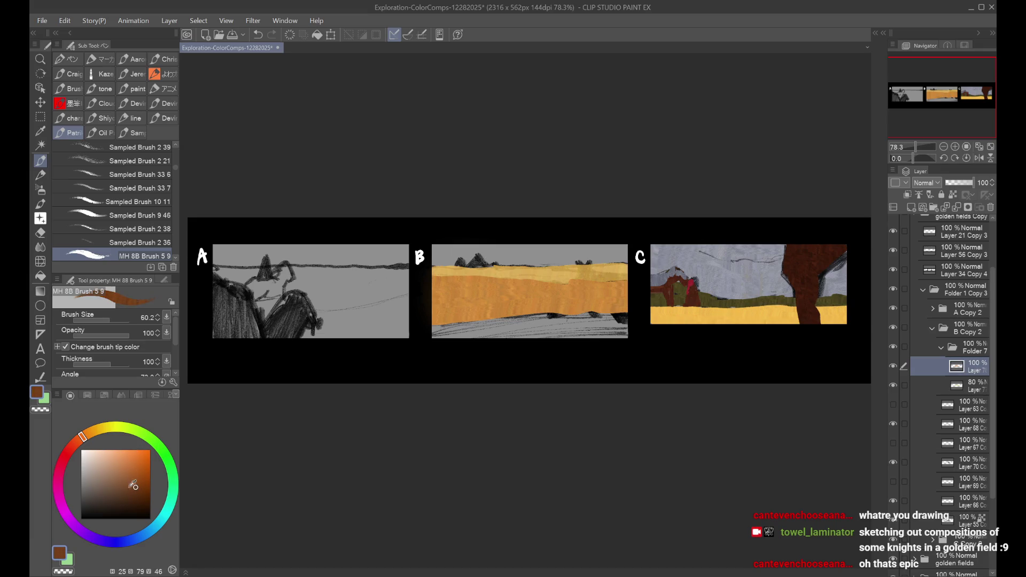
{"action": "mouse_move", "coordinate": [481, 346]}
{"action": "left_mouse_down"}
{"action": "mouse_move", "coordinate": [426, 339]}
{"action": "mouse_move", "coordinate": [527, 332]}
{"action": "left_mouse_up"}
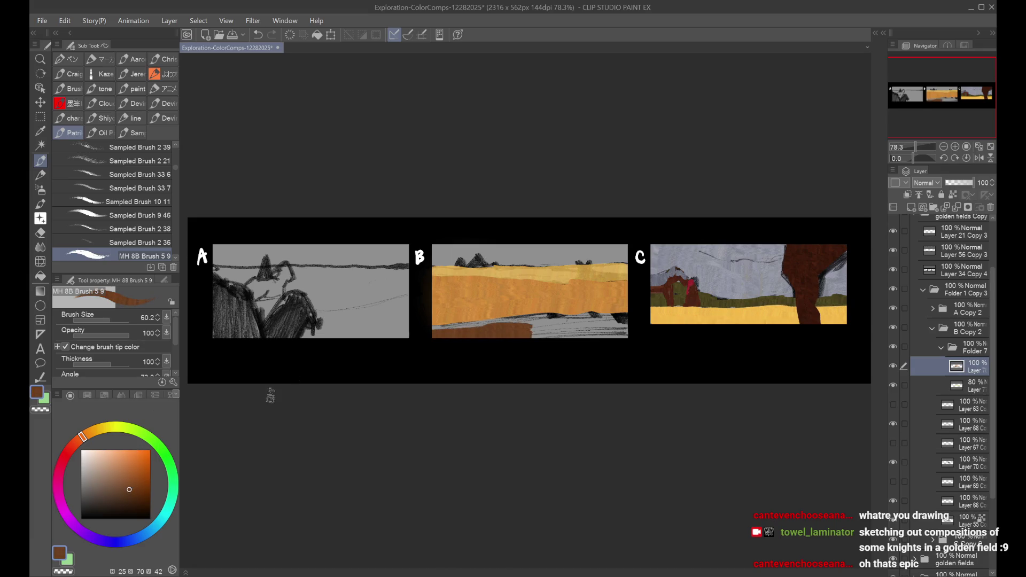
{"action": "left_click", "coordinate": [965, 351]}
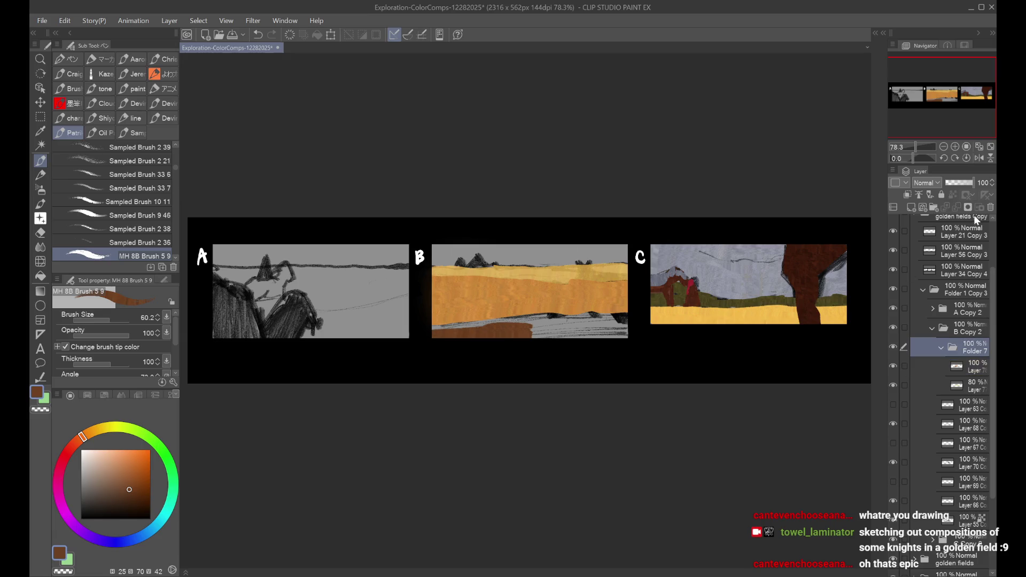
{"action": "left_click", "coordinate": [965, 332]}
{"action": "left_click", "coordinate": [972, 351]}
{"action": "left_click", "coordinate": [941, 369]}
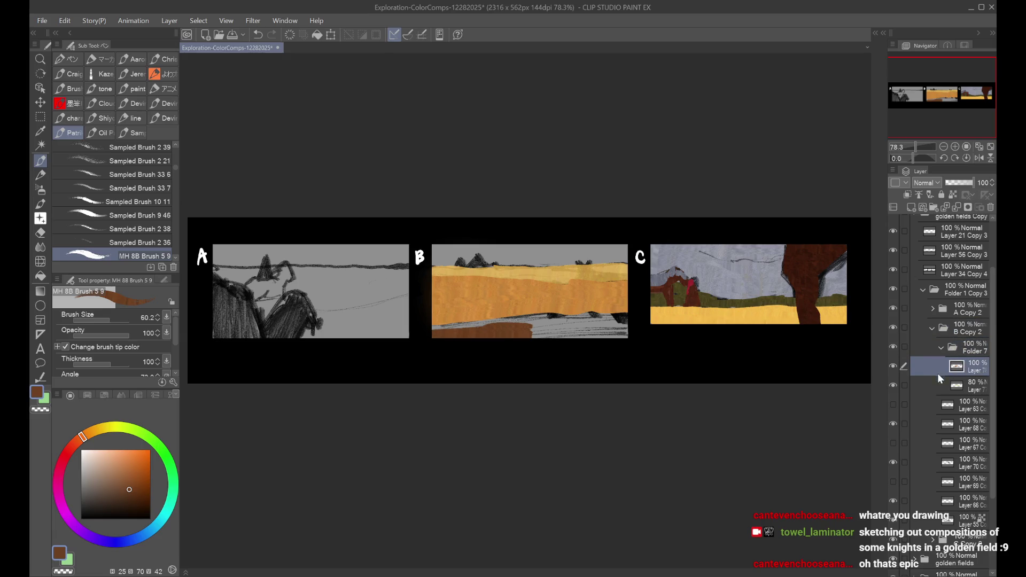
{"action": "left_click", "coordinate": [962, 385]}
{"action": "left_click", "coordinate": [942, 368]}
Step: Cover panel B's lower ground and right grey patch with darker, reddish brown
{"action": "left_click", "coordinate": [133, 493]}
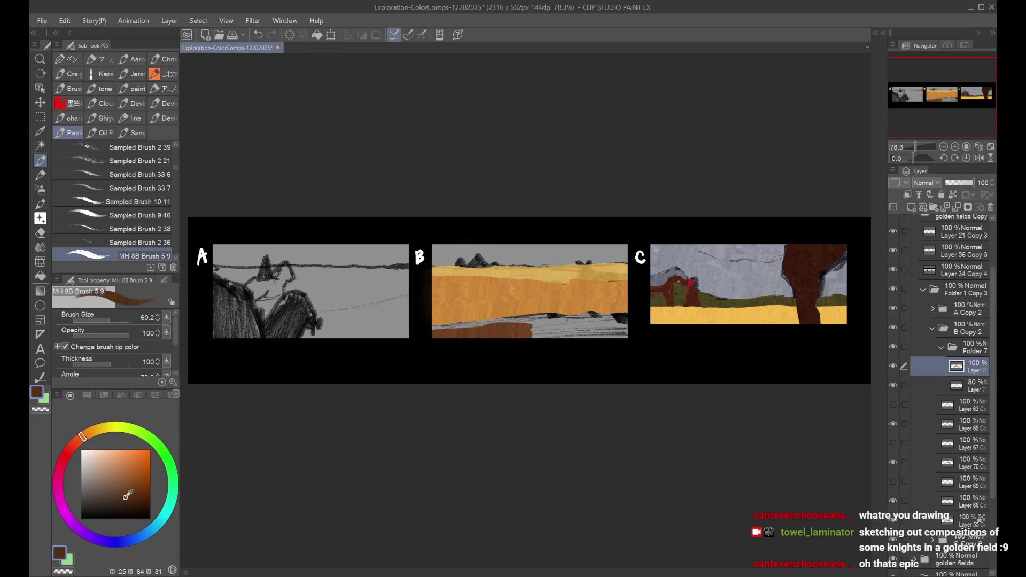
{"action": "mouse_move", "coordinate": [523, 337]}
{"action": "left_mouse_down"}
{"action": "mouse_move", "coordinate": [430, 334]}
{"action": "mouse_move", "coordinate": [452, 339]}
{"action": "left_mouse_up"}
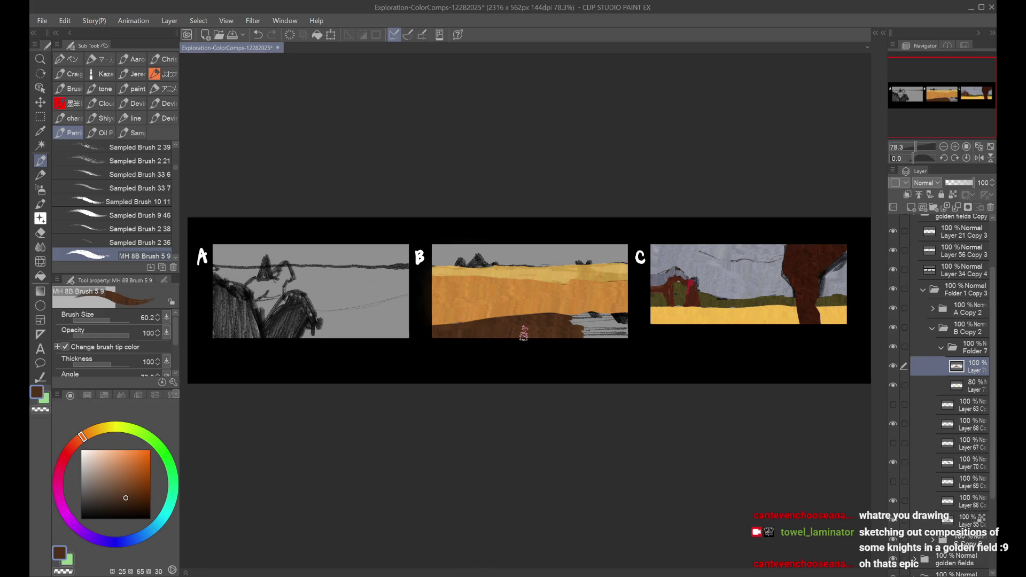
{"action": "left_click", "coordinate": [76, 443]}
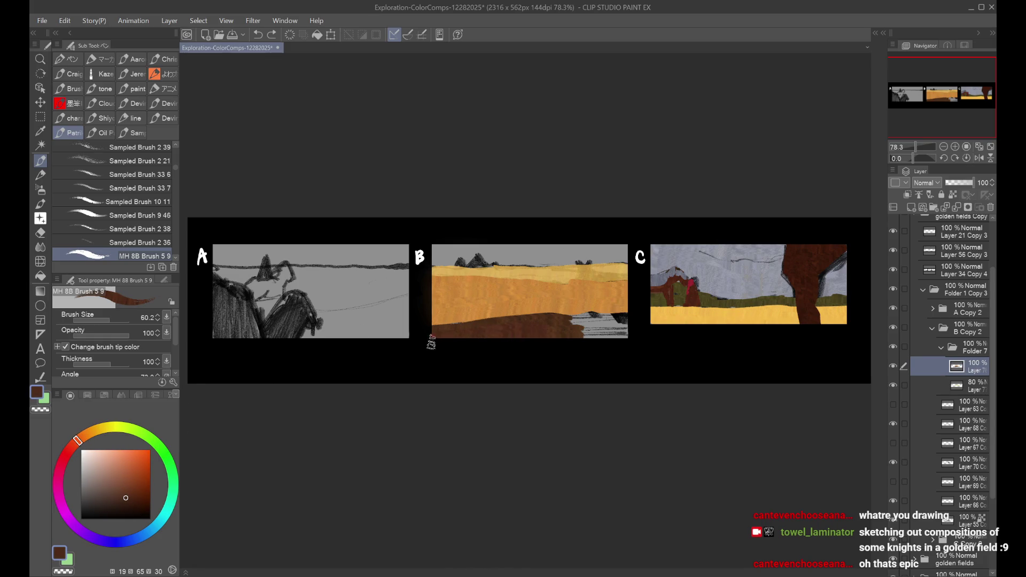
{"action": "mouse_move", "coordinate": [506, 327]}
{"action": "left_mouse_down"}
{"action": "mouse_move", "coordinate": [620, 323]}
{"action": "mouse_move", "coordinate": [588, 331]}
{"action": "left_mouse_up"}
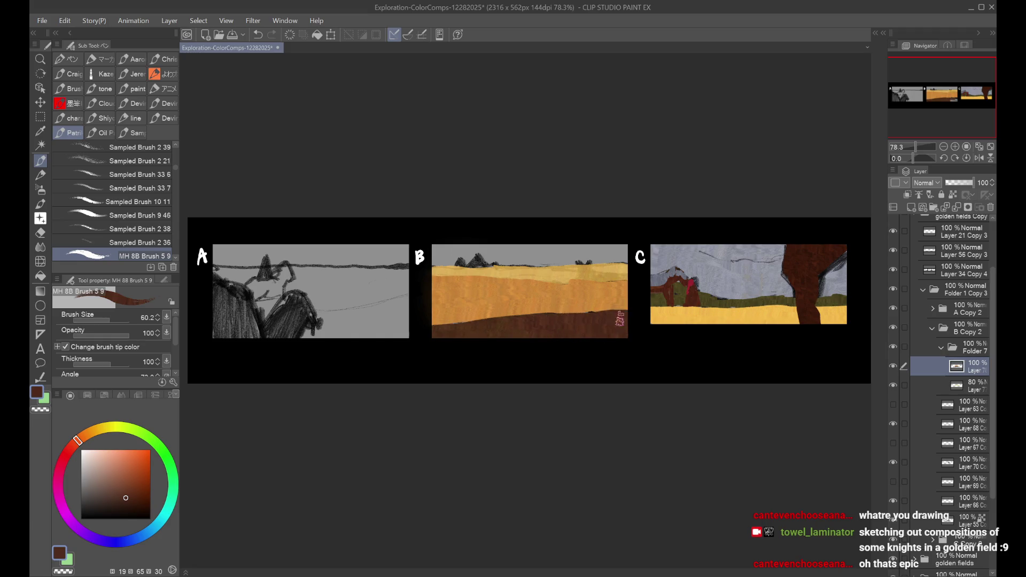
{"action": "left_click", "coordinate": [962, 386]}
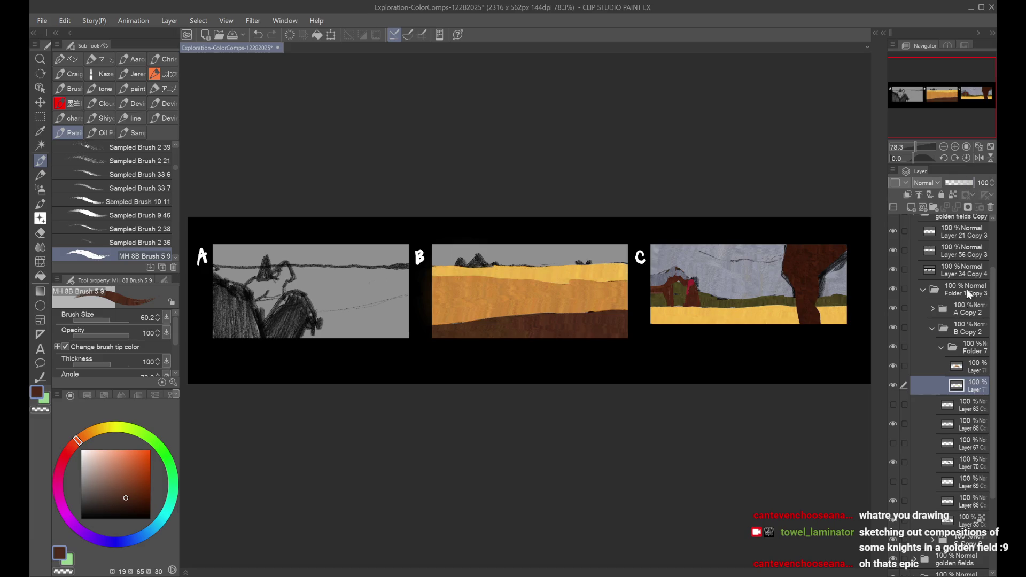
Step: Fade Folder 7 to 44% to check the knight sketch, then raise it to about 79%
{"action": "left_click", "coordinate": [970, 347]}
{"action": "left_click_drag", "start_coordinate": [974, 182], "coordinate": [959, 182]}
{"action": "left_click", "coordinate": [970, 367]}
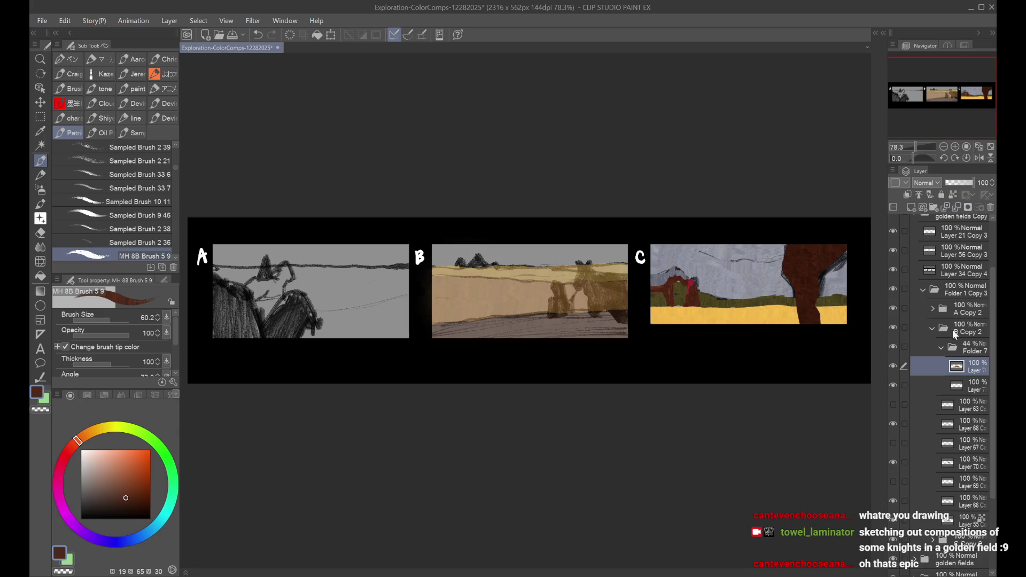
{"action": "left_click", "coordinate": [970, 348]}
{"action": "left_click_drag", "start_coordinate": [959, 183], "coordinate": [970, 181]}
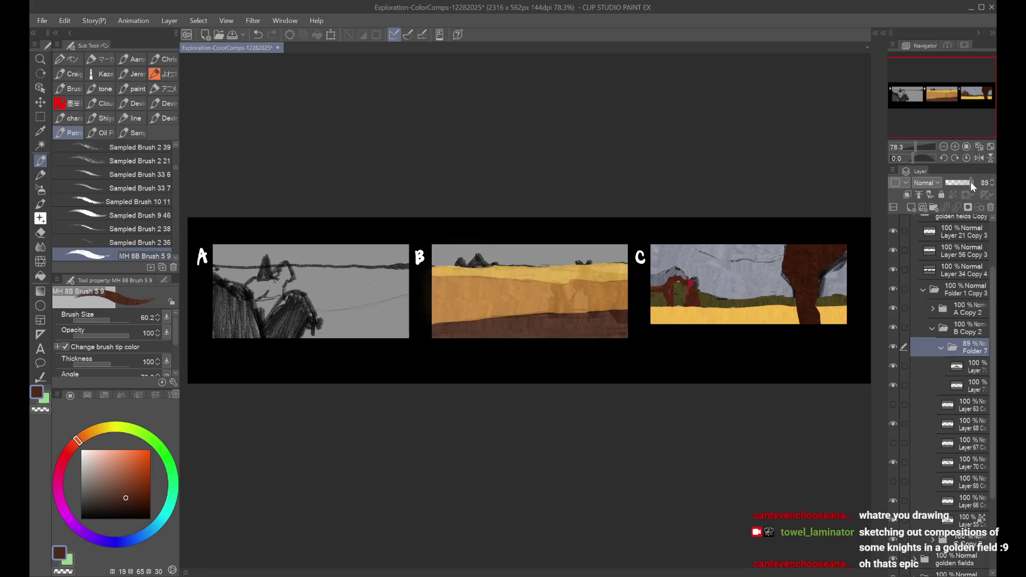
Step: Toggle the layer inside Folder 7 off and on, then add a new layer there
{"action": "left_click", "coordinate": [952, 369]}
{"action": "left_click", "coordinate": [893, 367]}
{"action": "left_click", "coordinate": [893, 366]}
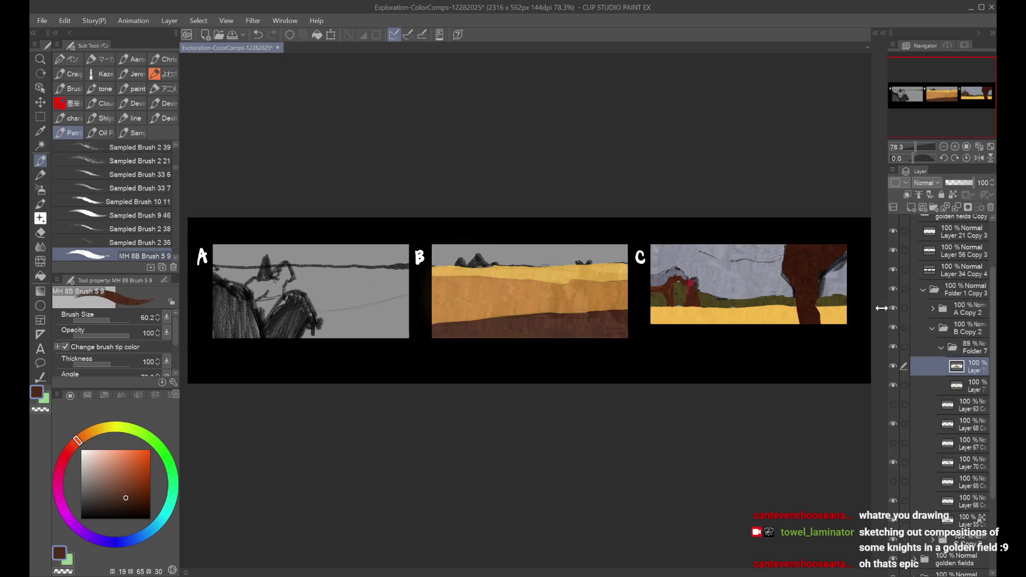
{"action": "left_click", "coordinate": [911, 208]}
{"action": "scroll", "coordinate": [572, 296], "scroll_direction": "up", "scroll_amount": 1}
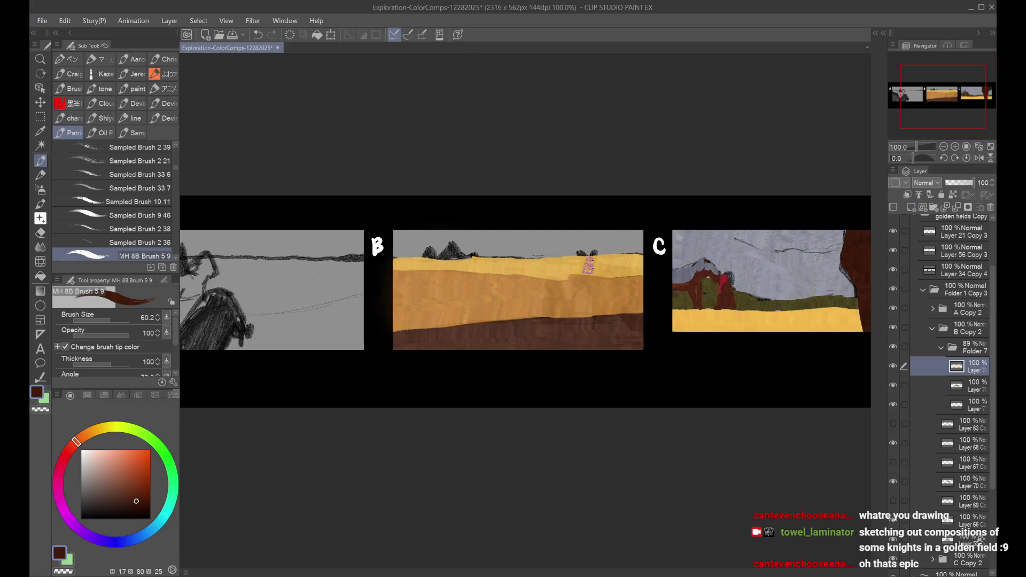
Step: Switch to the Pen at size 30 and fade Folder 7 to 40% to reveal the knights
{"action": "key", "text": "p"}
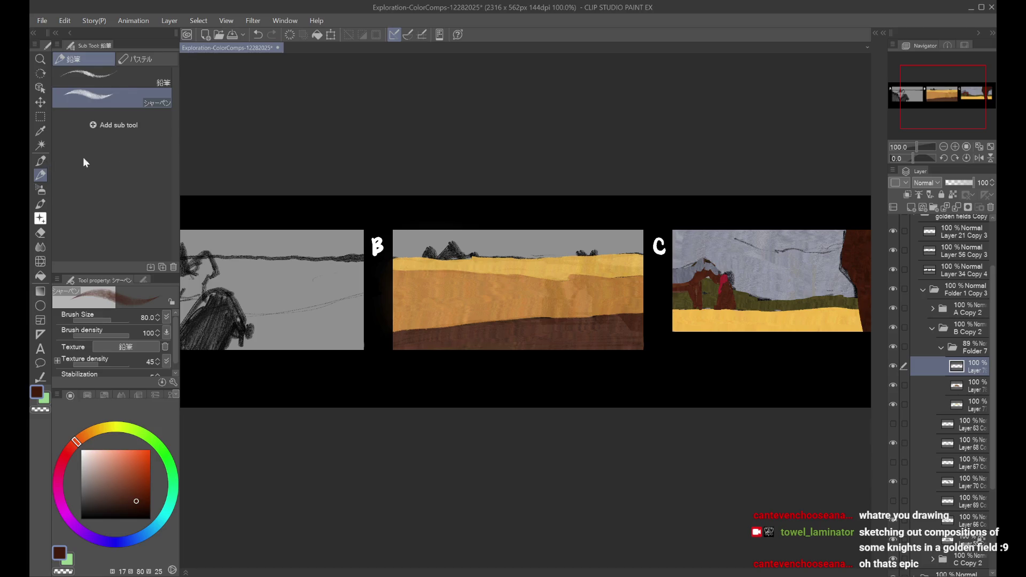
{"action": "key", "text": "p"}
{"action": "key", "text": "bracketright"}
{"action": "left_click_drag", "start_coordinate": [584, 263], "coordinate": [576, 279]}
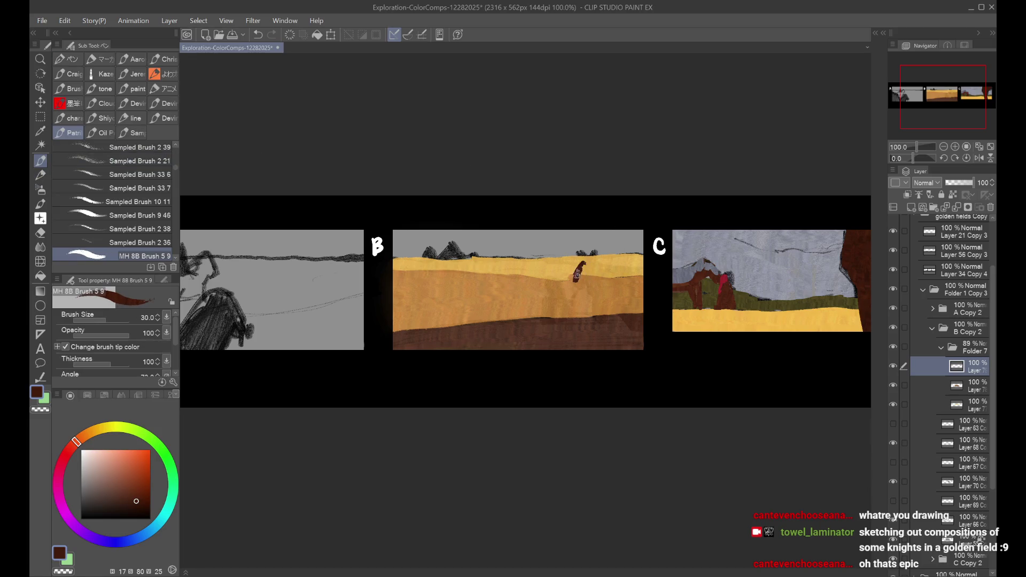
{"action": "left_click", "coordinate": [960, 346]}
{"action": "left_click", "coordinate": [911, 366]}
{"action": "key", "text": "ctrl+equal"}
{"action": "key", "text": "ctrl+minus"}
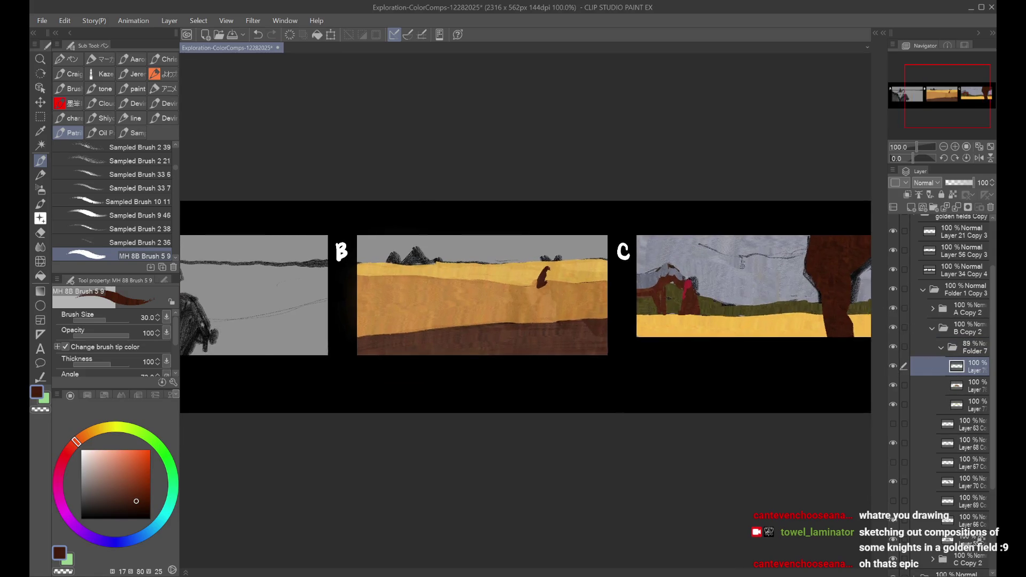
{"action": "key", "text": "ctrl+equal"}
{"action": "key", "text": "ctrl+minus"}
{"action": "left_click", "coordinate": [958, 181]}
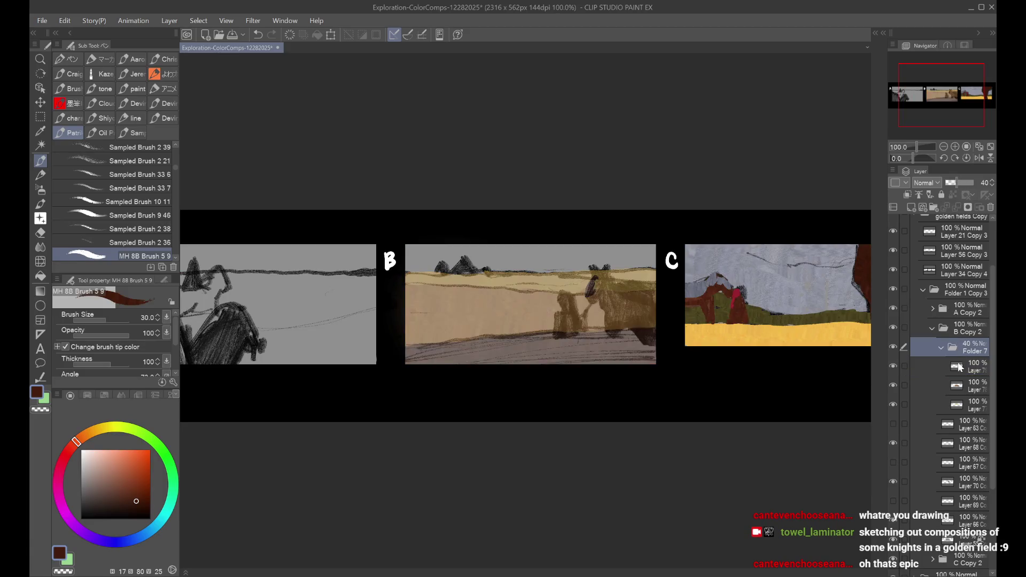
Step: Paint the knight's head, the horse's head, neck and body, and the left knight dark brown
{"action": "key", "text": "ctrl+equal"}
{"action": "mouse_move", "coordinate": [594, 268]}
{"action": "left_mouse_down"}
{"action": "mouse_move", "coordinate": [622, 235]}
{"action": "mouse_move", "coordinate": [638, 270]}
{"action": "mouse_move", "coordinate": [637, 261]}
{"action": "mouse_move", "coordinate": [684, 265]}
{"action": "mouse_move", "coordinate": [640, 273]}
{"action": "mouse_move", "coordinate": [699, 291]}
{"action": "left_mouse_up"}
{"action": "mouse_move", "coordinate": [595, 272]}
{"action": "left_mouse_down"}
{"action": "mouse_move", "coordinate": [623, 256]}
{"action": "mouse_move", "coordinate": [633, 340]}
{"action": "mouse_move", "coordinate": [639, 323]}
{"action": "left_mouse_up"}
{"action": "mouse_move", "coordinate": [653, 287]}
{"action": "left_mouse_down"}
{"action": "mouse_move", "coordinate": [642, 302]}
{"action": "mouse_move", "coordinate": [674, 294]}
{"action": "mouse_move", "coordinate": [687, 320]}
{"action": "mouse_move", "coordinate": [671, 313]}
{"action": "left_mouse_up"}
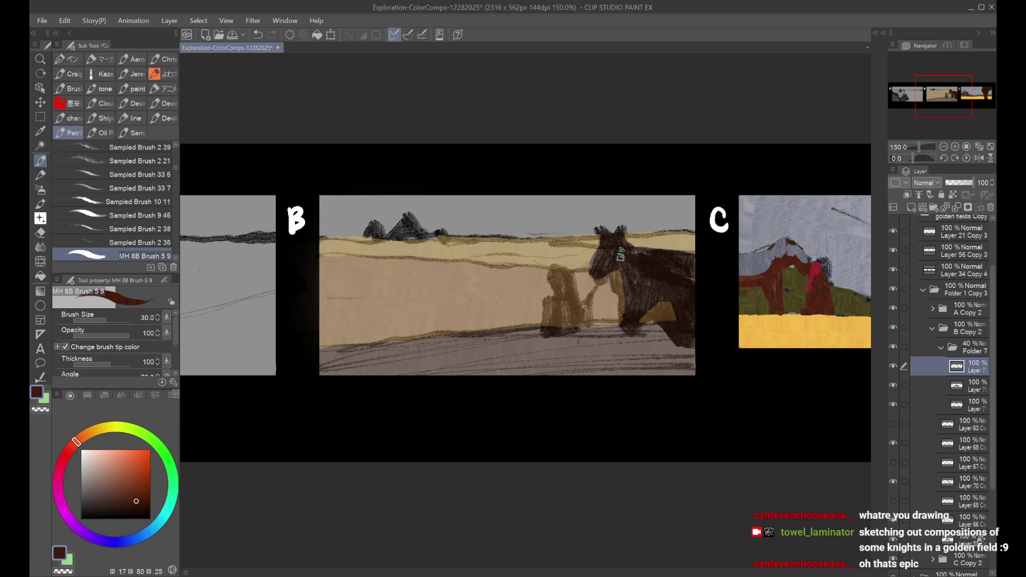
{"action": "mouse_move", "coordinate": [556, 294]}
{"action": "left_mouse_down"}
{"action": "mouse_move", "coordinate": [548, 302]}
{"action": "mouse_move", "coordinate": [561, 326]}
{"action": "mouse_move", "coordinate": [574, 320]}
{"action": "mouse_move", "coordinate": [563, 280]}
{"action": "mouse_move", "coordinate": [577, 300]}
{"action": "mouse_move", "coordinate": [603, 276]}
{"action": "left_mouse_up"}
{"action": "scroll", "coordinate": [603, 276], "scroll_direction": "down", "scroll_amount": 2}
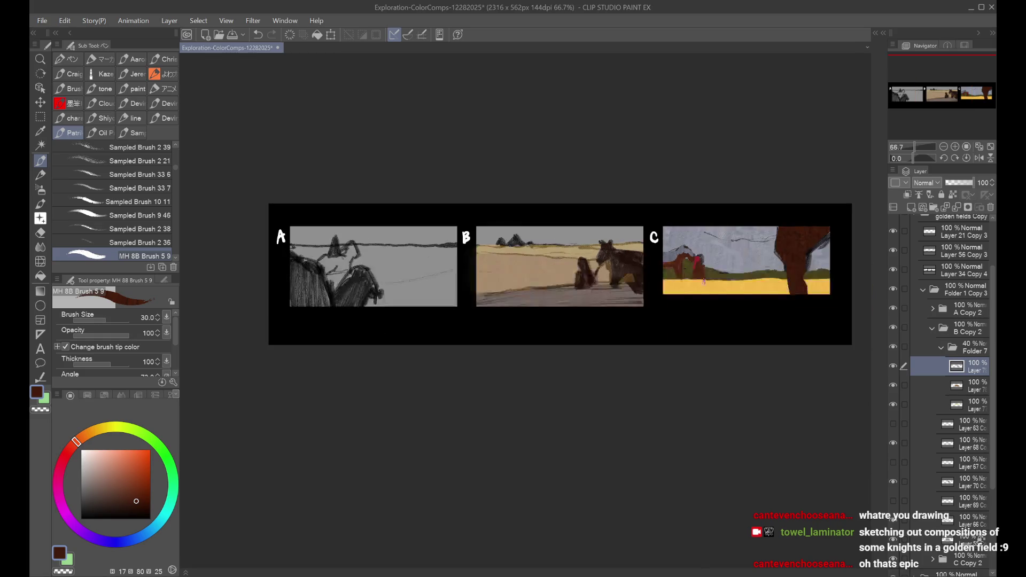
Step: Restore Folder 7 to 100% opacity and sample the olive green of panel C's grass
{"action": "left_click", "coordinate": [964, 348]}
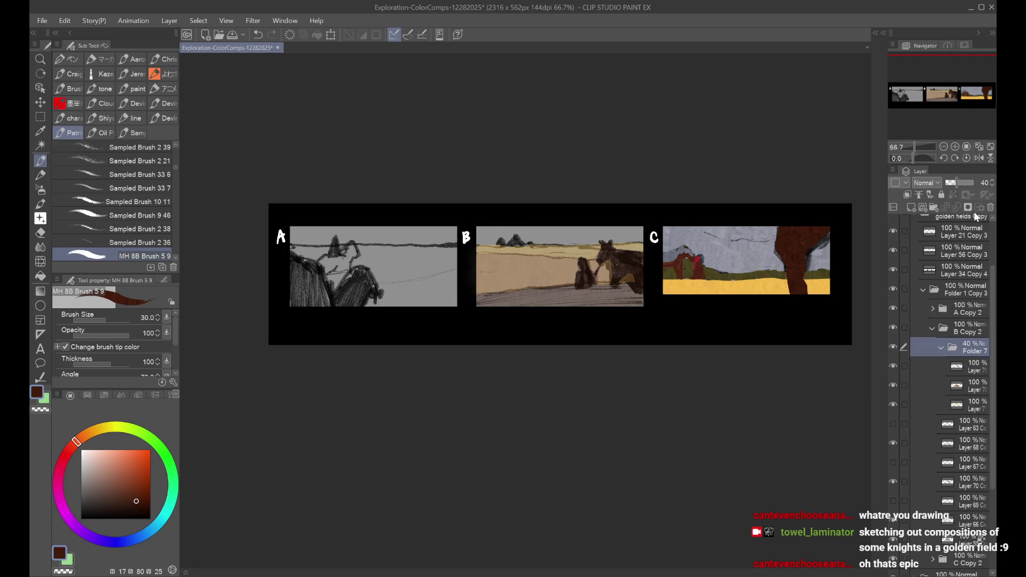
{"action": "left_click_drag", "start_coordinate": [967, 182], "coordinate": [977, 182]}
{"action": "left_click_drag", "start_coordinate": [945, 110], "coordinate": [957, 114]}
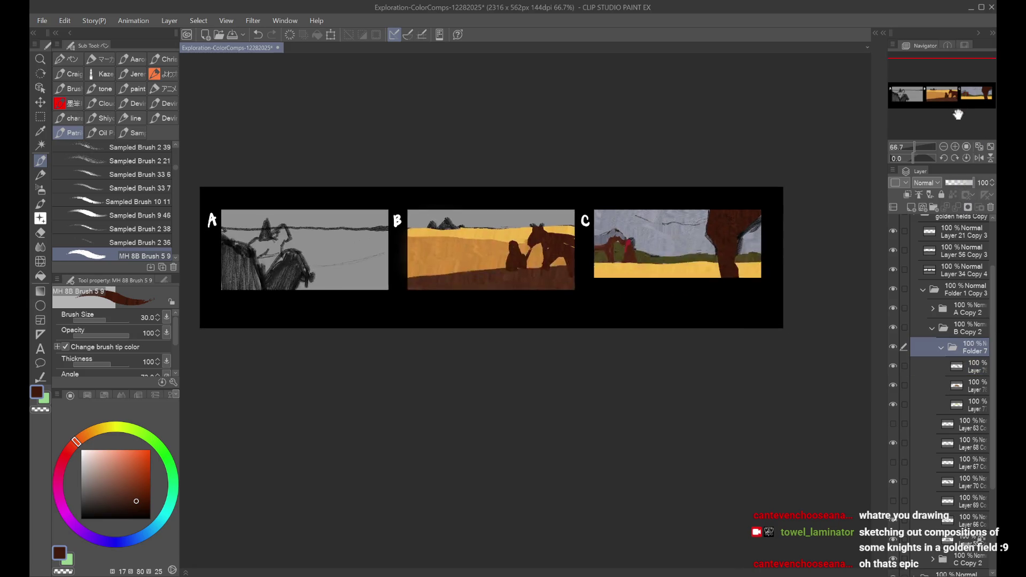
{"action": "left_click", "coordinate": [976, 369]}
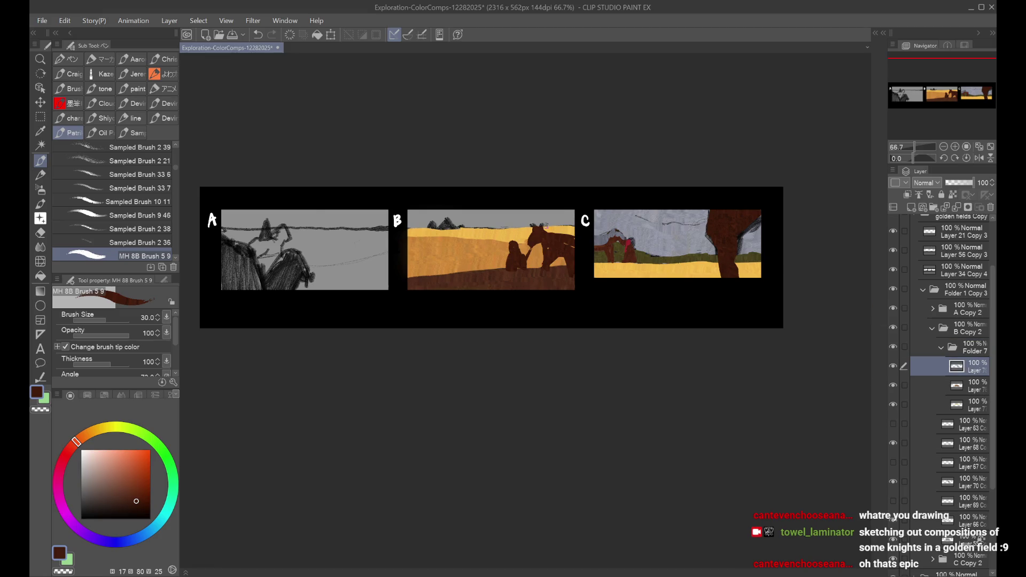
{"action": "scroll", "coordinate": [547, 262], "scroll_direction": "up", "scroll_amount": 1}
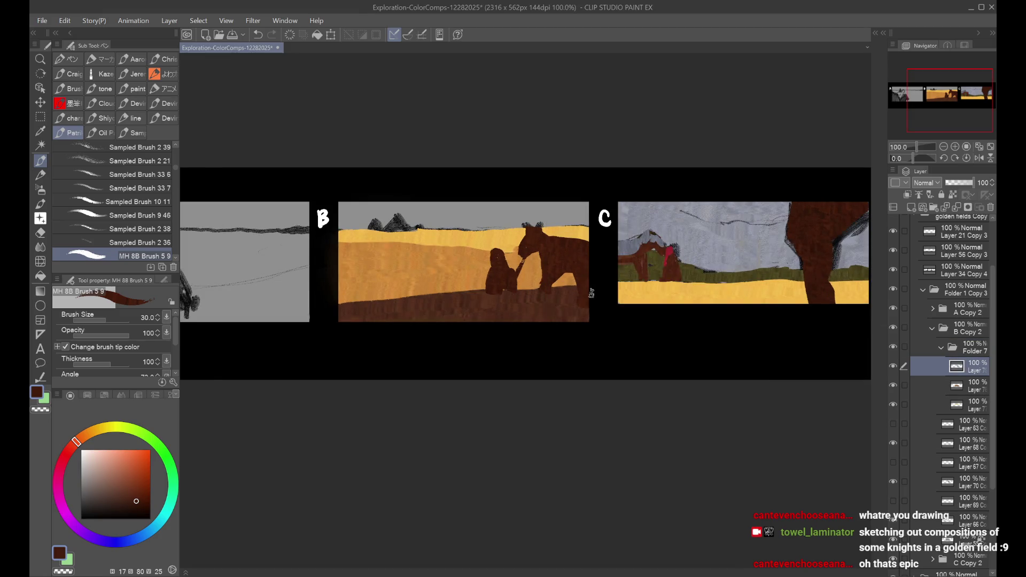
{"action": "scroll", "coordinate": [591, 293], "scroll_direction": "down", "scroll_amount": 2}
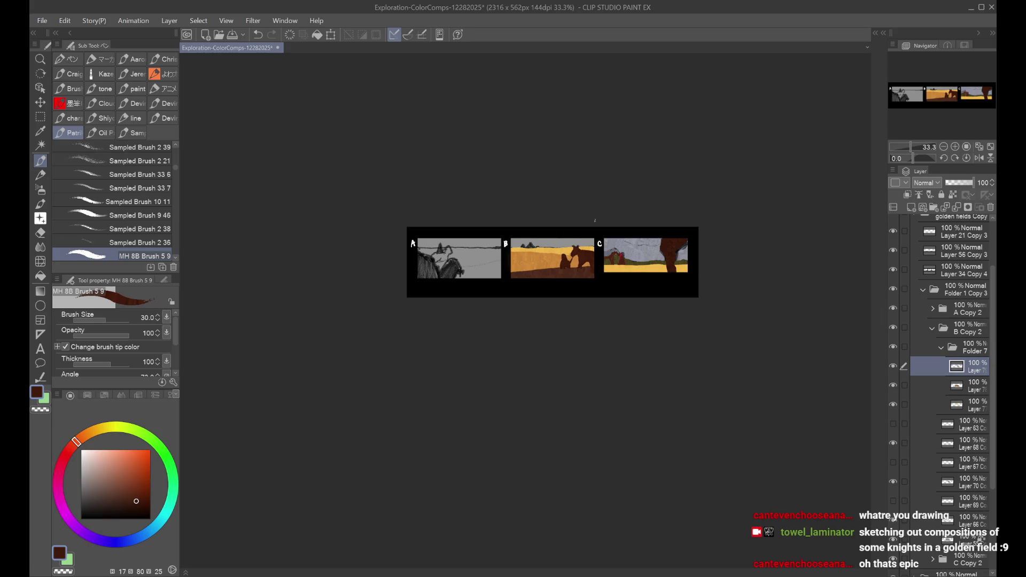
{"action": "scroll", "coordinate": [589, 234], "scroll_direction": "up", "scroll_amount": 1}
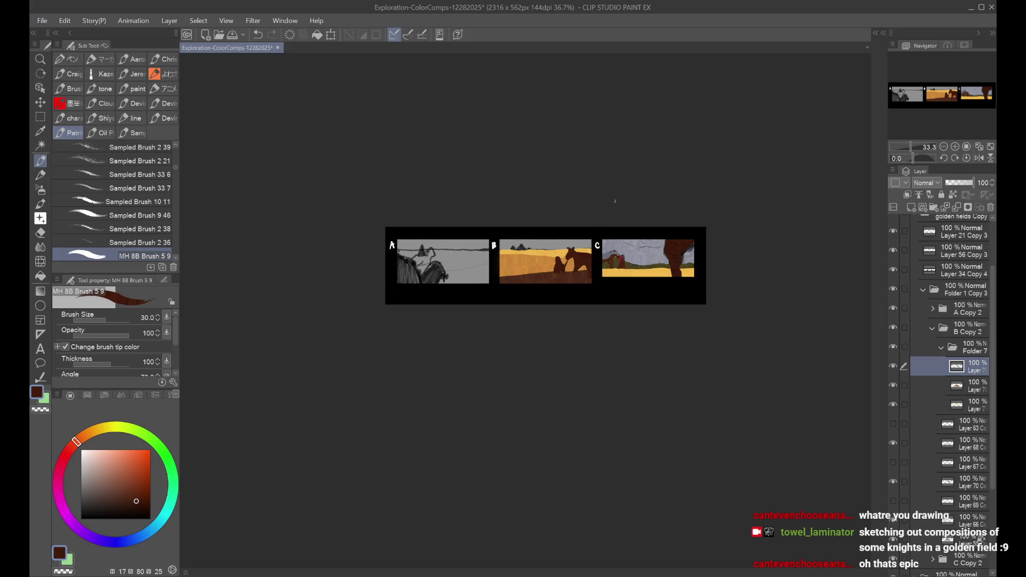
{"action": "left_click", "coordinate": [640, 274], "text": "alt"}
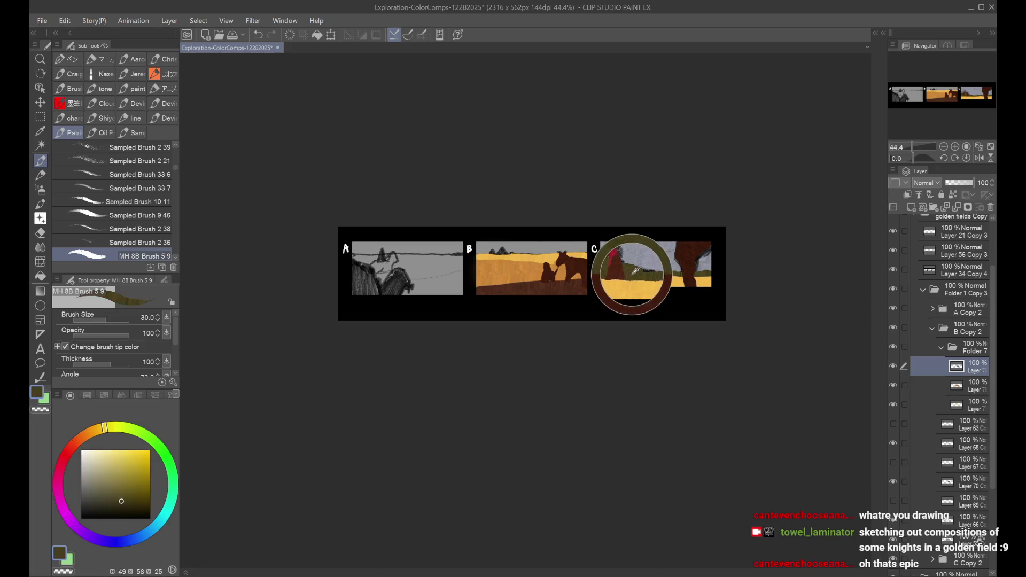
Step: Add a clipped layer and softly airbrush olive, size 170, over the horse's lower area
{"action": "scroll", "coordinate": [659, 181], "scroll_direction": "up", "scroll_amount": 1}
{"action": "left_click", "coordinate": [912, 208]}
{"action": "left_click", "coordinate": [907, 194]}
{"action": "key", "text": "ctrl+minus"}
{"action": "key", "text": "ctrl+plus"}
{"action": "left_click", "coordinate": [40, 190]}
{"action": "key", "text": "ctrl+plus"}
{"action": "key", "text": "bracketleft"}
{"action": "key", "text": "bracketleft"}
{"action": "key", "text": "bracketleft"}
{"action": "left_click_drag", "start_coordinate": [492, 223], "coordinate": [538, 229]}
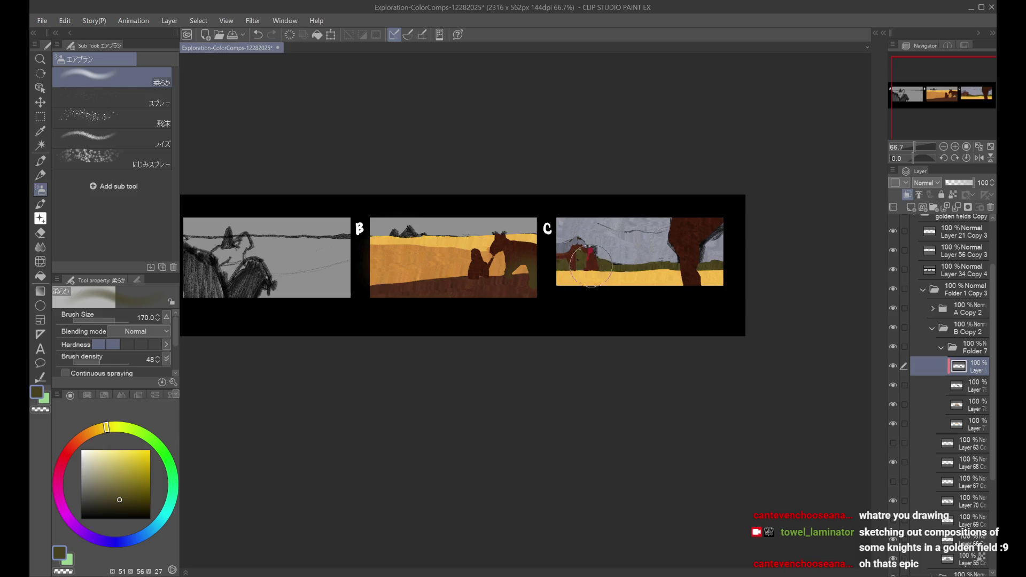
Step: Mirror the canvas to check, sample panel C's blue-grey sky, and add Layer 81
{"action": "key", "text": "h"}
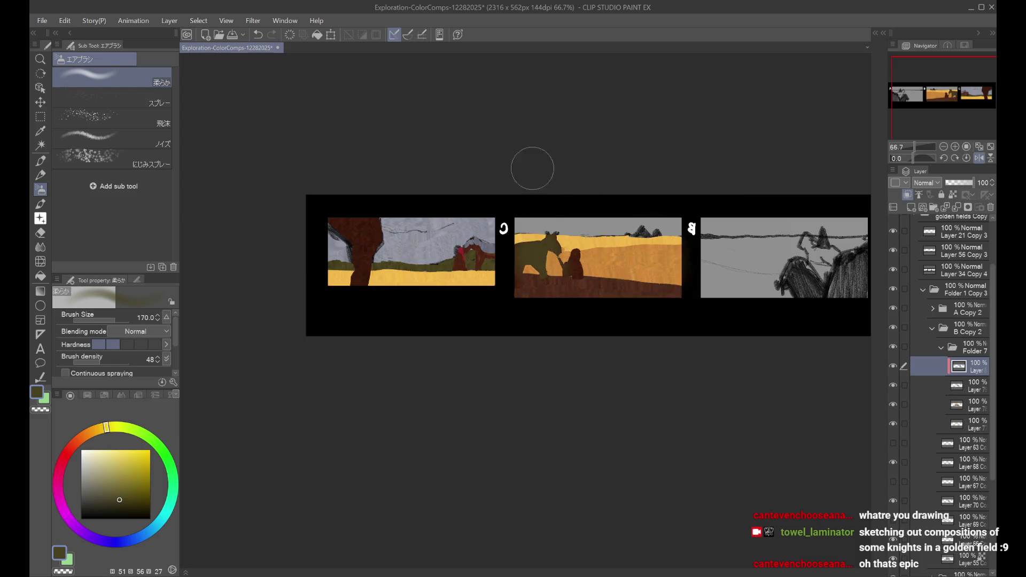
{"action": "key", "text": "h"}
{"action": "key", "text": "ctrl+minus"}
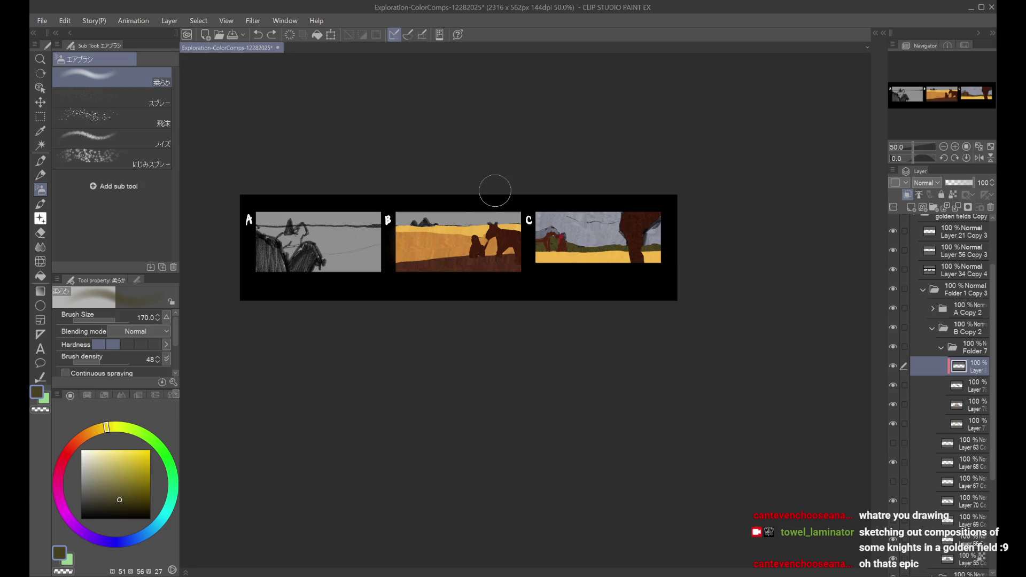
{"action": "scroll", "coordinate": [580, 211], "scroll_direction": "up", "scroll_amount": 1}
{"action": "scroll", "coordinate": [842, 248], "scroll_direction": "down", "scroll_amount": 1}
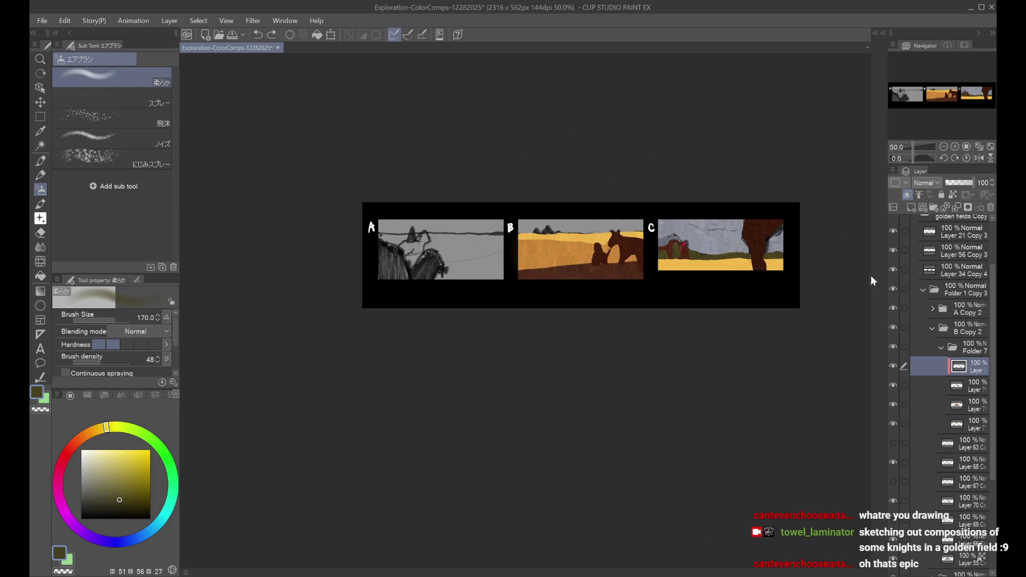
{"action": "left_click", "coordinate": [660, 246], "text": "alt"}
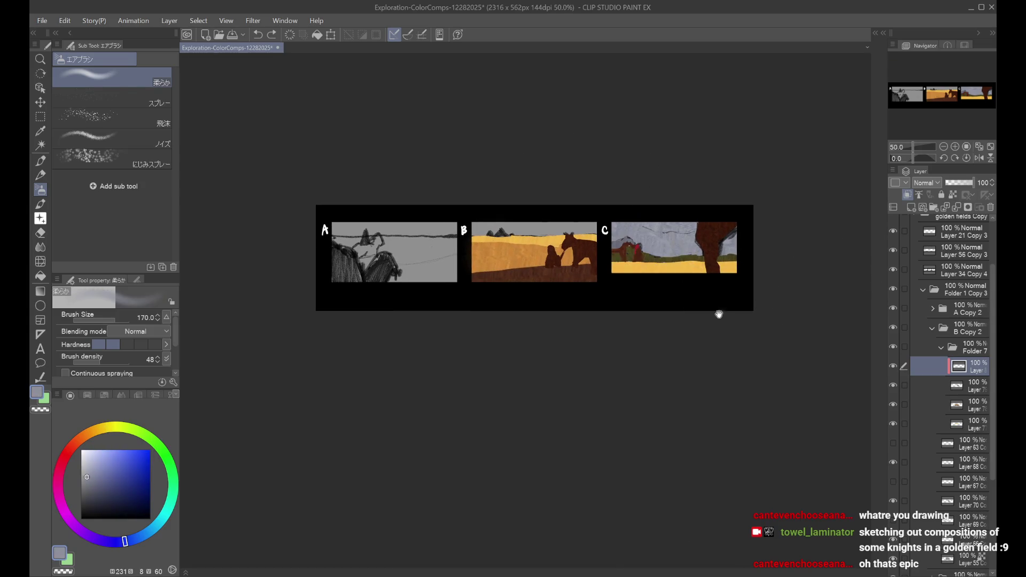
{"action": "left_click", "coordinate": [968, 424]}
{"action": "left_click", "coordinate": [911, 210]}
{"action": "scroll", "coordinate": [564, 302], "scroll_direction": "up", "scroll_amount": 1}
{"action": "key", "text": "p"}
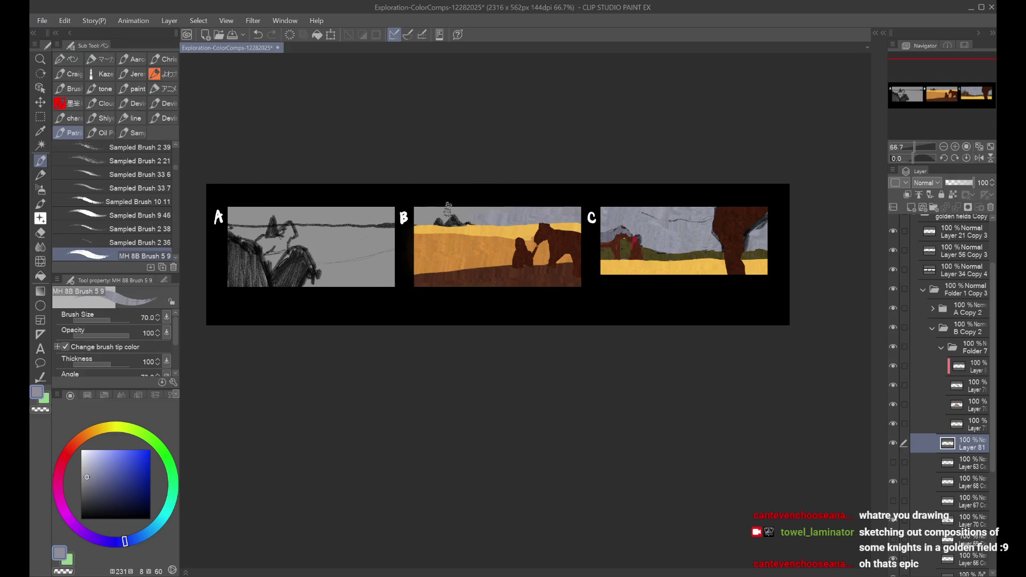
Step: Paint panel B's sky blue-grey and toggle the figures layer to check it
{"action": "scroll", "coordinate": [447, 209], "scroll_direction": "up", "scroll_amount": 1}
{"action": "mouse_move", "coordinate": [382, 224]}
{"action": "left_mouse_down"}
{"action": "mouse_move", "coordinate": [479, 205]}
{"action": "mouse_move", "coordinate": [463, 214]}
{"action": "left_mouse_up"}
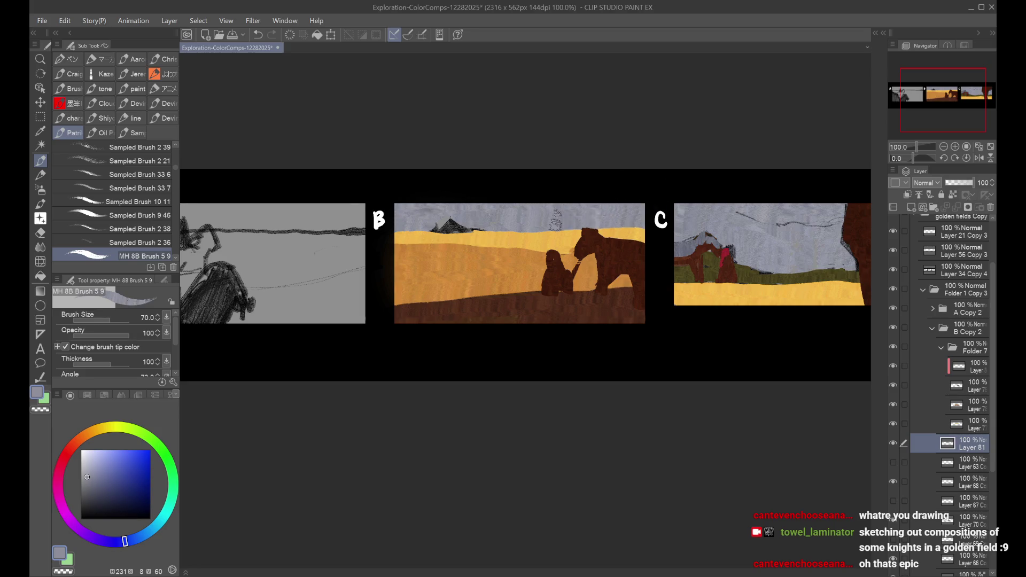
{"action": "left_click", "coordinate": [903, 385]}
{"action": "left_click", "coordinate": [893, 386]}
{"action": "left_click", "coordinate": [893, 386]}
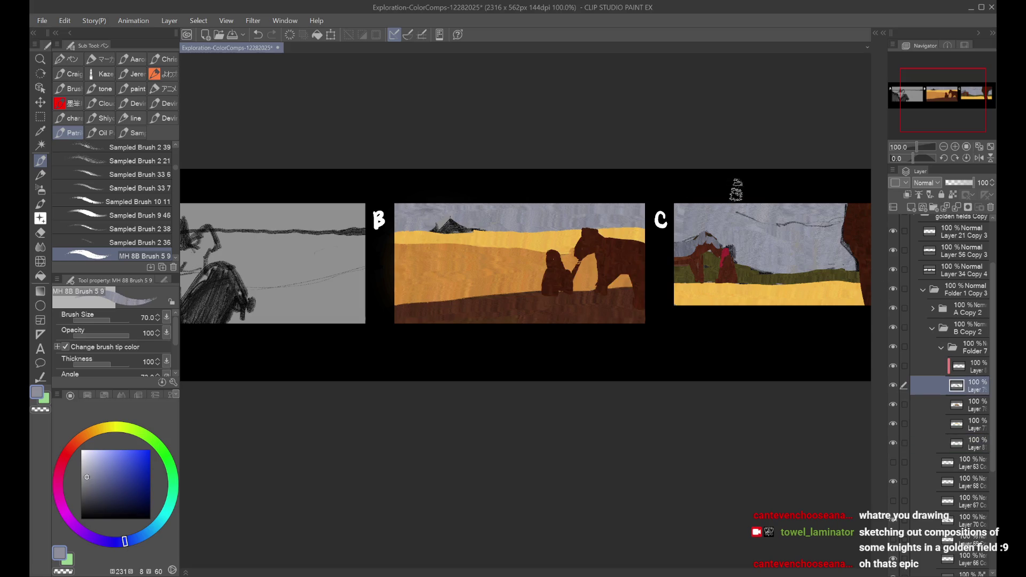
Step: Sample the dark brown of panel B's figure, zoom out, and save the file
{"action": "left_click", "coordinate": [591, 236], "text": "alt"}
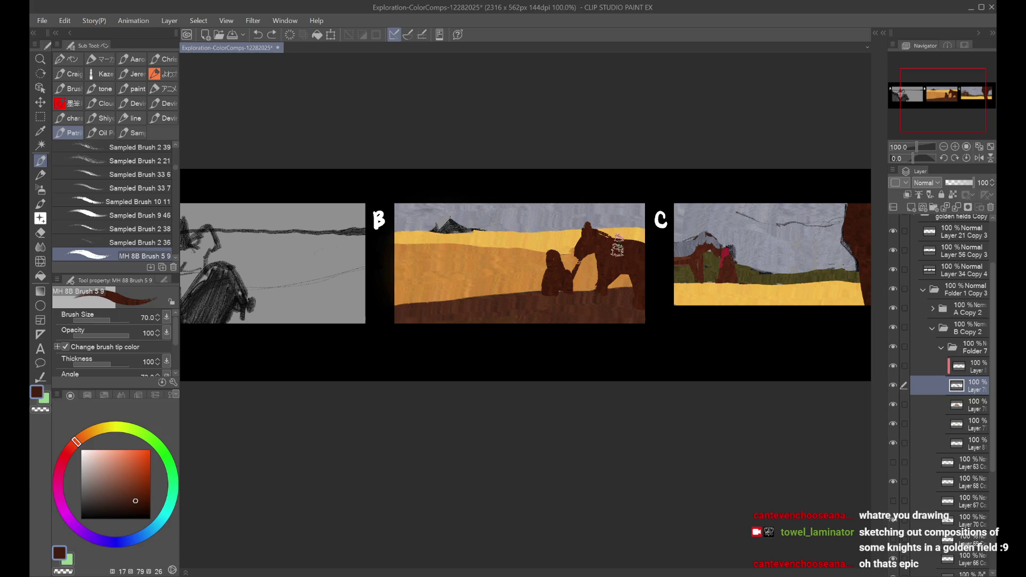
{"action": "key", "text": "ctrl+minus"}
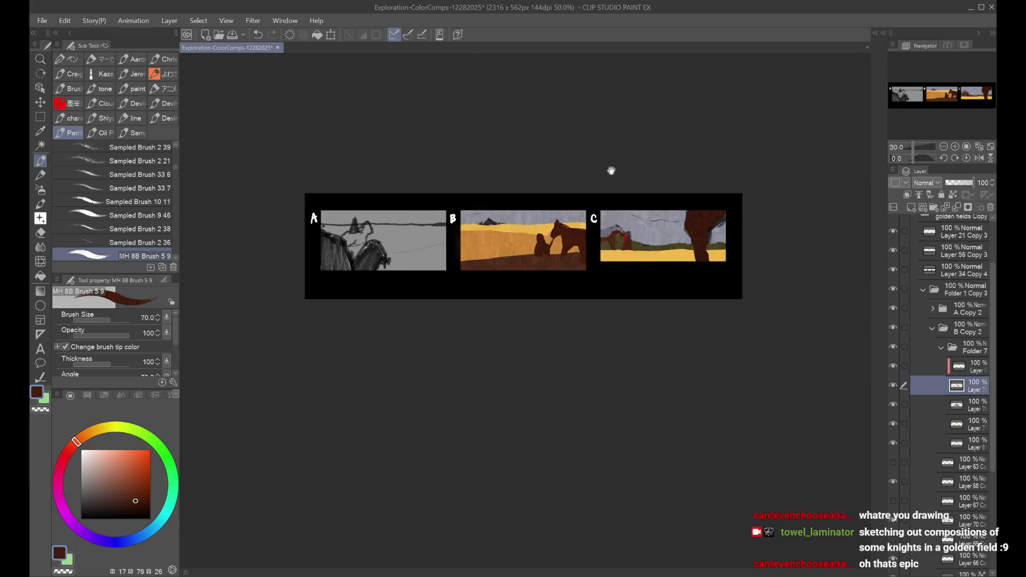
{"action": "left_click_drag", "start_coordinate": [616, 173], "coordinate": [643, 156]}
{"action": "scroll", "coordinate": [643, 156], "scroll_direction": "up", "scroll_amount": 1}
{"action": "scroll", "coordinate": [643, 156], "scroll_direction": "down", "scroll_amount": 1}
{"action": "scroll", "coordinate": [641, 158], "scroll_direction": "up", "scroll_amount": 1}
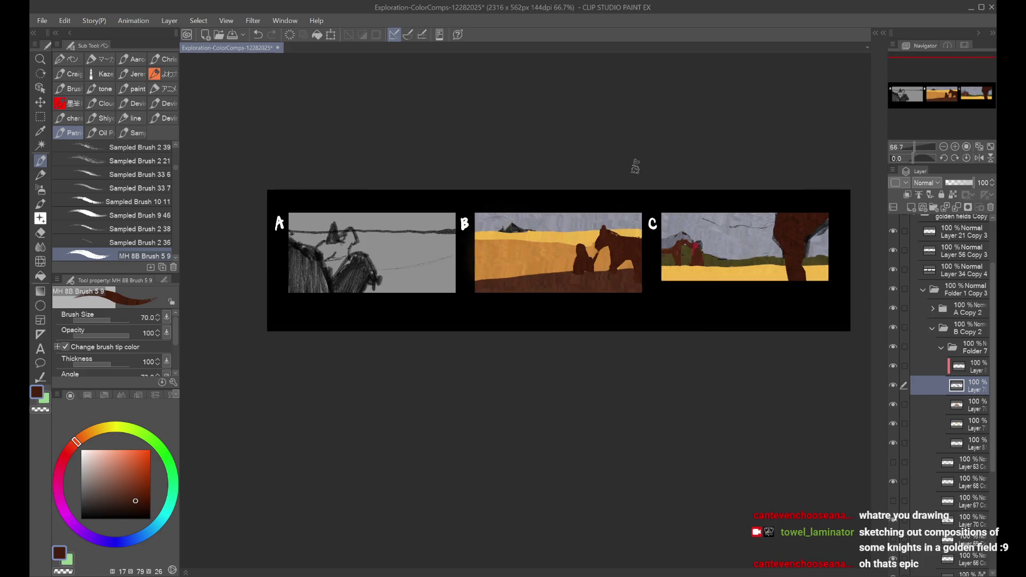
{"action": "key", "text": "ctrl+s"}
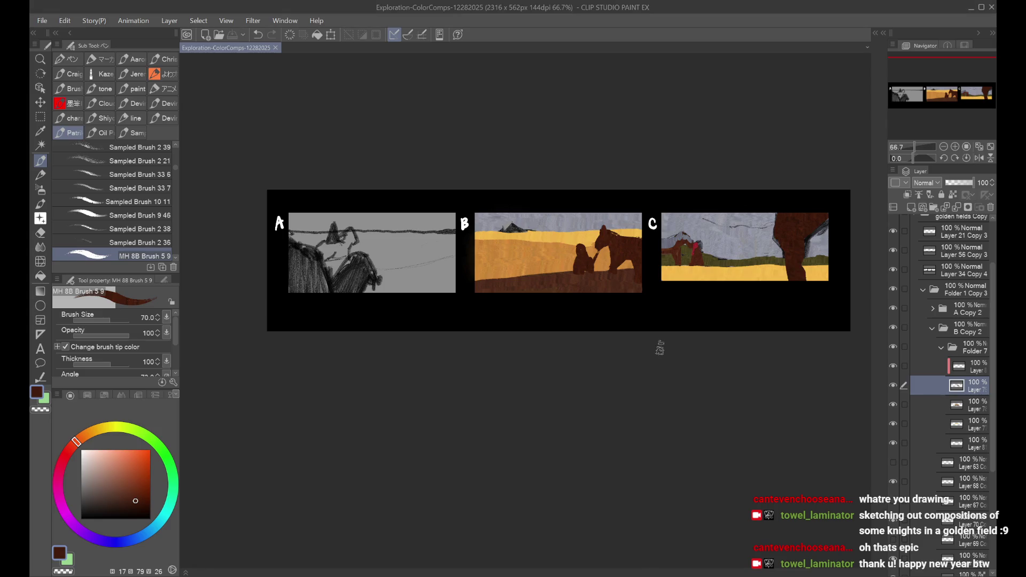
Step: On a new layer, paint a dark brown mound over the distant hill with brush size 40.2
{"action": "scroll", "coordinate": [555, 215], "scroll_direction": "up", "scroll_amount": 1}
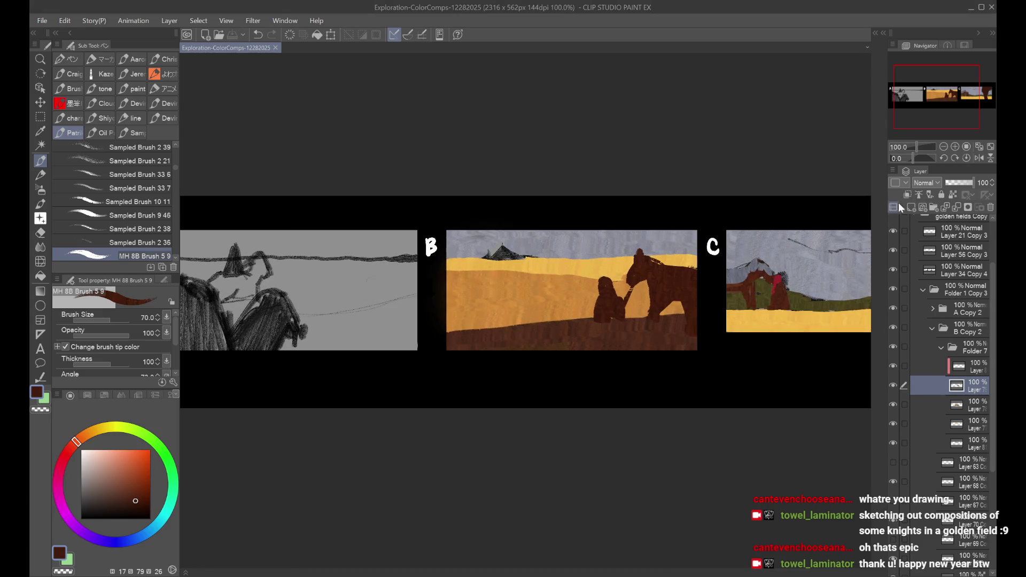
{"action": "left_click", "coordinate": [912, 208]}
{"action": "scroll", "coordinate": [471, 272], "scroll_direction": "up", "scroll_amount": 1}
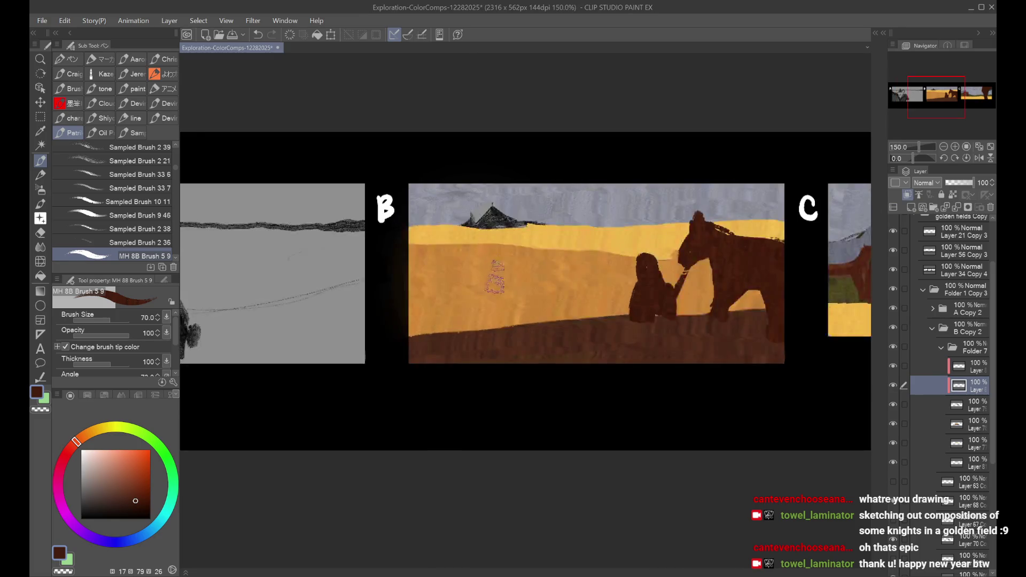
{"action": "scroll", "coordinate": [495, 283], "scroll_direction": "down", "scroll_amount": 1}
{"action": "left_click", "coordinate": [494, 281], "text": "alt"}
{"action": "left_click", "coordinate": [123, 493]}
{"action": "left_click", "coordinate": [100, 320]}
{"action": "scroll", "coordinate": [473, 264], "scroll_direction": "up", "scroll_amount": 1}
{"action": "scroll", "coordinate": [473, 265], "scroll_direction": "down", "scroll_amount": 1}
{"action": "scroll", "coordinate": [472, 265], "scroll_direction": "up", "scroll_amount": 1}
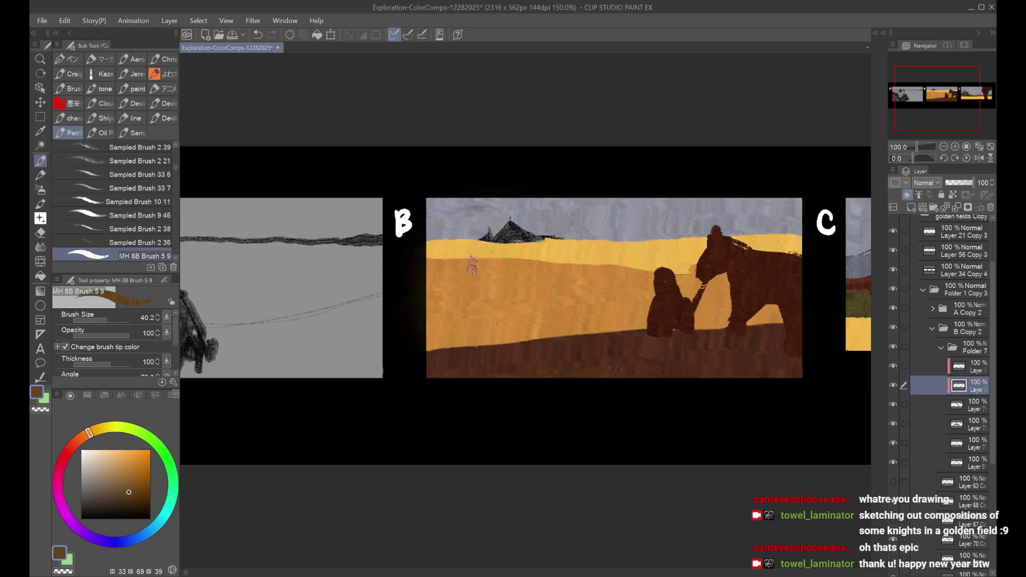
{"action": "left_click", "coordinate": [961, 366]}
{"action": "mouse_move", "coordinate": [486, 241]}
{"action": "left_mouse_down"}
{"action": "mouse_move", "coordinate": [500, 222]}
{"action": "mouse_move", "coordinate": [521, 239]}
{"action": "left_mouse_up"}
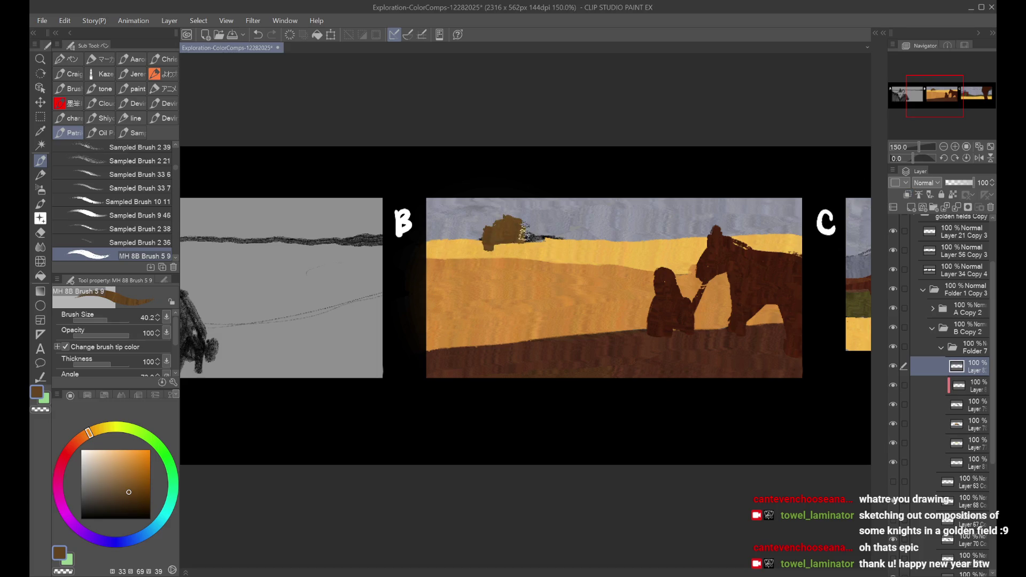
Step: Reselect Folder 7's top layer, recentre the panels, and load a light tan colour
{"action": "scroll", "coordinate": [432, 312], "scroll_direction": "down", "scroll_amount": 1}
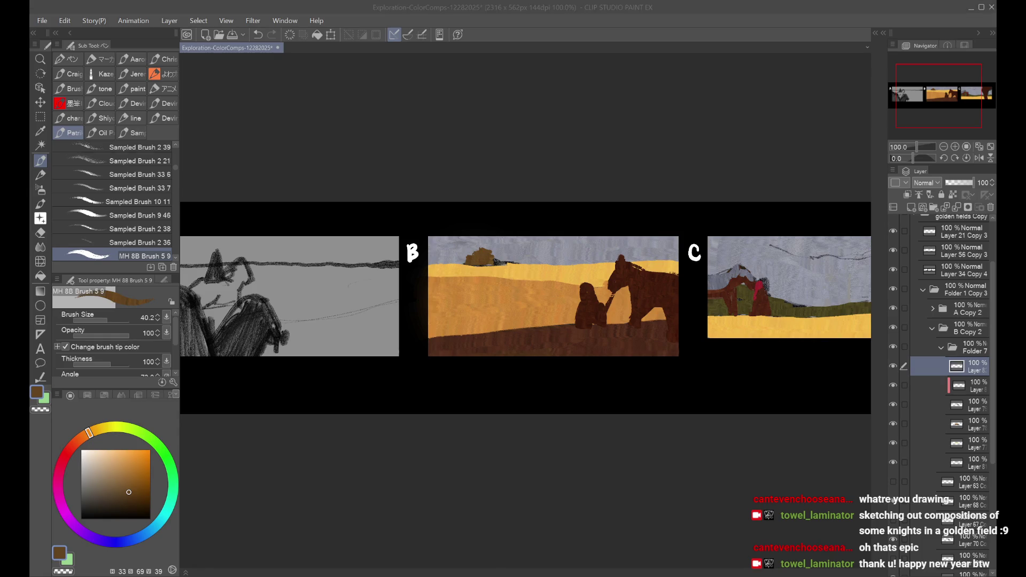
{"action": "left_click", "coordinate": [600, 417]}
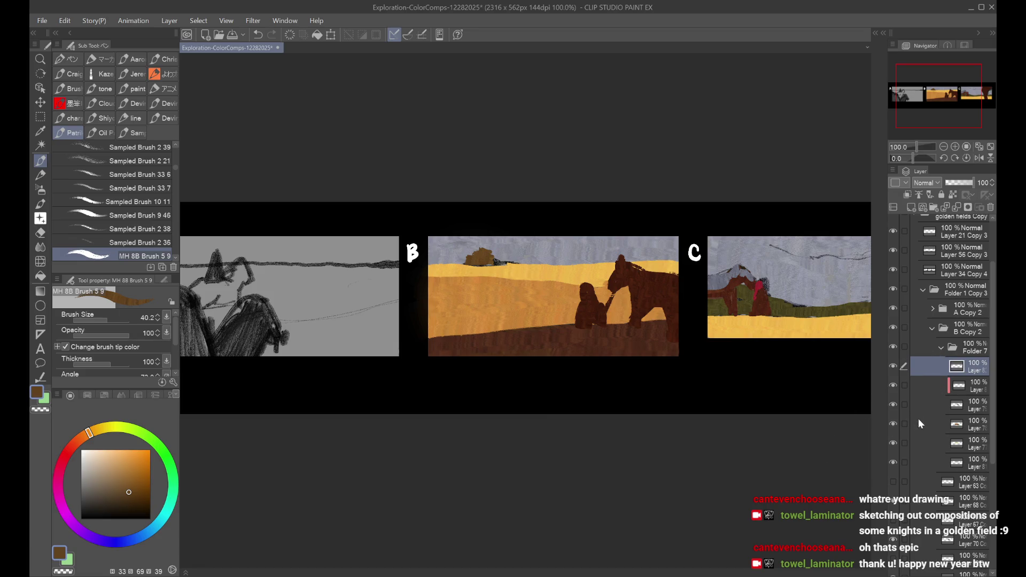
{"action": "left_click", "coordinate": [958, 406]}
{"action": "left_click", "coordinate": [960, 474]}
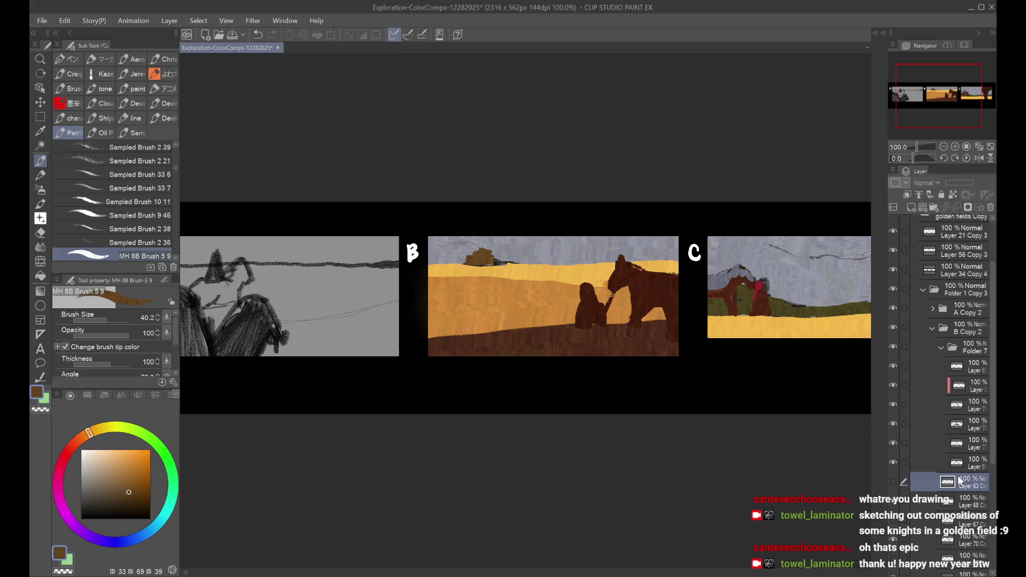
{"action": "left_click", "coordinate": [959, 466]}
{"action": "left_click", "coordinate": [951, 365]}
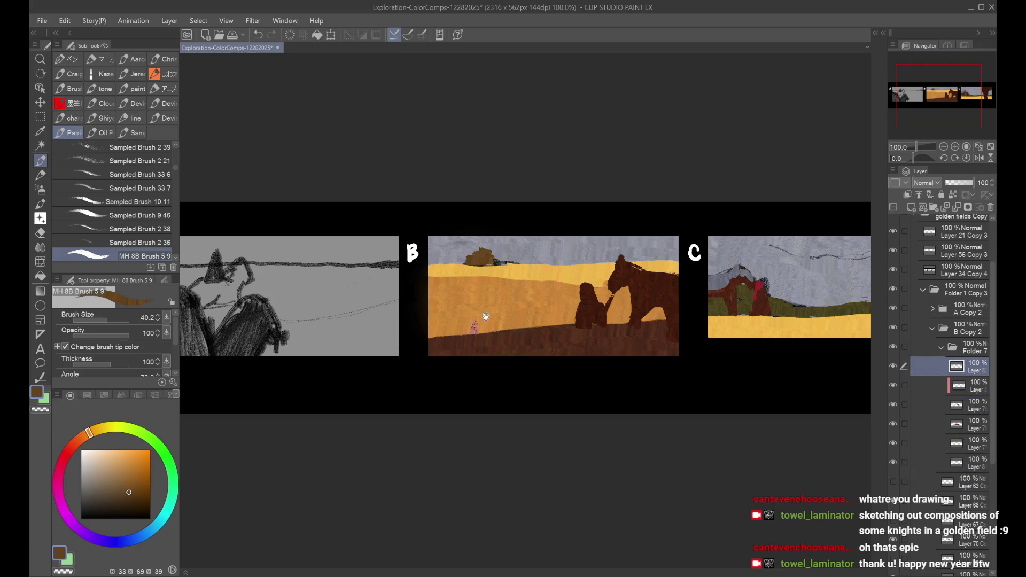
{"action": "left_click_drag", "start_coordinate": [462, 332], "coordinate": [528, 318]}
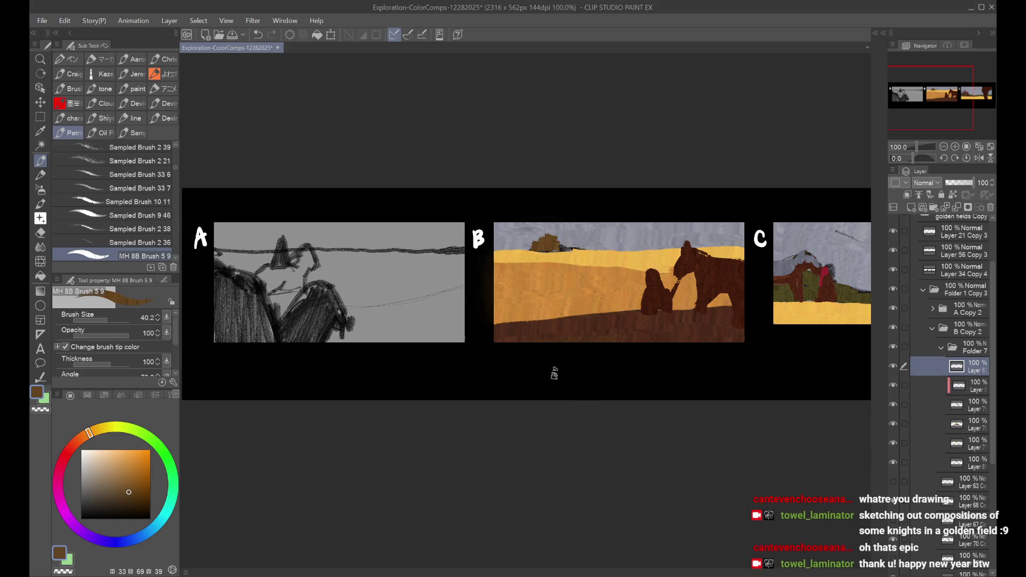
{"action": "scroll", "coordinate": [547, 311], "scroll_direction": "up", "scroll_amount": 2}
{"action": "left_click", "coordinate": [114, 461]}
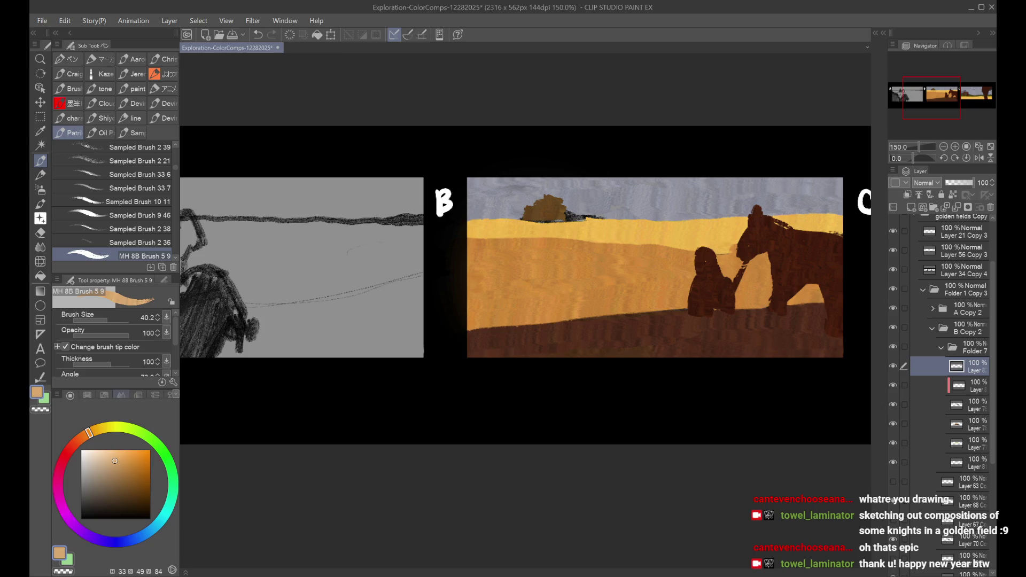
Step: Extend panel B's distant mound to the right in sampled dark brown, comparing versions with undo/redo
{"action": "left_click", "coordinate": [533, 210], "text": "alt"}
{"action": "mouse_move", "coordinate": [535, 214]}
{"action": "left_mouse_down"}
{"action": "mouse_move", "coordinate": [582, 217]}
{"action": "mouse_move", "coordinate": [537, 193]}
{"action": "mouse_move", "coordinate": [566, 187]}
{"action": "mouse_move", "coordinate": [601, 211]}
{"action": "mouse_move", "coordinate": [504, 235]}
{"action": "mouse_move", "coordinate": [591, 217]}
{"action": "mouse_move", "coordinate": [577, 204]}
{"action": "mouse_move", "coordinate": [613, 220]}
{"action": "left_mouse_up"}
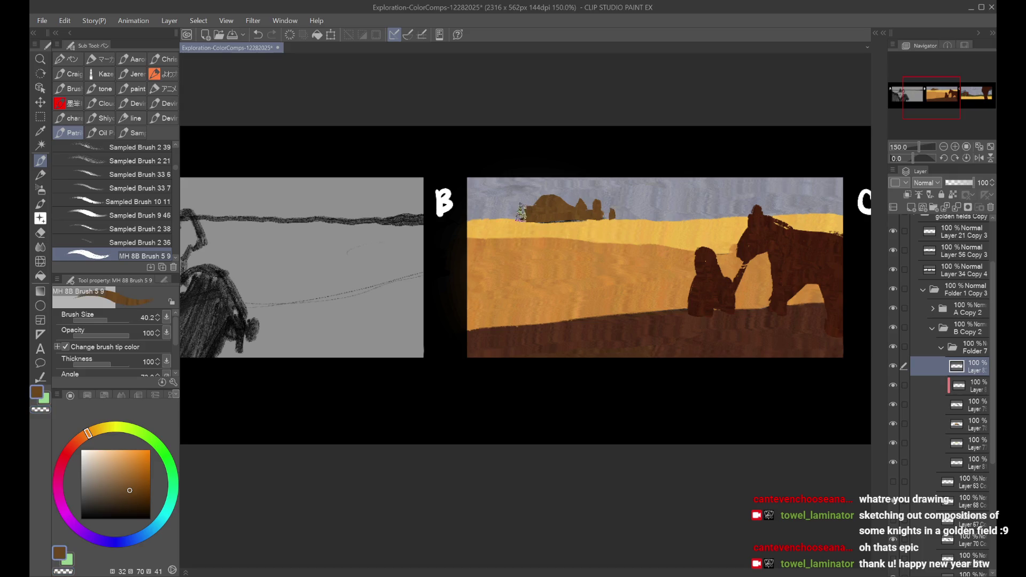
{"action": "key", "text": "ctrl+z"}
{"action": "key", "text": "ctrl+z"}
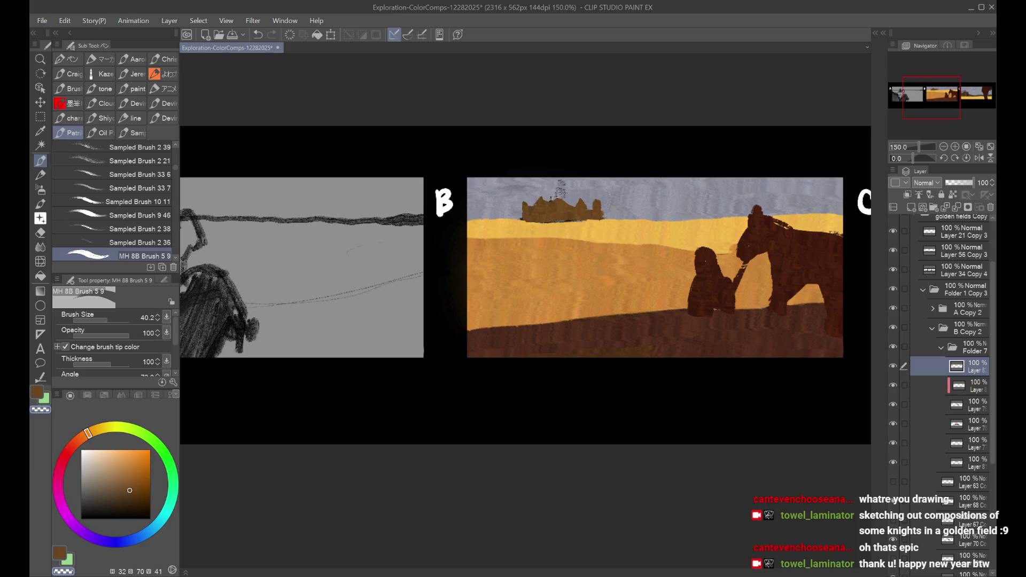
{"action": "key", "text": "ctrl+y"}
{"action": "scroll", "coordinate": [585, 164], "scroll_direction": "down", "scroll_amount": 1}
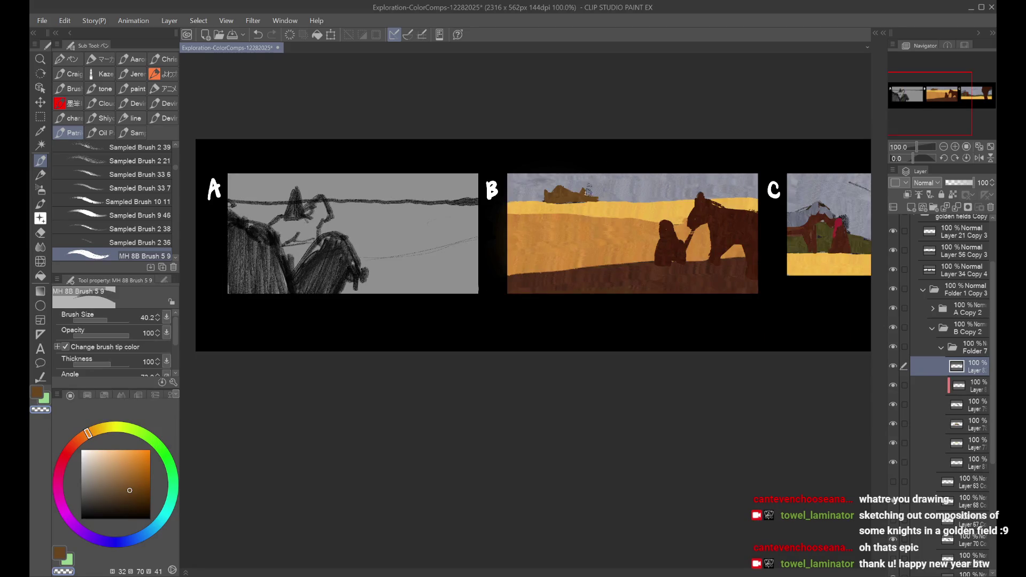
{"action": "key", "text": "ctrl+z"}
{"action": "scroll", "coordinate": [593, 193], "scroll_direction": "up", "scroll_amount": 1}
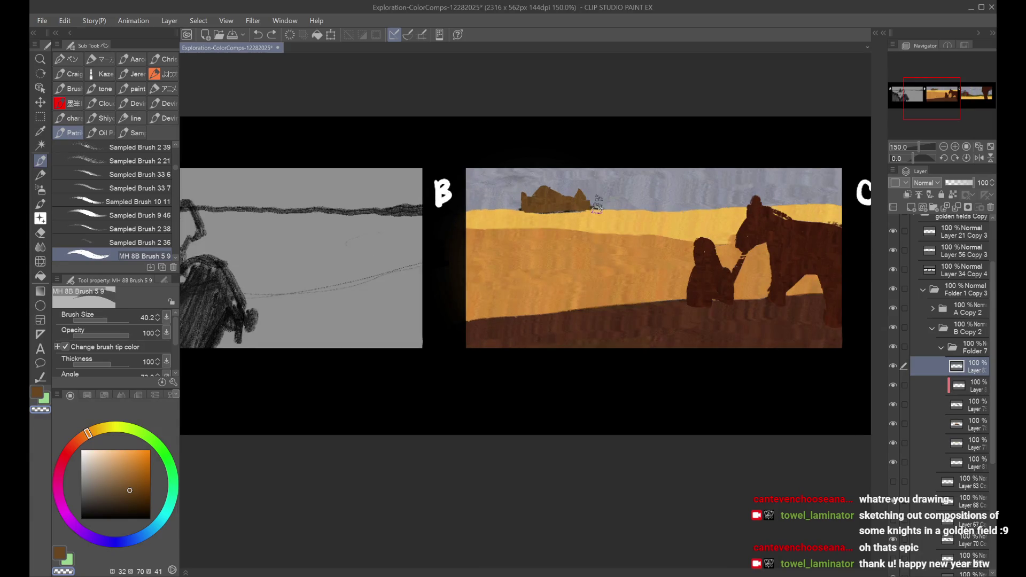
{"action": "key", "text": "ctrl+y"}
Step: Paint a rock shape at the right end of panel B's mound
{"action": "left_click_drag", "start_coordinate": [588, 197], "coordinate": [597, 209]}
{"action": "scroll", "coordinate": [596, 244], "scroll_direction": "down", "scroll_amount": 1}
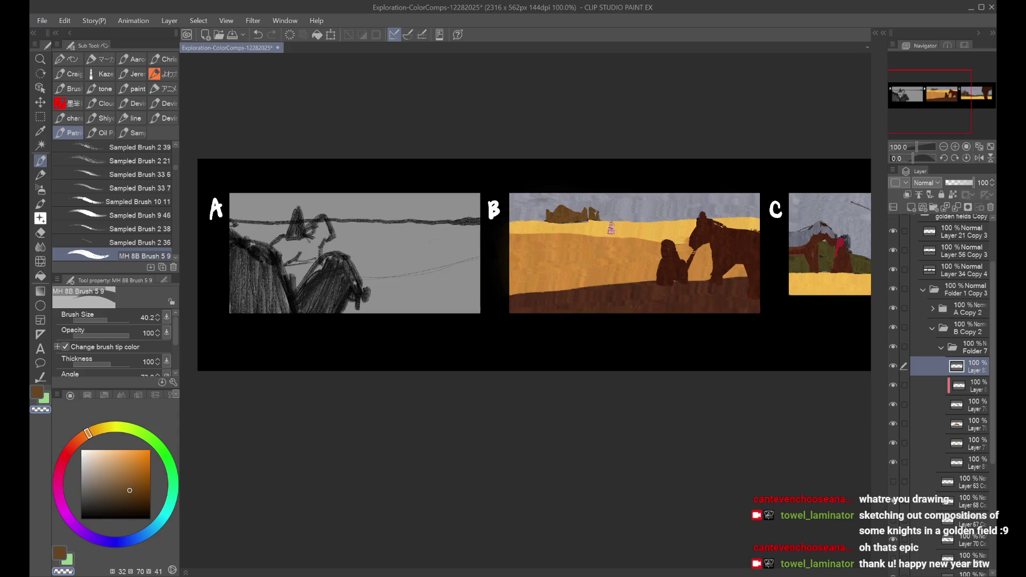
{"action": "left_click_drag", "start_coordinate": [831, 173], "coordinate": [780, 186]}
{"action": "scroll", "coordinate": [781, 185], "scroll_direction": "down", "scroll_amount": 1}
{"action": "scroll", "coordinate": [592, 228], "scroll_direction": "up", "scroll_amount": 1}
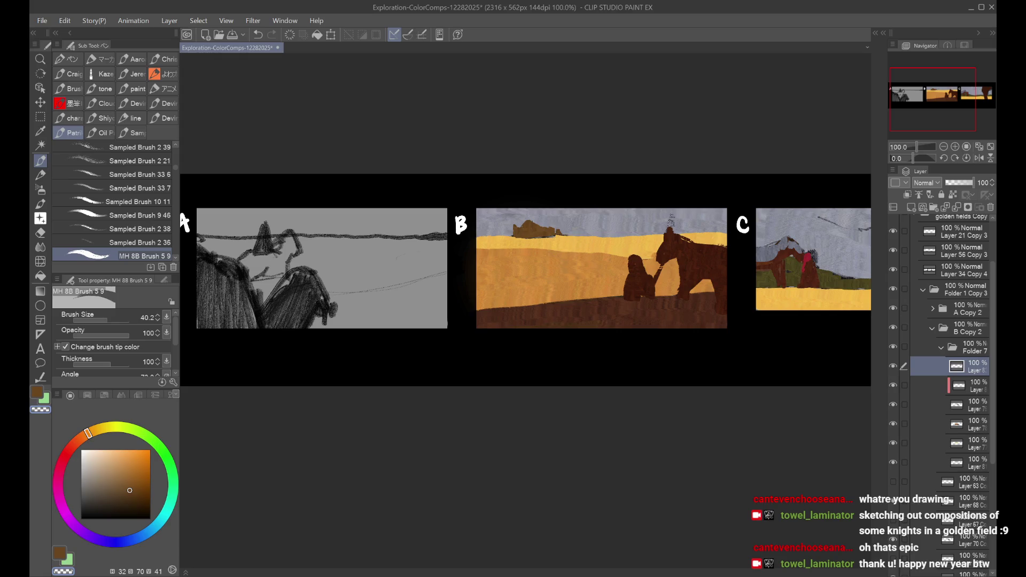
Step: Add a new empty layer to the folder and pick a light yellow colour
{"action": "left_click", "coordinate": [911, 209]}
{"action": "scroll", "coordinate": [648, 246], "scroll_direction": "down", "scroll_amount": 1}
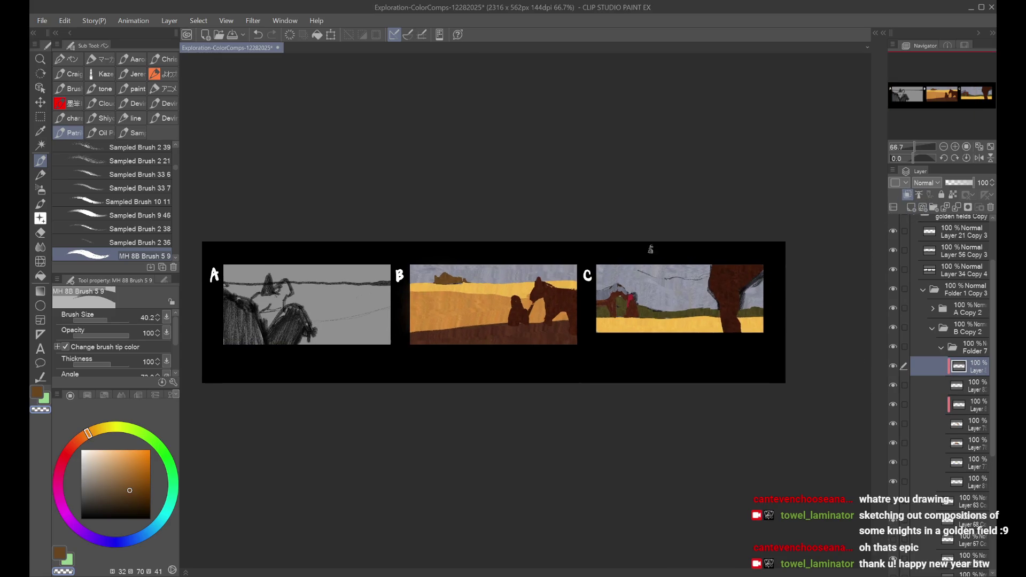
{"action": "scroll", "coordinate": [496, 283], "scroll_direction": "up", "scroll_amount": 1}
{"action": "left_click_drag", "start_coordinate": [527, 258], "coordinate": [554, 219]}
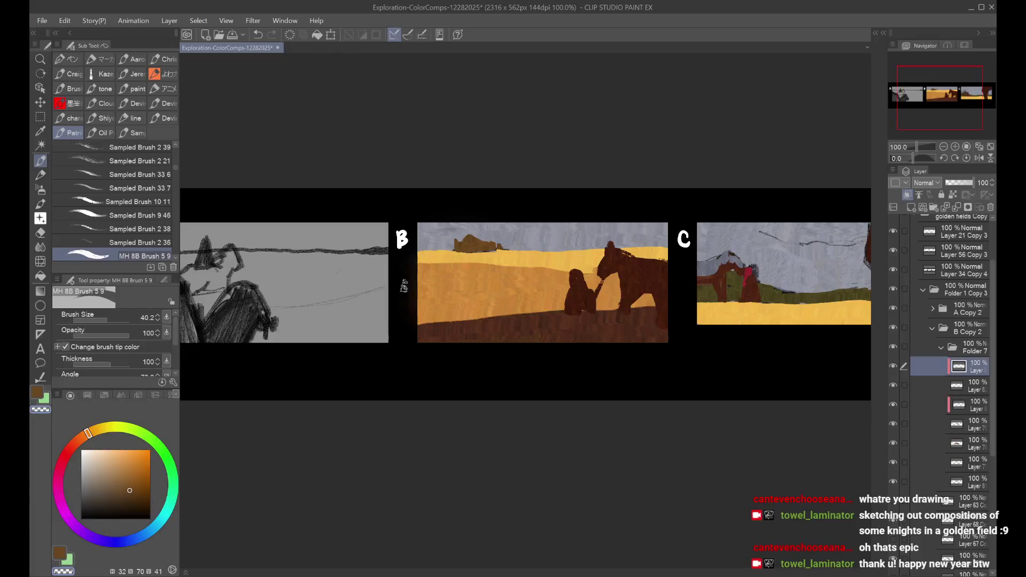
{"action": "left_click", "coordinate": [122, 450]}
Step: Spray a yellow tint over panel B's distant castle with the soft airbrush at size 70
{"action": "key", "text": "b"}
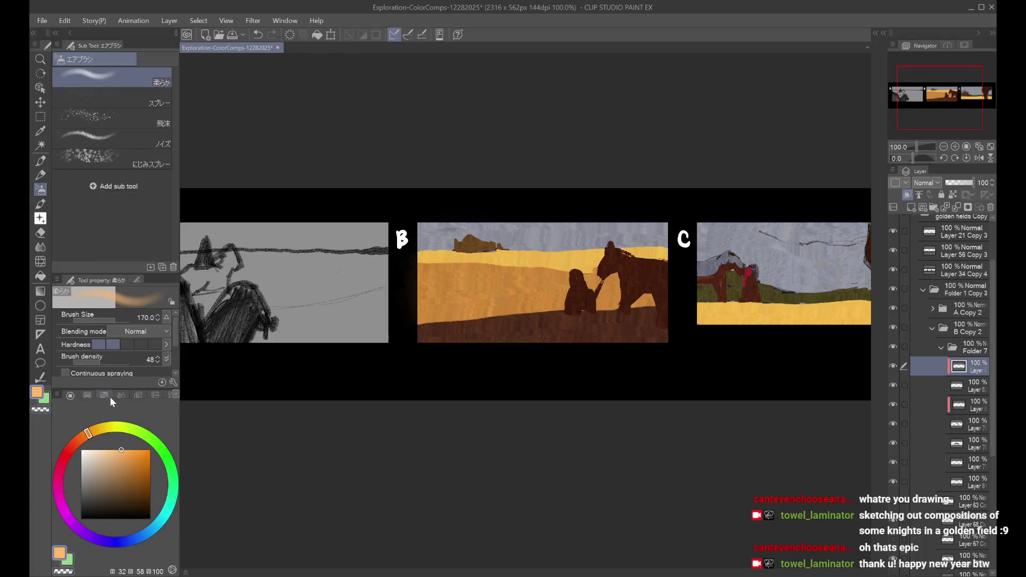
{"action": "left_click", "coordinate": [101, 431]}
{"action": "key", "text": "bracketleft"}
{"action": "key", "text": "bracketleft"}
{"action": "key", "text": "bracketleft"}
{"action": "mouse_move", "coordinate": [476, 229]}
{"action": "left_mouse_down"}
{"action": "mouse_move", "coordinate": [509, 219]}
{"action": "mouse_move", "coordinate": [532, 227]}
{"action": "mouse_move", "coordinate": [479, 245]}
{"action": "mouse_move", "coordinate": [531, 260]}
{"action": "left_mouse_up"}
Step: Rework and brighten the glowing yellow patch on panel B's mountain
{"action": "key", "text": "c"}
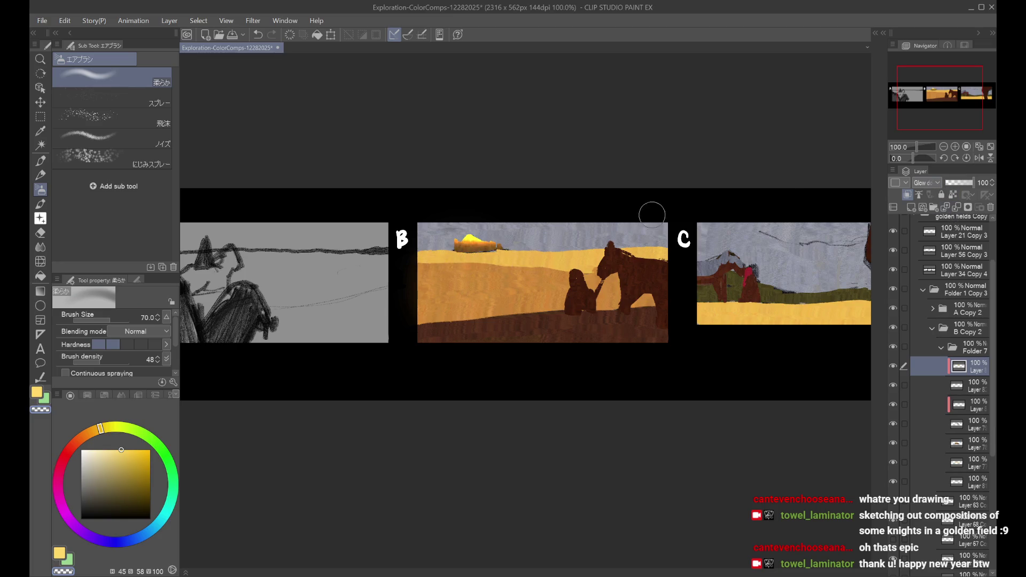
{"action": "key", "text": "c"}
{"action": "left_click_drag", "start_coordinate": [476, 241], "coordinate": [508, 246]}
{"action": "key", "text": "ctrl+z"}
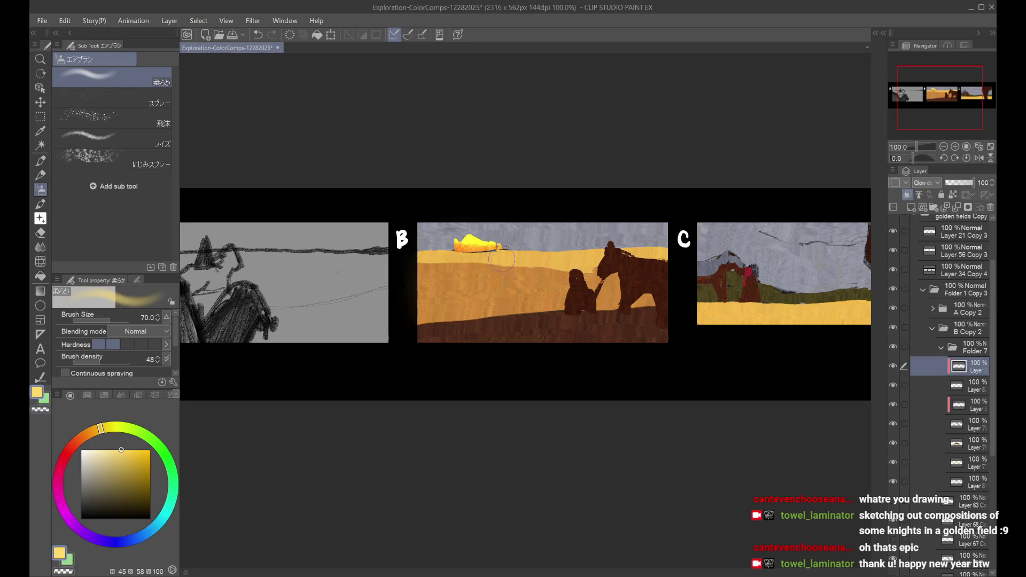
{"action": "key", "text": "c"}
{"action": "key", "text": "ctrl+z"}
{"action": "key", "text": "ctrl+z"}
{"action": "key", "text": "ctrl+z"}
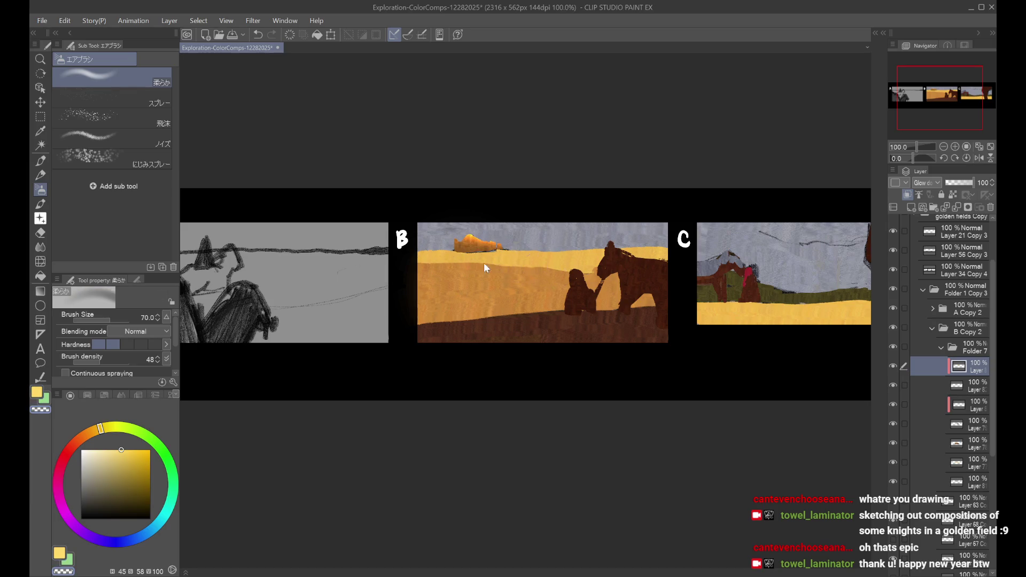
{"action": "key", "text": "ctrl+y"}
{"action": "key", "text": "c"}
{"action": "left_click_drag", "start_coordinate": [471, 247], "coordinate": [503, 256]}
Step: Lower the glow layer's opacity to 77% and toggle the neighbouring layers to compare
{"action": "left_click_drag", "start_coordinate": [957, 182], "coordinate": [963, 182]}
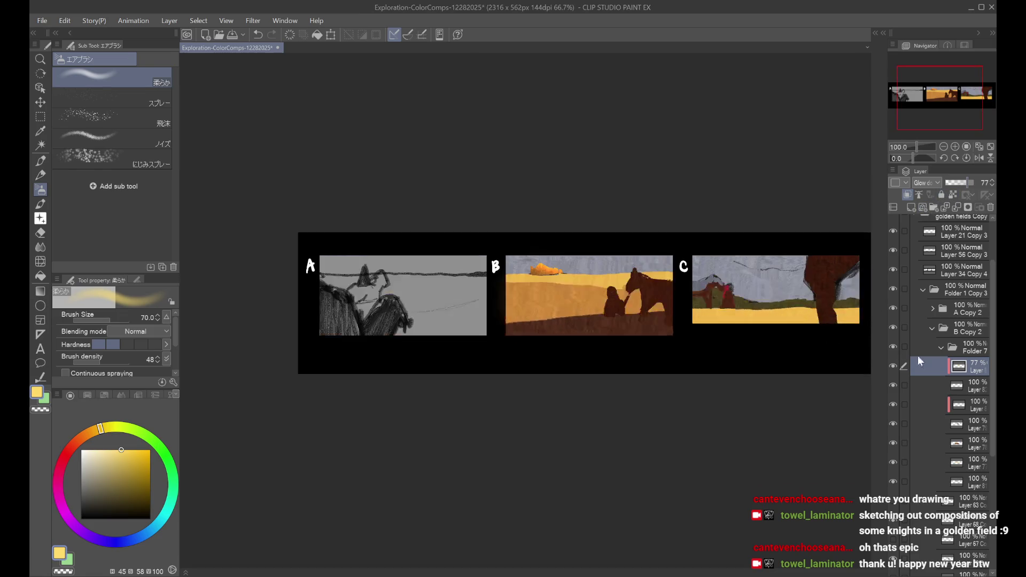
{"action": "key", "text": "ctrl+alt+0"}
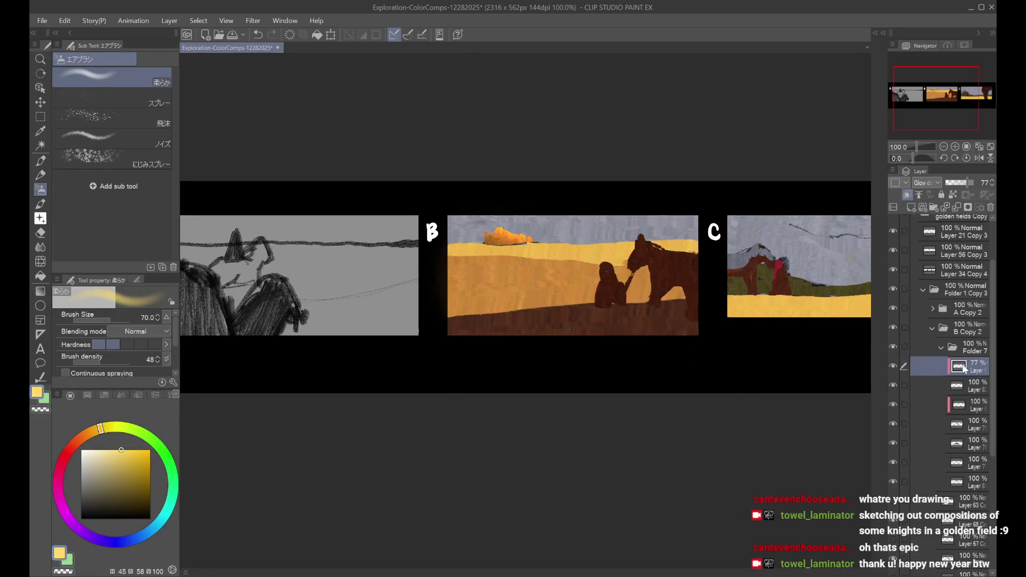
{"action": "left_click", "coordinate": [945, 431]}
{"action": "left_click", "coordinate": [894, 425]}
{"action": "left_click", "coordinate": [893, 425]}
{"action": "left_click", "coordinate": [950, 408]}
{"action": "left_click", "coordinate": [895, 406]}
{"action": "left_click", "coordinate": [894, 406]}
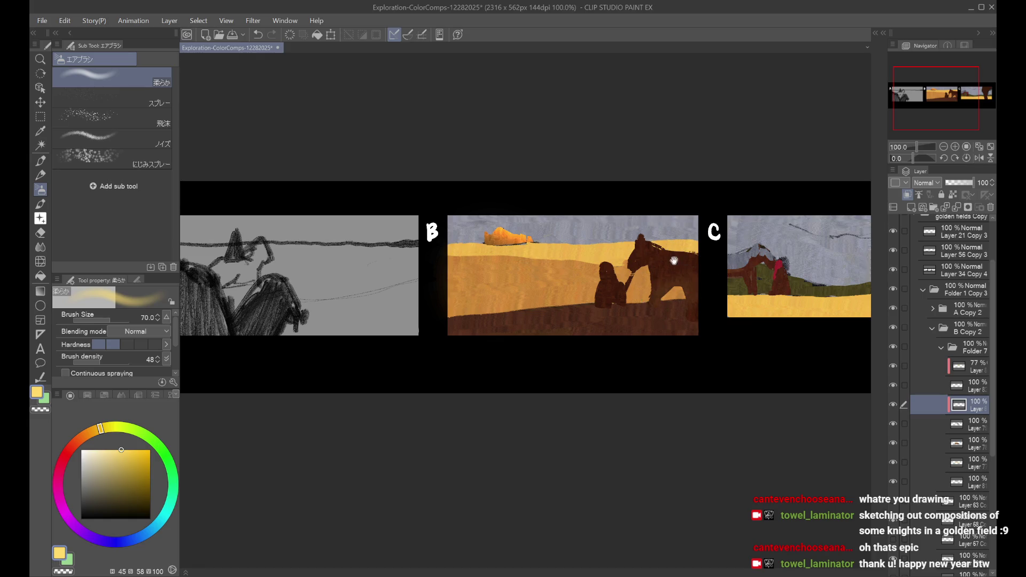
Step: Spray a faint light patch in panel C's sky
{"action": "left_click_drag", "start_coordinate": [770, 273], "coordinate": [701, 283]}
{"action": "left_click", "coordinate": [962, 414]}
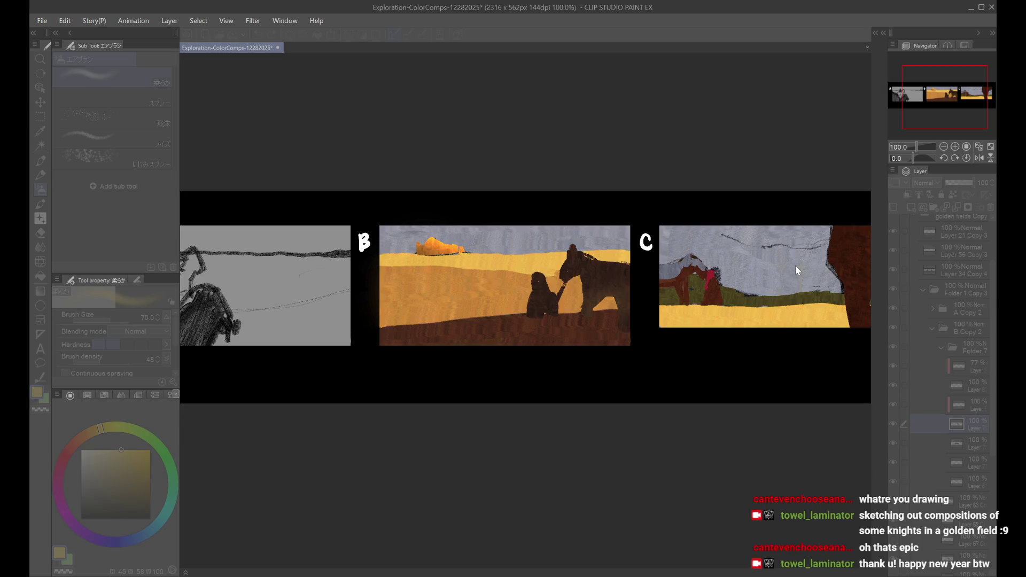
{"action": "left_click_drag", "start_coordinate": [798, 259], "coordinate": [800, 261]}
Step: Flip the canvas view back and forth to check the composition
{"action": "key", "text": "ctrl+minus"}
{"action": "key", "text": "h"}
{"action": "key", "text": "h"}
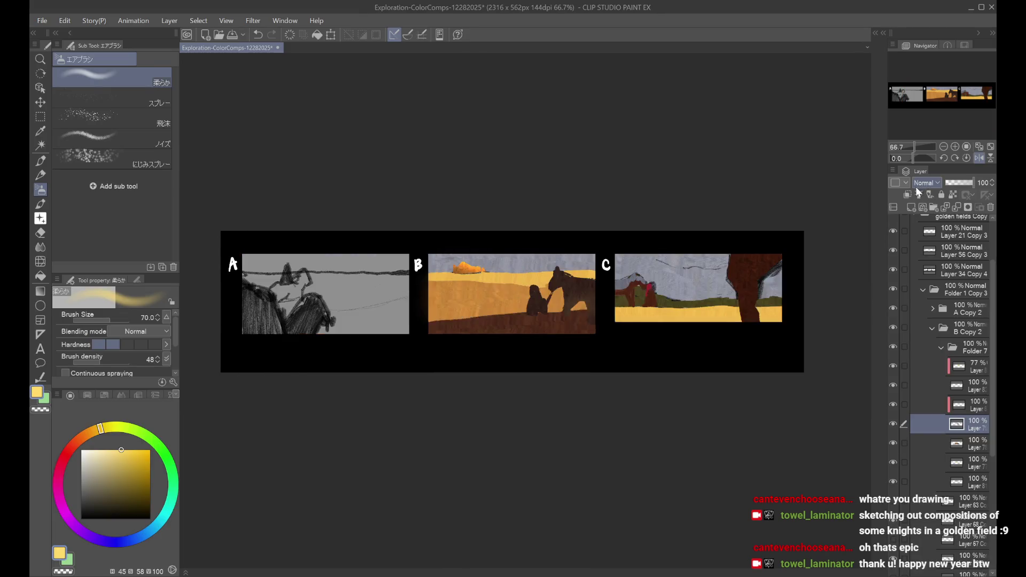
{"action": "scroll", "coordinate": [818, 250], "scroll_direction": "up", "scroll_amount": 1}
{"action": "scroll", "coordinate": [818, 250], "scroll_direction": "left", "scroll_amount": 5}
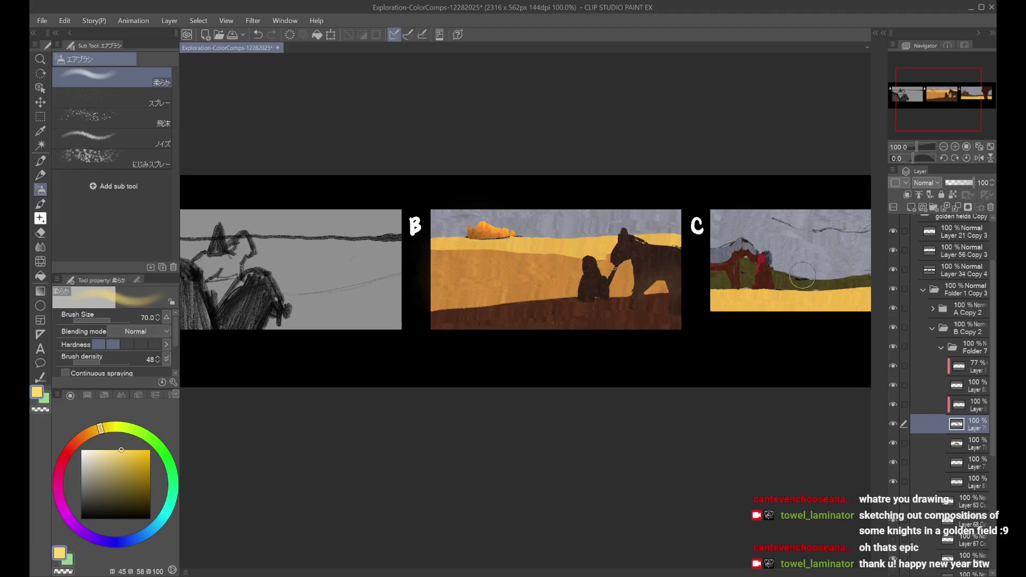
{"action": "key", "text": "ctrl+minus"}
{"action": "key", "text": "h"}
{"action": "key", "text": "h"}
{"action": "scroll", "coordinate": [780, 256], "scroll_direction": "up", "scroll_amount": 1}
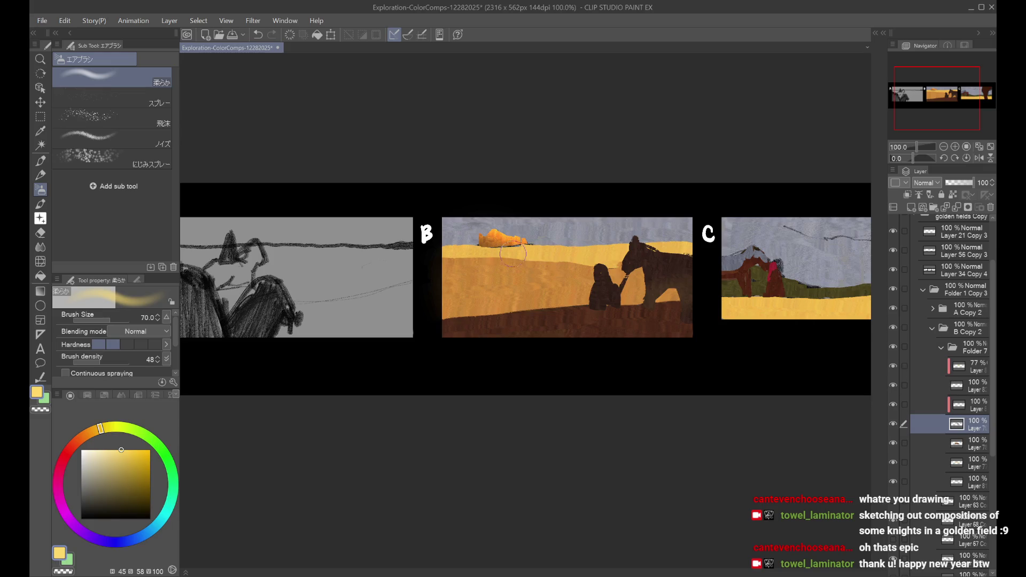
Step: Darken the horse's leg in panel B with sampled dark brown using the pen brush
{"action": "left_click", "coordinate": [40, 162]}
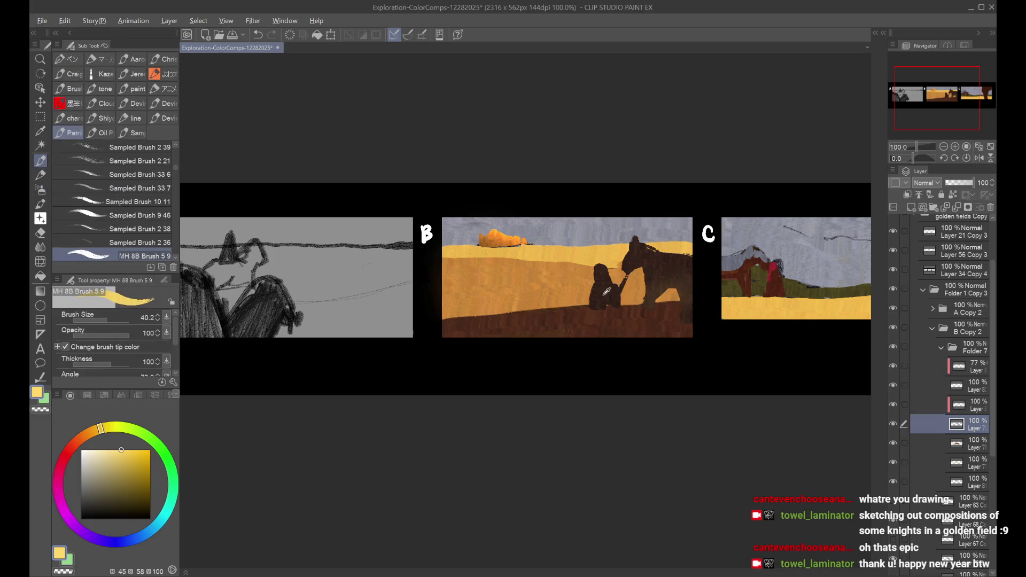
{"action": "left_click", "coordinate": [605, 290], "text": "alt"}
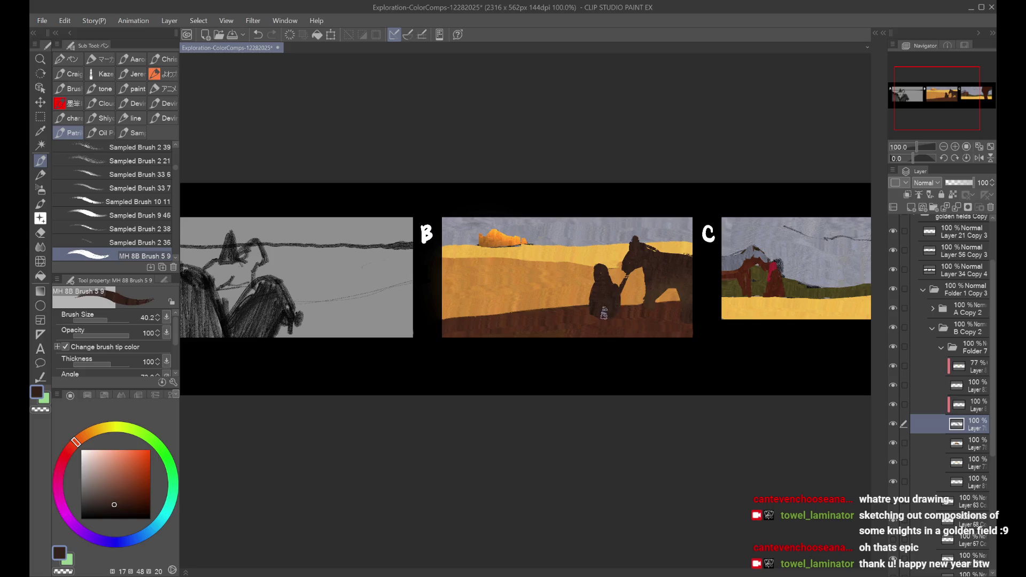
{"action": "key", "text": "ctrl+z"}
{"action": "left_click", "coordinate": [647, 303]}
Step: Add an orange stroke to panel B's ground layer, checking it mirrored
{"action": "left_click", "coordinate": [893, 443]}
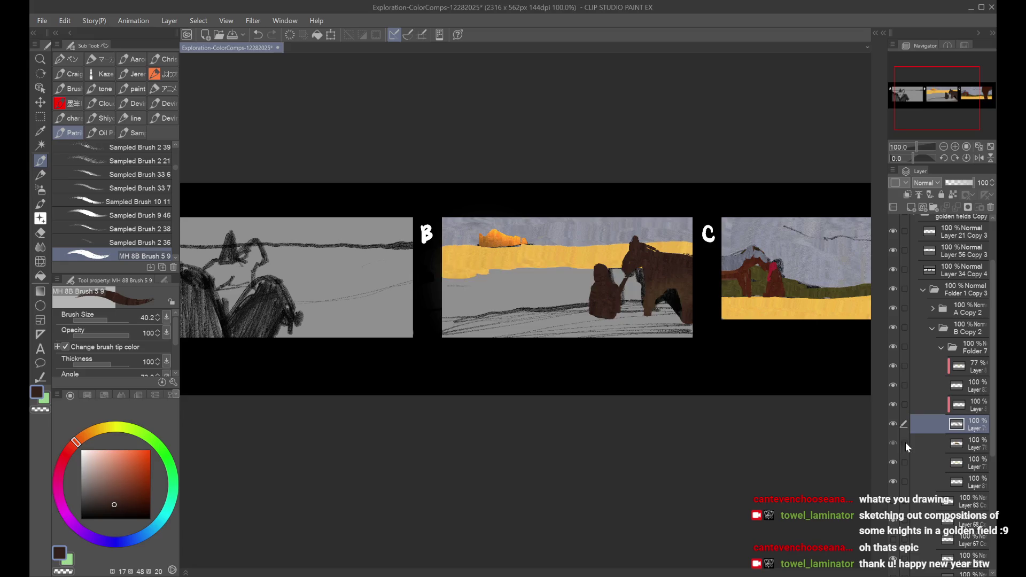
{"action": "left_click", "coordinate": [893, 444]}
{"action": "left_click", "coordinate": [957, 444]}
{"action": "left_click", "coordinate": [551, 286], "text": "alt"}
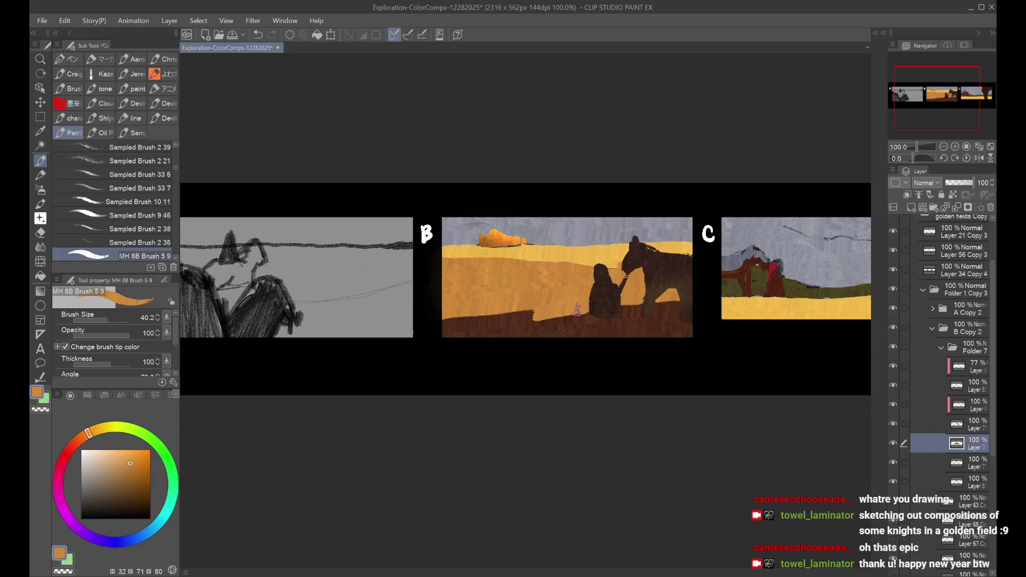
{"action": "key", "text": "h"}
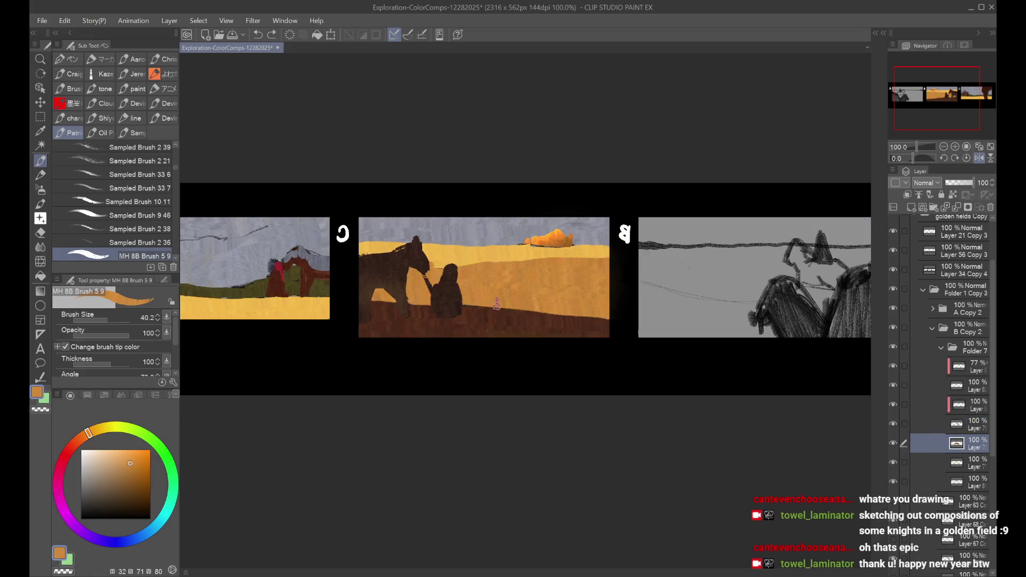
{"action": "left_click_drag", "start_coordinate": [541, 308], "coordinate": [597, 320]}
{"action": "key", "text": "h"}
Step: Raise panel B's dark brown foreground slightly and add small orange and brown touch-ups
{"action": "left_click", "coordinate": [550, 322], "text": "alt"}
{"action": "left_click_drag", "start_coordinate": [454, 333], "coordinate": [511, 319]}
{"action": "left_click", "coordinate": [638, 300], "text": "alt"}
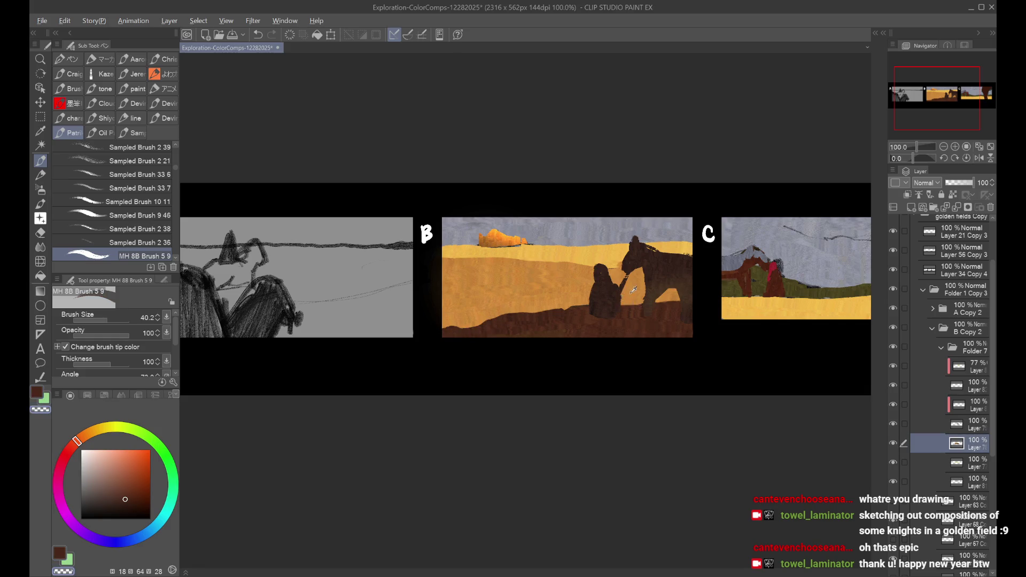
{"action": "left_click", "coordinate": [667, 309], "text": "alt"}
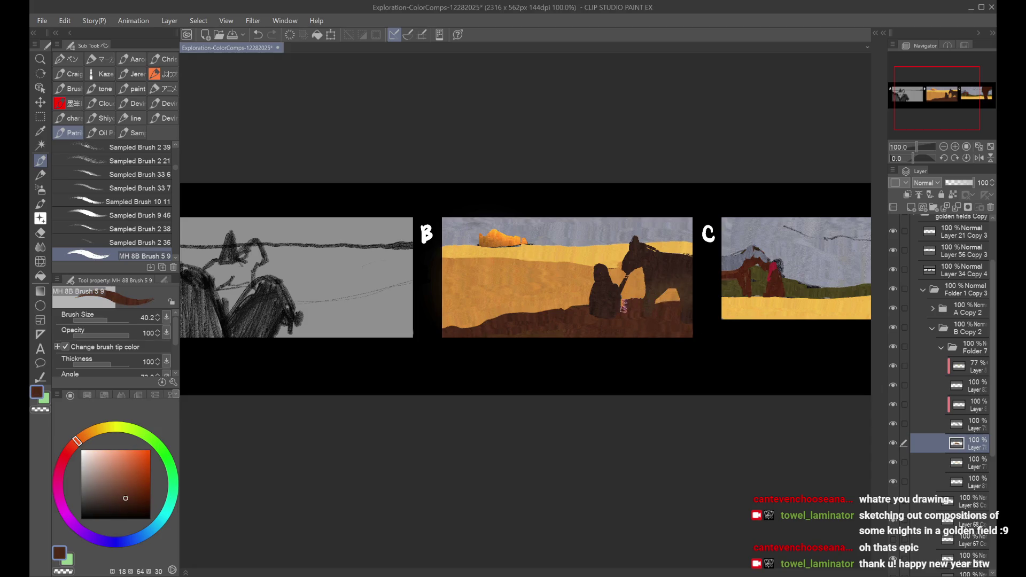
{"action": "key", "text": "ctrl+z"}
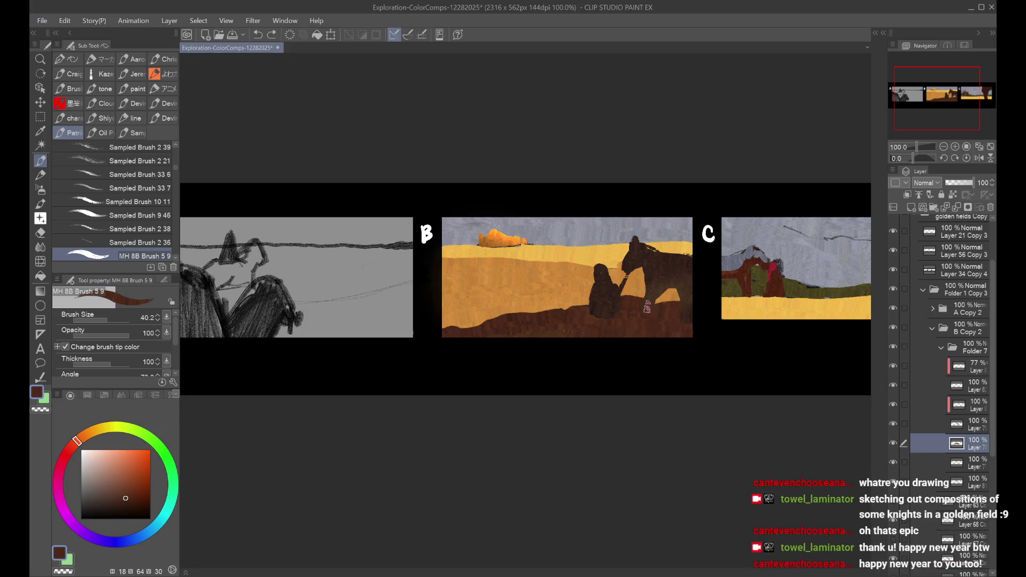
{"action": "left_click", "coordinate": [686, 320]}
{"action": "key", "text": "h"}
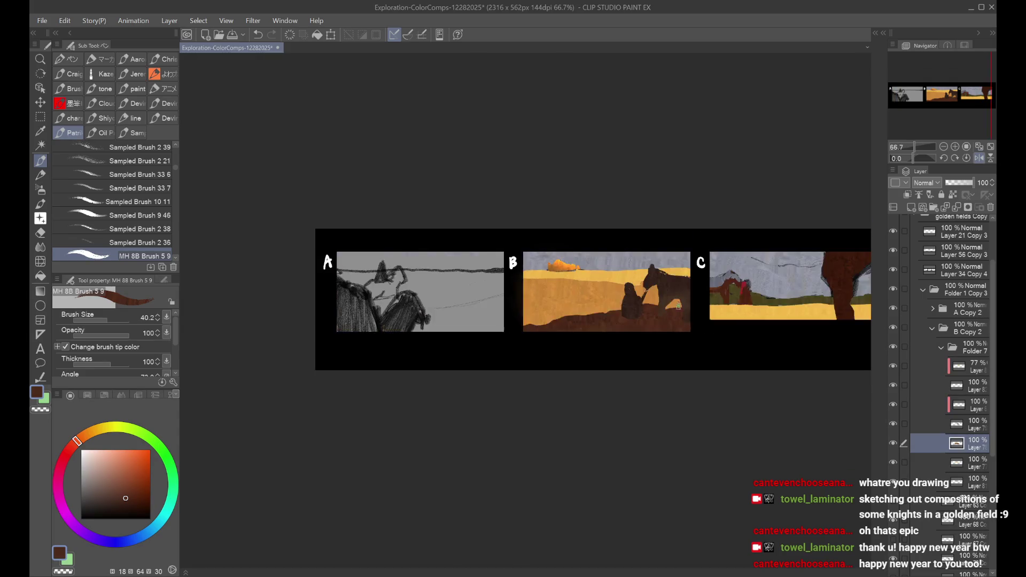
{"action": "key", "text": "h"}
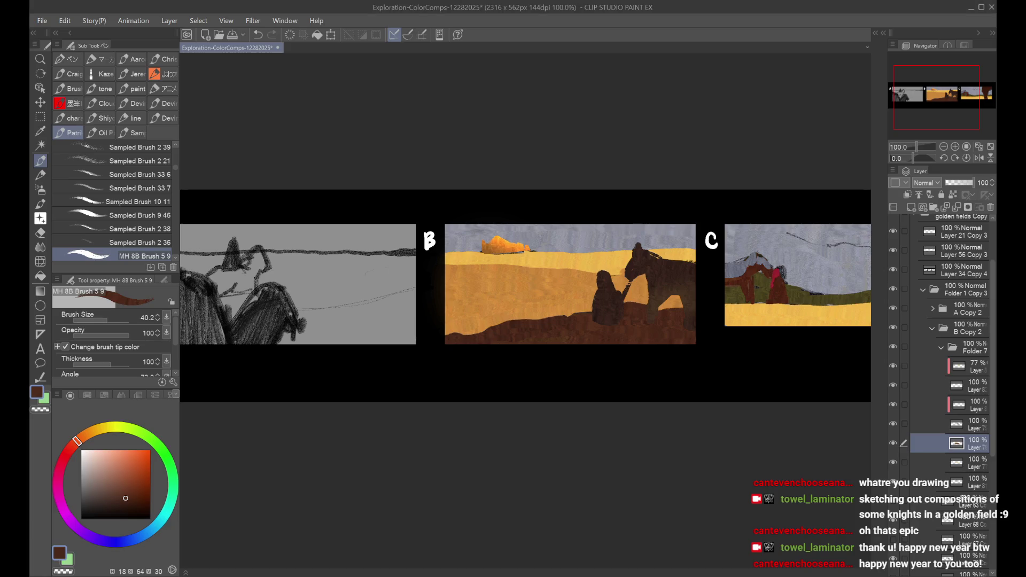
{"action": "left_click", "coordinate": [938, 367]}
{"action": "mouse_move", "coordinate": [489, 254]}
{"action": "left_mouse_down"}
{"action": "mouse_move", "coordinate": [544, 247]}
{"action": "mouse_move", "coordinate": [470, 238]}
{"action": "mouse_move", "coordinate": [547, 256]}
{"action": "mouse_move", "coordinate": [529, 265]}
{"action": "left_mouse_up"}
{"action": "key", "text": "ctrl+z"}
Step: Hide the glow layer and repaint the rock's base in brown at brush size 17
{"action": "left_click", "coordinate": [502, 236], "text": "alt"}
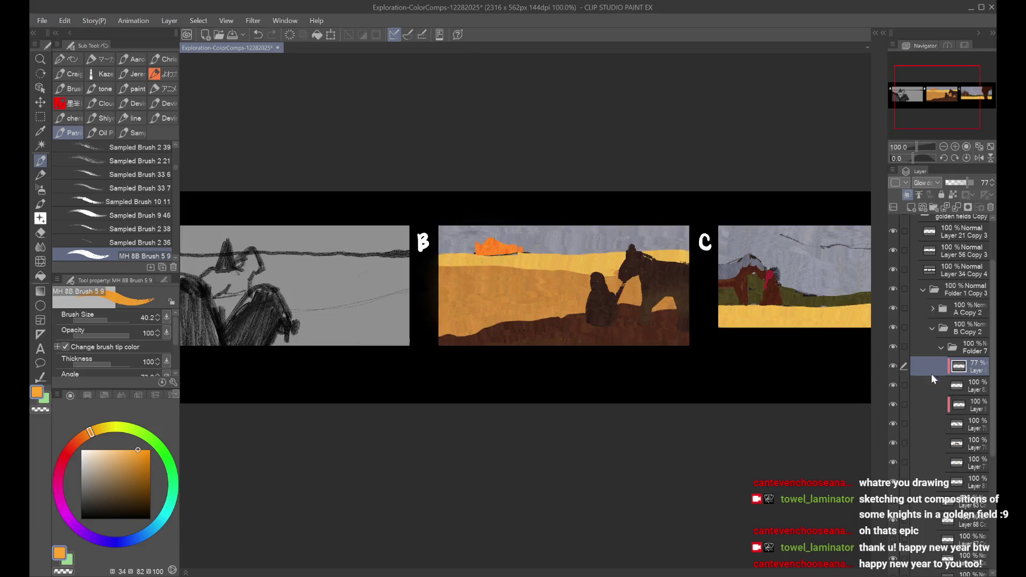
{"action": "left_click", "coordinate": [941, 386]}
{"action": "scroll", "coordinate": [416, 278], "scroll_direction": "up", "scroll_amount": 1}
{"action": "left_click", "coordinate": [893, 367]}
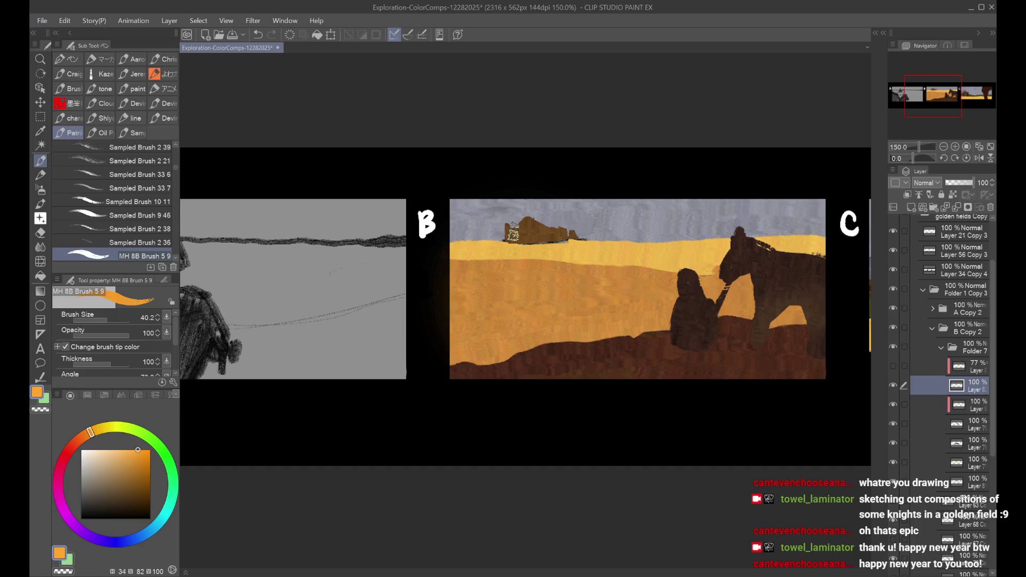
{"action": "left_click", "coordinate": [541, 230], "text": "alt"}
{"action": "key", "text": "bracketleft"}
{"action": "key", "text": "bracketleft"}
{"action": "key", "text": "bracketleft"}
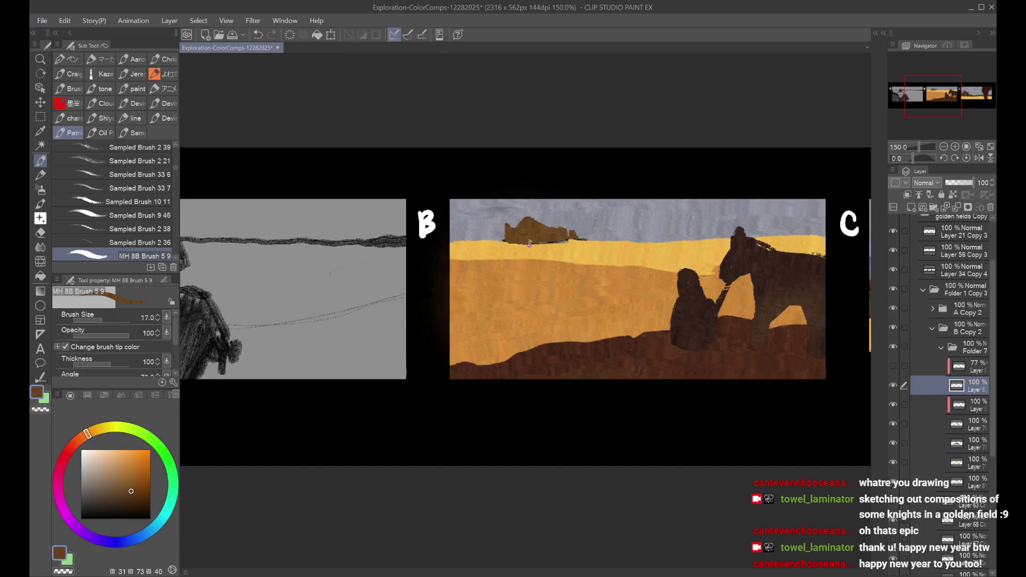
{"action": "left_click_drag", "start_coordinate": [506, 245], "coordinate": [572, 245]}
{"action": "key", "text": "ctrl+z"}
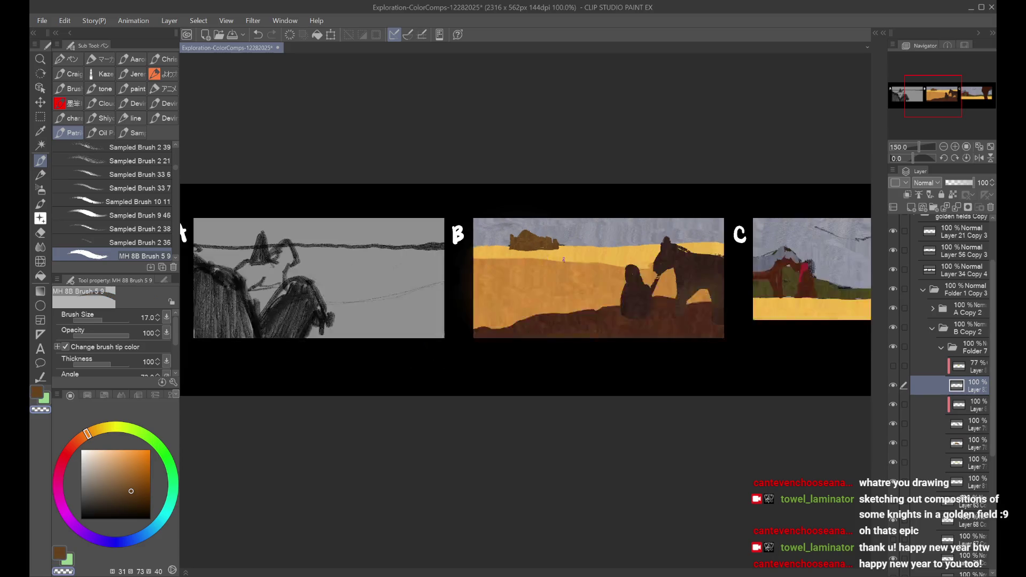
Step: Show the glow layer again and frame all three panels at 100% zoom
{"action": "scroll", "coordinate": [655, 284], "scroll_direction": "down", "scroll_amount": 3}
{"action": "left_click", "coordinate": [904, 366]}
{"action": "left_click", "coordinate": [893, 367]}
{"action": "key", "text": "ctrl+alt+0"}
{"action": "left_click_drag", "start_coordinate": [837, 385], "coordinate": [759, 394]}
{"action": "scroll", "coordinate": [759, 393], "scroll_direction": "down", "scroll_amount": 2}
{"action": "left_click_drag", "start_coordinate": [840, 379], "coordinate": [803, 378]}
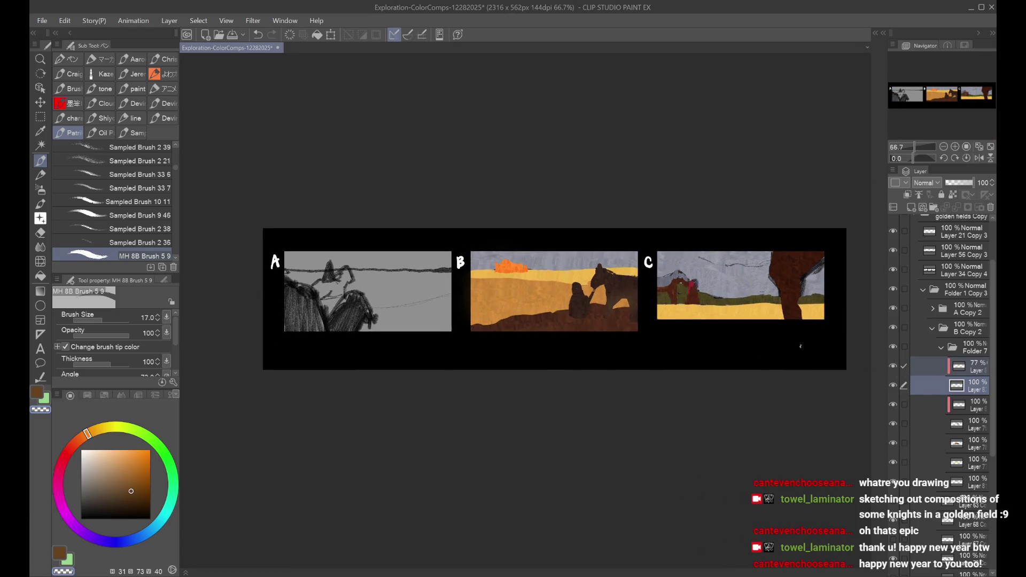
{"action": "scroll", "coordinate": [732, 308], "scroll_direction": "up", "scroll_amount": 1}
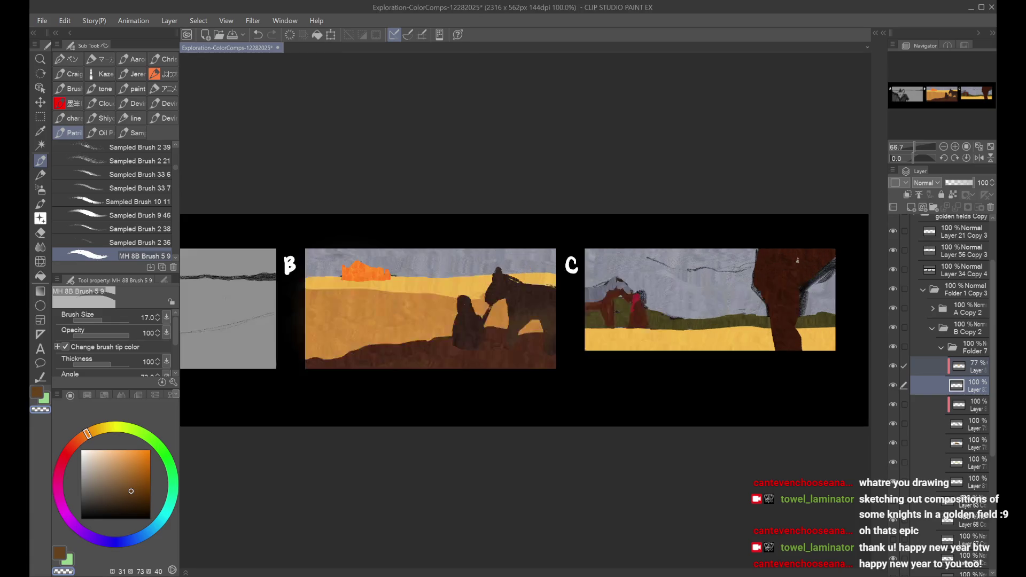
{"action": "scroll", "coordinate": [777, 281], "scroll_direction": "down", "scroll_amount": 1}
{"action": "scroll", "coordinate": [776, 282], "scroll_direction": "up", "scroll_amount": 1}
{"action": "scroll", "coordinate": [781, 321], "scroll_direction": "down", "scroll_amount": 1}
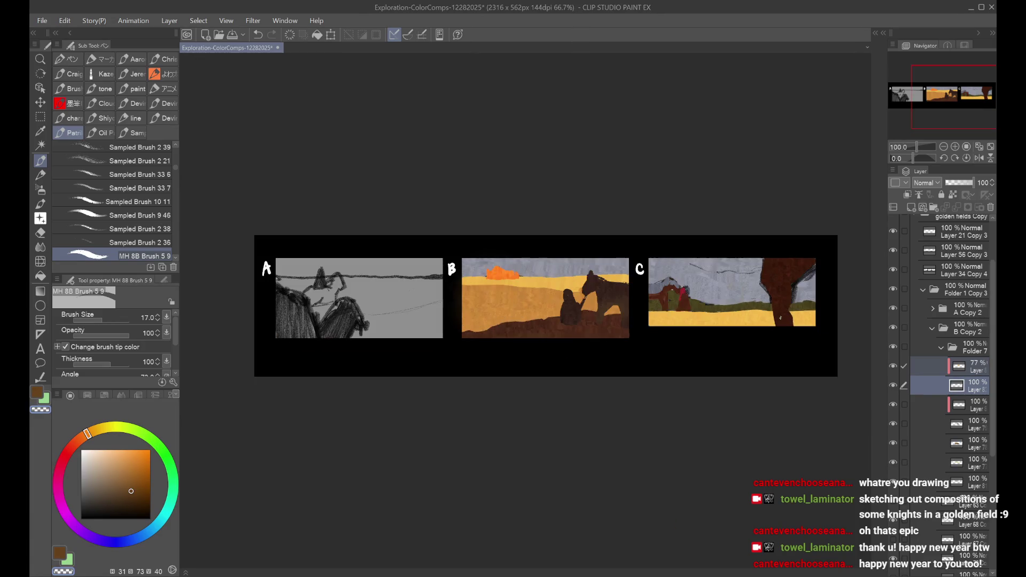
{"action": "mouse_move", "coordinate": [763, 366]}
{"action": "left_mouse_down"}
{"action": "mouse_move", "coordinate": [790, 350]}
{"action": "mouse_move", "coordinate": [779, 332]}
{"action": "left_mouse_up"}
{"action": "scroll", "coordinate": [752, 374], "scroll_direction": "up", "scroll_amount": 1}
{"action": "scroll", "coordinate": [844, 367], "scroll_direction": "up", "scroll_amount": 1}
{"action": "left_click_drag", "start_coordinate": [845, 368], "coordinate": [857, 368]}
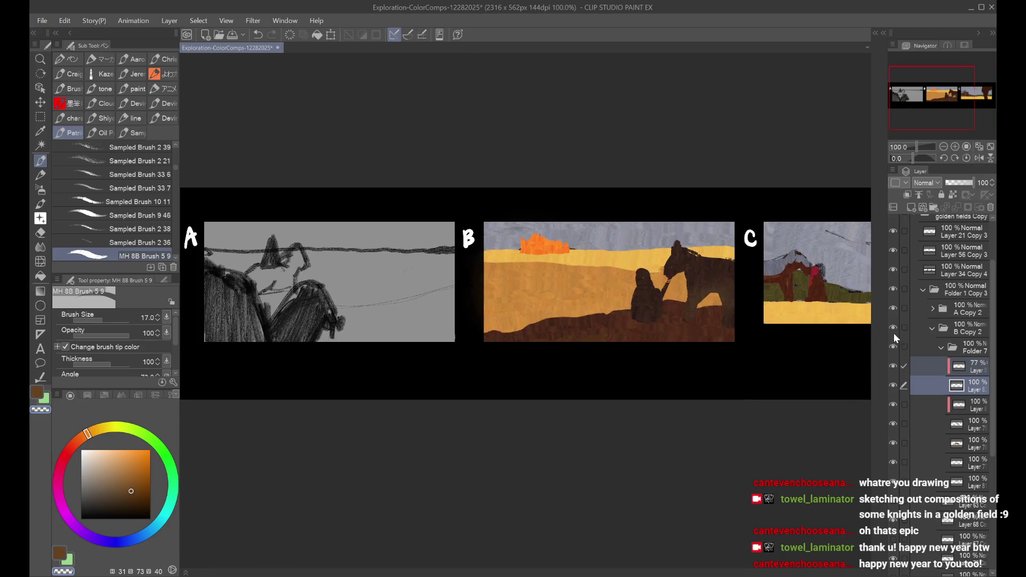
Step: Toggle panel B's colour, ground and knight-and-horse layers to compare, ending on the knight layer
{"action": "left_click", "coordinate": [894, 328]}
{"action": "left_click", "coordinate": [896, 329]}
{"action": "left_click_drag", "start_coordinate": [816, 345], "coordinate": [760, 352]}
{"action": "left_click", "coordinate": [934, 365]}
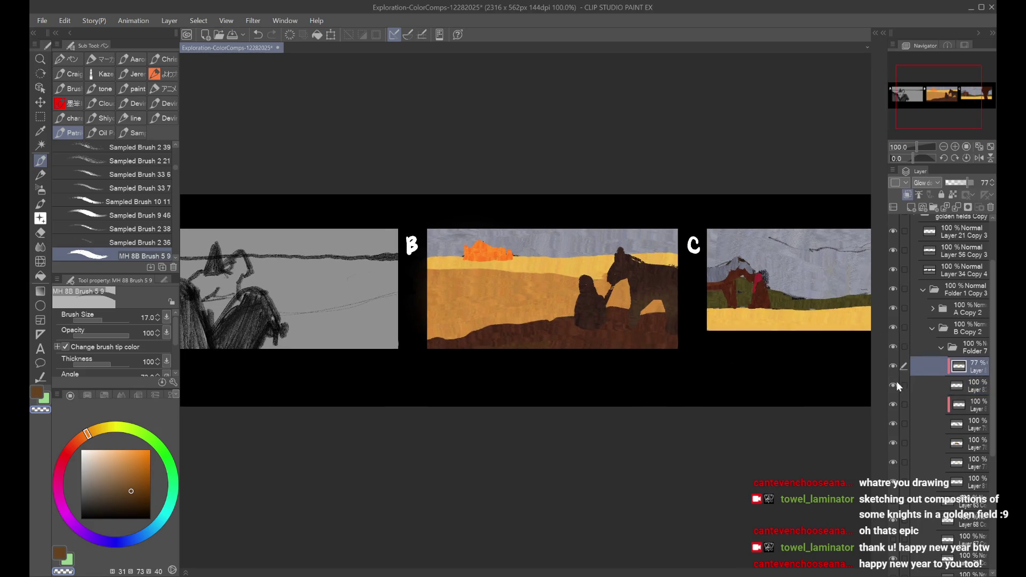
{"action": "left_click", "coordinate": [893, 427]}
{"action": "left_click", "coordinate": [893, 427]}
{"action": "left_click", "coordinate": [893, 444]}
{"action": "left_click", "coordinate": [893, 444]}
{"action": "left_click", "coordinate": [894, 424]}
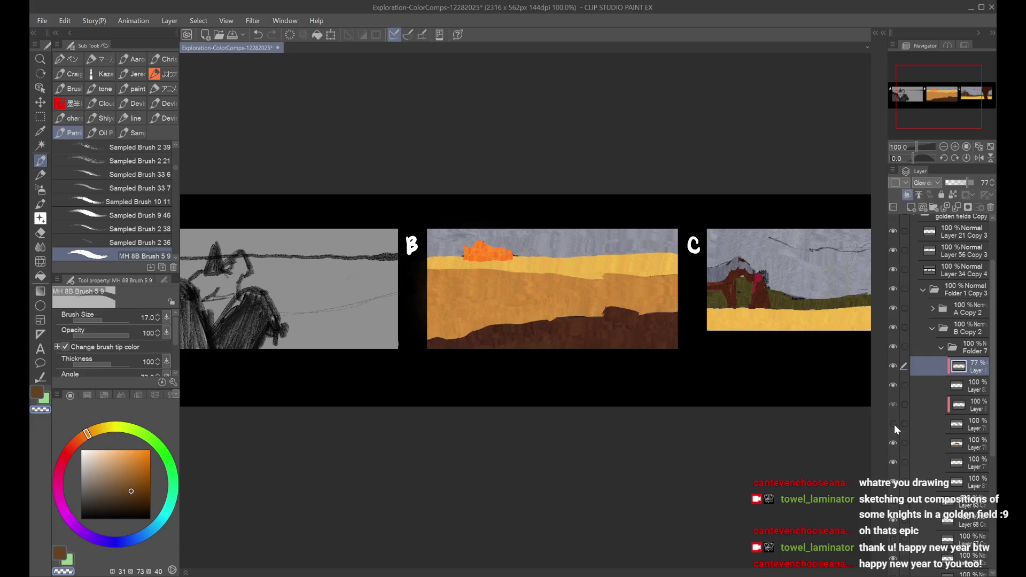
{"action": "left_click", "coordinate": [893, 424]}
{"action": "left_click", "coordinate": [945, 404]}
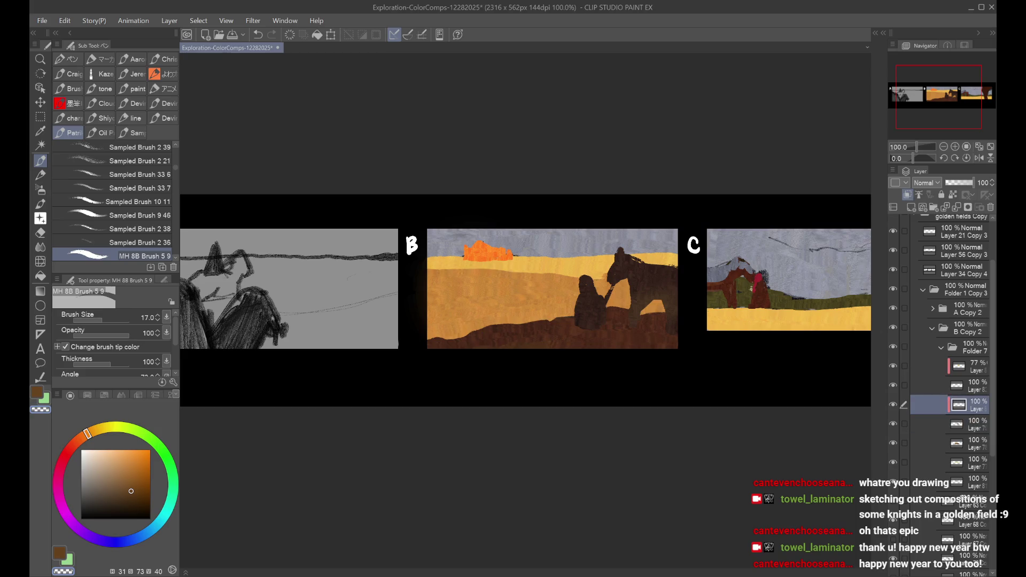
Step: Paint panel B's knight a crimson hood sampled from panel C, at brush size 20
{"action": "left_click", "coordinate": [760, 284], "text": "alt"}
{"action": "key", "text": "bracketright"}
{"action": "key", "text": "bracketright"}
{"action": "key", "text": "bracketright"}
{"action": "mouse_move", "coordinate": [583, 291]}
{"action": "left_mouse_down"}
{"action": "mouse_move", "coordinate": [593, 276]}
{"action": "mouse_move", "coordinate": [583, 289]}
{"action": "mouse_move", "coordinate": [591, 284]}
{"action": "mouse_move", "coordinate": [594, 300]}
{"action": "left_mouse_up"}
{"action": "key", "text": "ctrl+z"}
{"action": "key", "text": "bracketleft"}
{"action": "key", "text": "bracketleft"}
{"action": "key", "text": "bracketleft"}
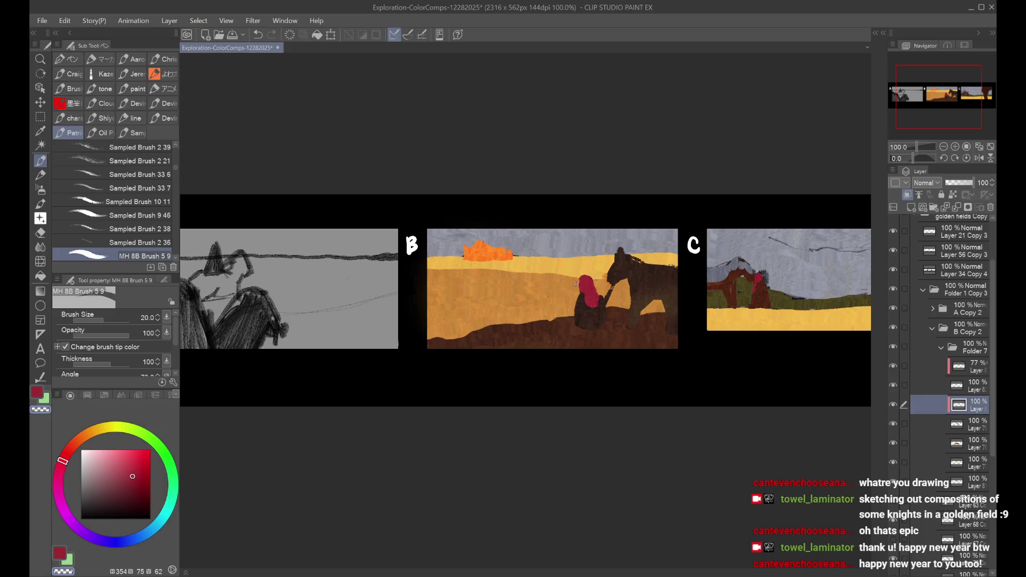
{"action": "left_click", "coordinate": [599, 296], "text": "alt"}
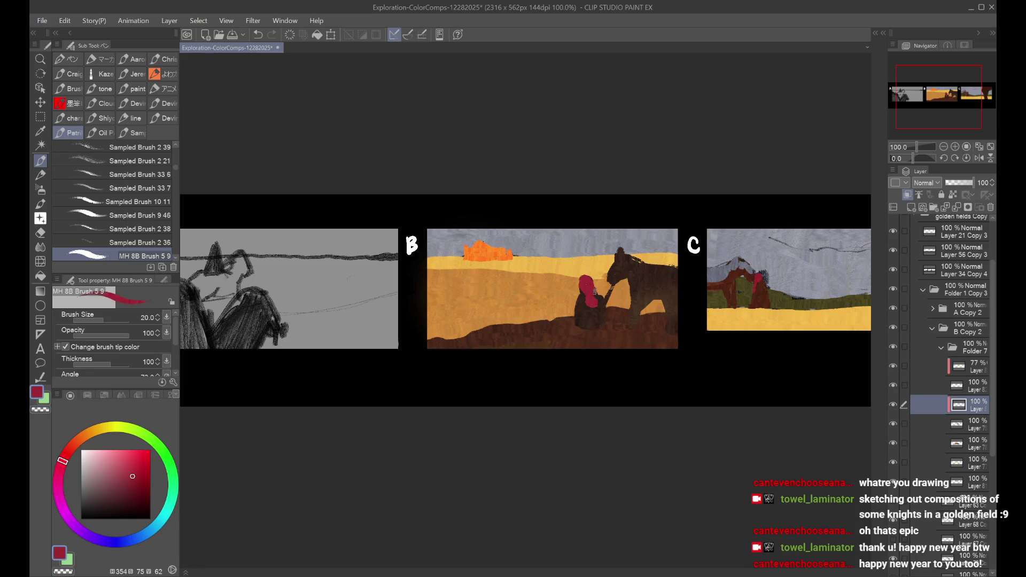
{"action": "key", "text": "h"}
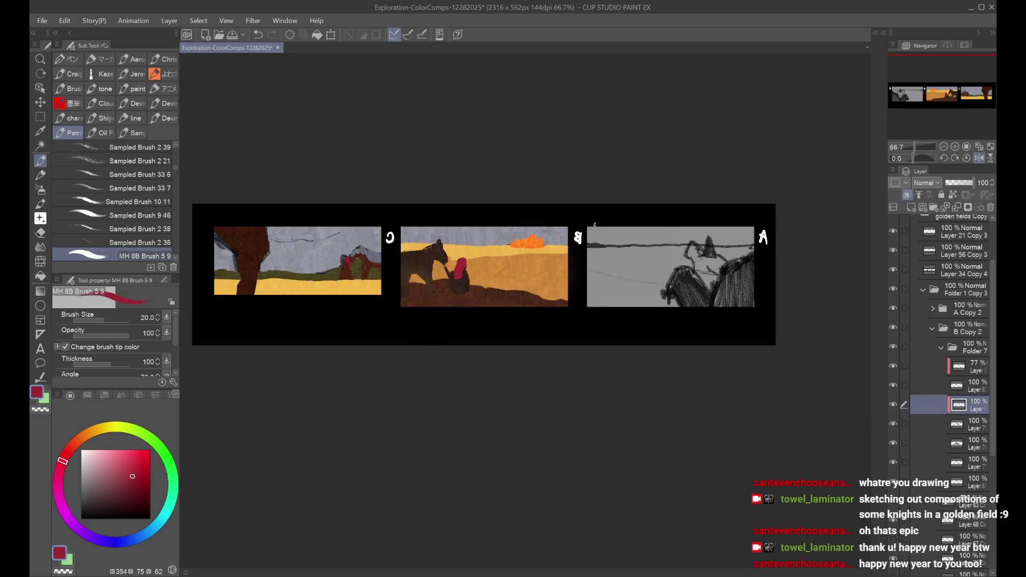
{"action": "key", "text": "h"}
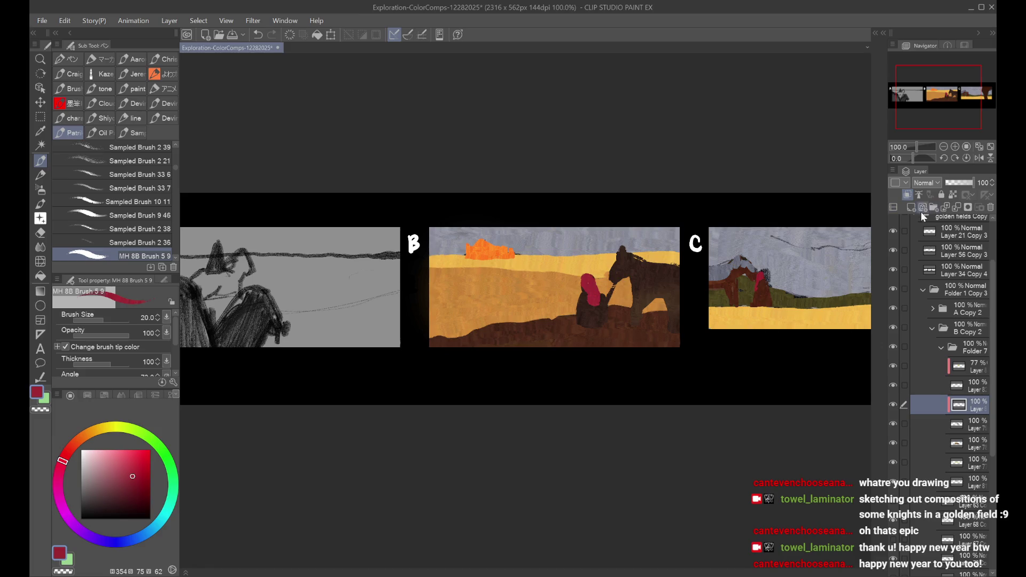
Step: Add a new raster layer clipped to the layer below and sample orange from the glowing rock
{"action": "left_click", "coordinate": [911, 208]}
{"action": "left_click", "coordinate": [963, 428]}
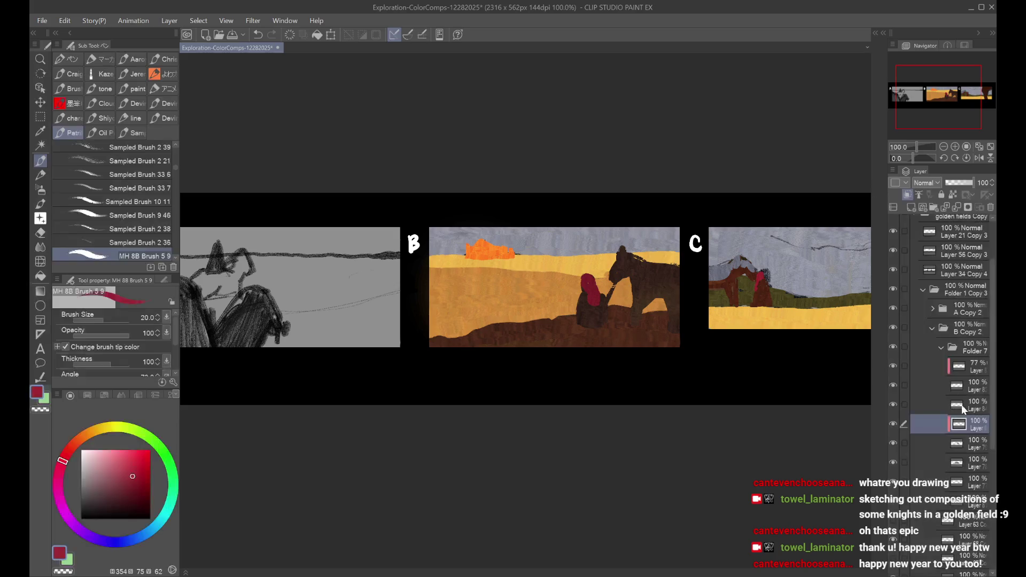
{"action": "key", "text": "alt+bracketright"}
{"action": "left_click", "coordinate": [907, 195]}
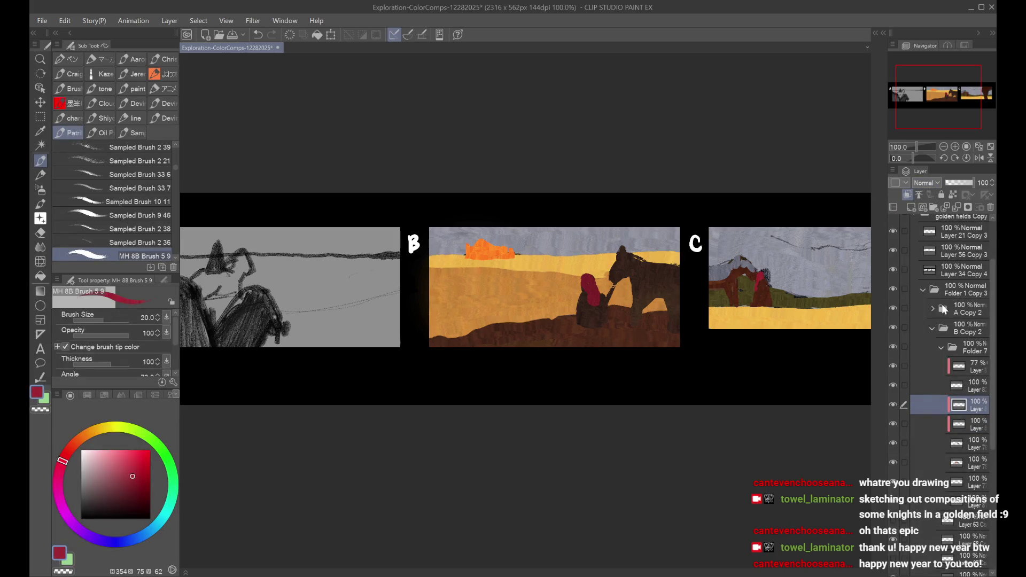
{"action": "left_click", "coordinate": [489, 250], "text": "alt"}
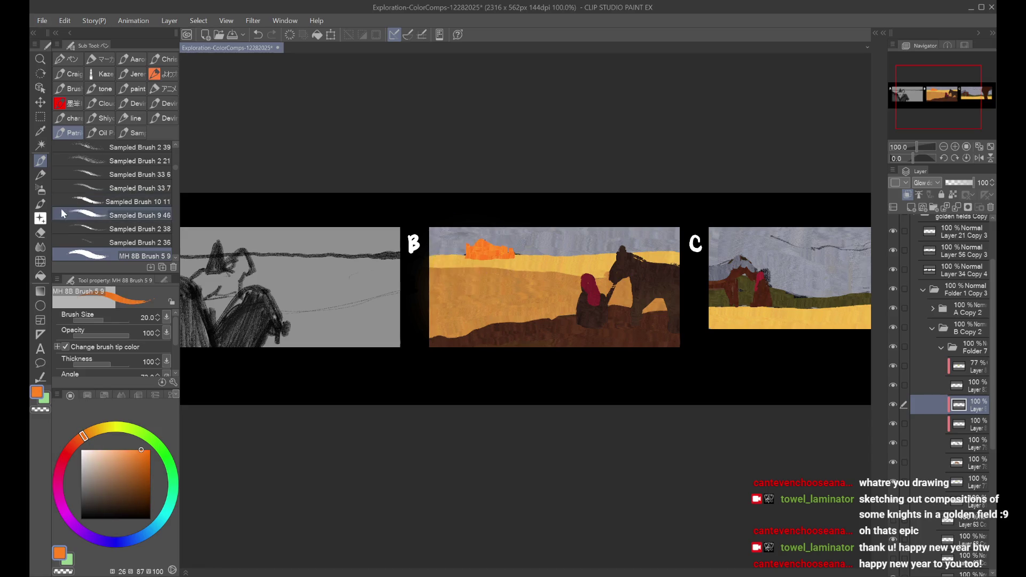
Step: Airbrush yellow glow over the knight's helmet and horse's head in panel B
{"action": "left_click", "coordinate": [40, 190]}
{"action": "mouse_move", "coordinate": [623, 254]}
{"action": "left_mouse_down"}
{"action": "mouse_move", "coordinate": [588, 280]}
{"action": "mouse_move", "coordinate": [657, 267]}
{"action": "left_mouse_up"}
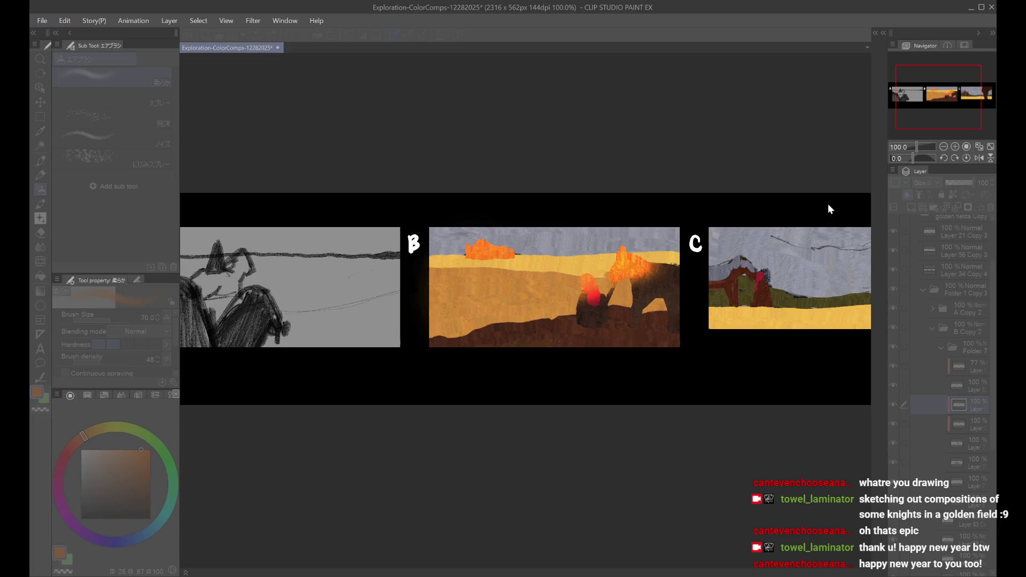
{"action": "key", "text": "Return"}
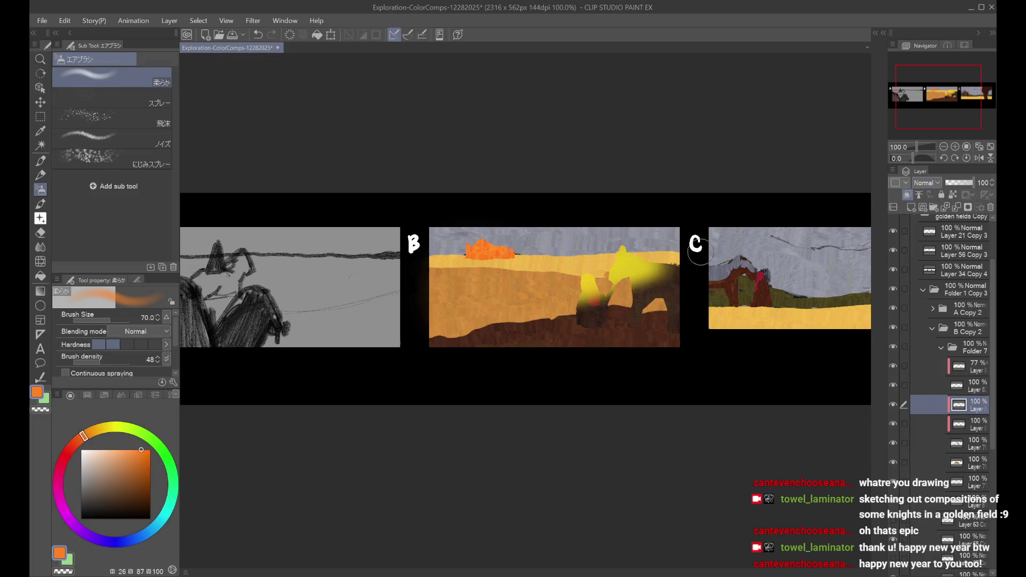
{"action": "left_click", "coordinate": [631, 257], "text": "alt"}
{"action": "key", "text": "ctrl+z"}
{"action": "mouse_move", "coordinate": [615, 278]}
{"action": "left_mouse_down"}
{"action": "mouse_move", "coordinate": [652, 278]}
{"action": "mouse_move", "coordinate": [676, 264]}
{"action": "left_mouse_up"}
Step: Set the layer blend to Overlay and enlarge the airbrush, checking the mirrored view
{"action": "key", "text": "shift+alt+o"}
{"action": "key", "text": "h"}
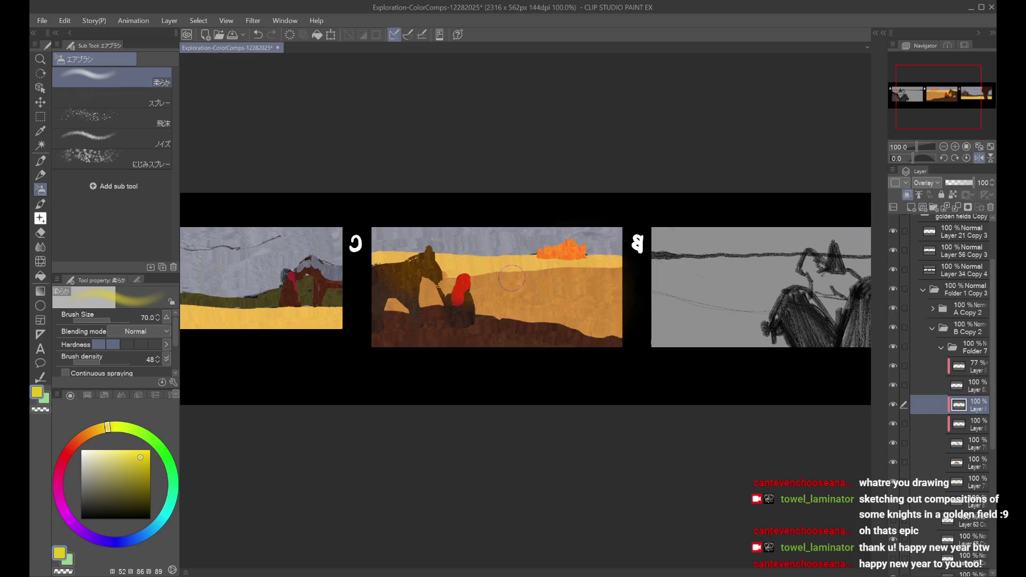
{"action": "key", "text": "bracketright"}
{"action": "key", "text": "bracketright"}
{"action": "key", "text": "bracketright"}
{"action": "key", "text": "h"}
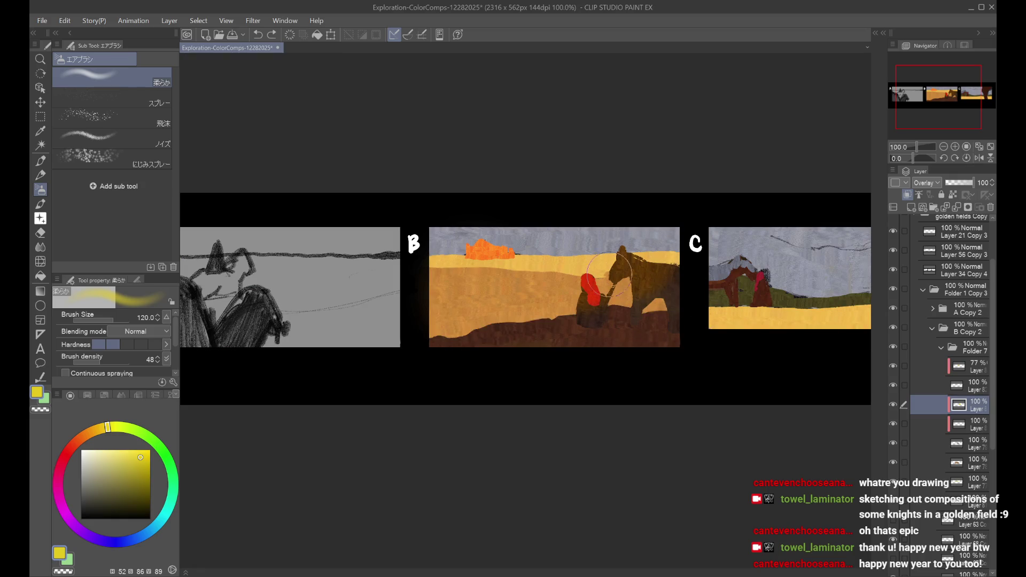
{"action": "key", "text": "c"}
{"action": "key", "text": "ctrl+z"}
{"action": "key", "text": "c"}
Step: Paint bright glow strokes over panel B's red figure on a new glow layer
{"action": "left_click", "coordinate": [912, 207]}
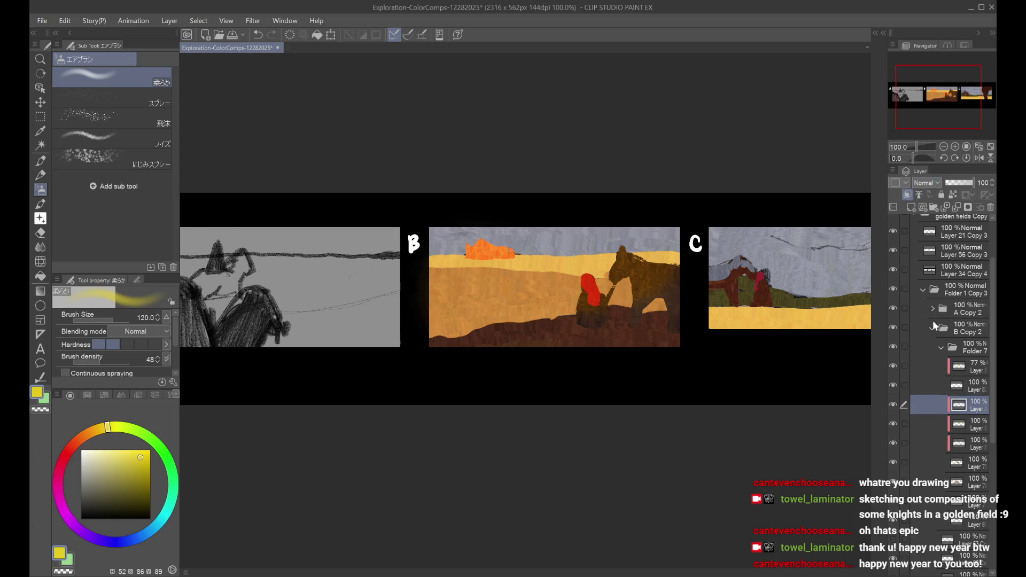
{"action": "mouse_move", "coordinate": [583, 288]}
{"action": "left_mouse_down"}
{"action": "mouse_move", "coordinate": [626, 255]}
{"action": "mouse_move", "coordinate": [647, 263]}
{"action": "mouse_move", "coordinate": [642, 273]}
{"action": "mouse_move", "coordinate": [615, 257]}
{"action": "mouse_move", "coordinate": [609, 236]}
{"action": "left_mouse_up"}
{"action": "key", "text": "ctrl+minus"}
{"action": "key", "text": "h"}
{"action": "key", "text": "h"}
{"action": "key", "text": "ctrl+plus"}
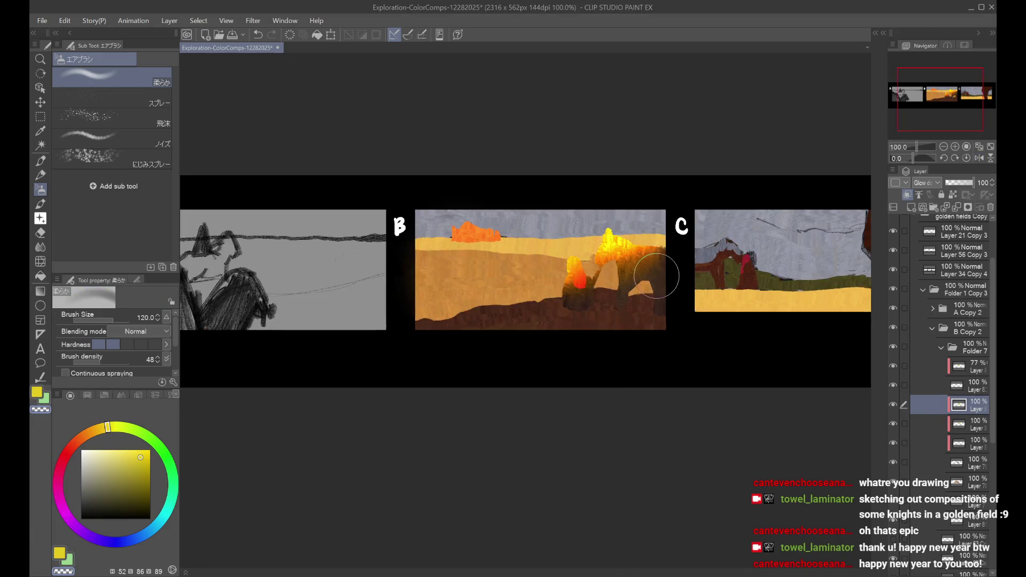
{"action": "key", "text": "ctrl+minus"}
{"action": "key", "text": "ctrl+minus"}
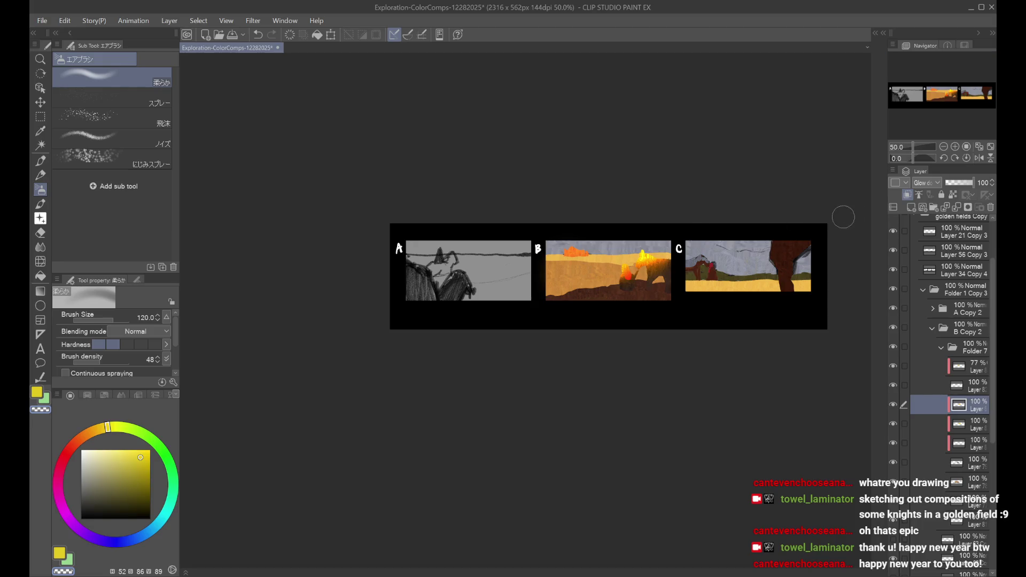
Step: Set the glow layer's opacity to 55 and erase excess glow over the horse and ground
{"action": "left_click", "coordinate": [959, 182]}
{"action": "left_click", "coordinate": [961, 184]}
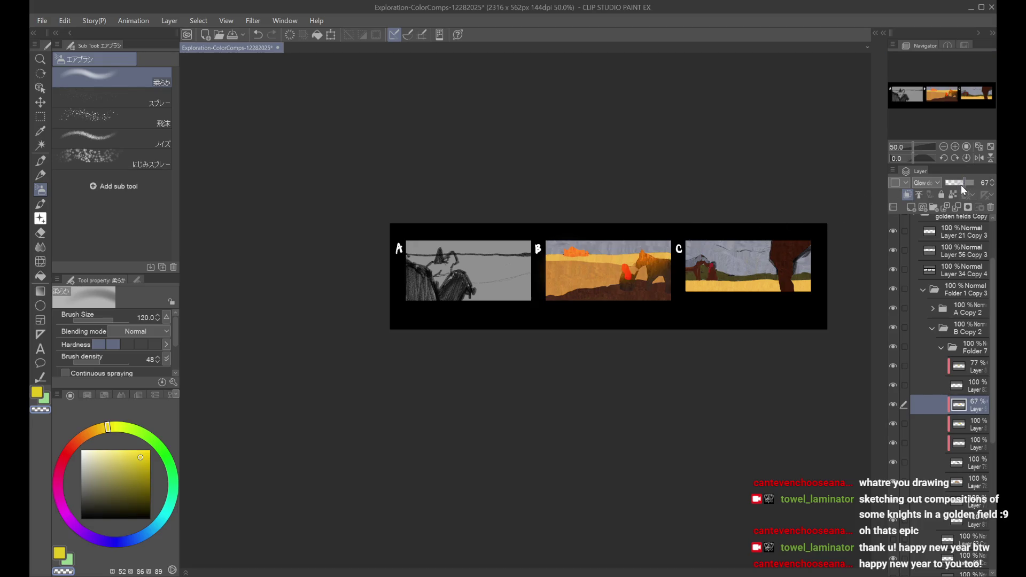
{"action": "key", "text": "h"}
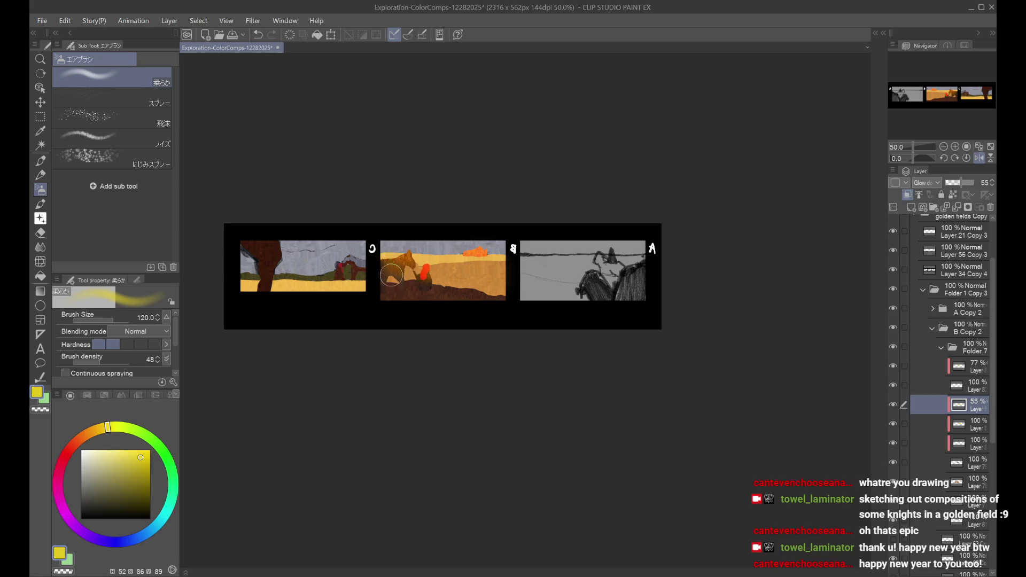
{"action": "key", "text": "c"}
{"action": "mouse_move", "coordinate": [396, 267]}
{"action": "left_mouse_down"}
{"action": "mouse_move", "coordinate": [389, 243]}
{"action": "mouse_move", "coordinate": [395, 282]}
{"action": "left_mouse_up"}
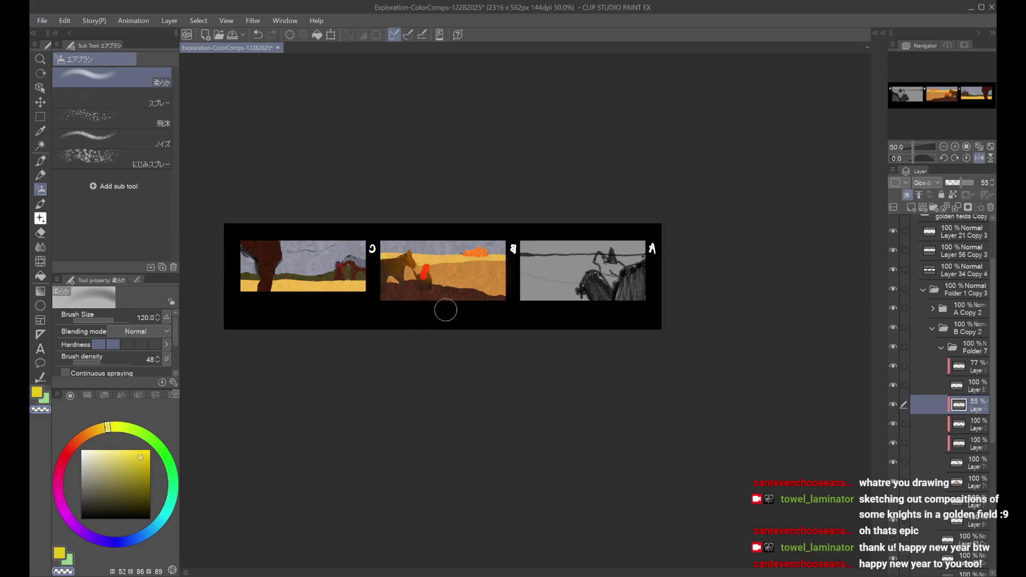
{"action": "key", "text": "h"}
Step: Darken the lower part of the red figure and select the overlay layer below
{"action": "scroll", "coordinate": [634, 291], "scroll_direction": "up", "scroll_amount": 3}
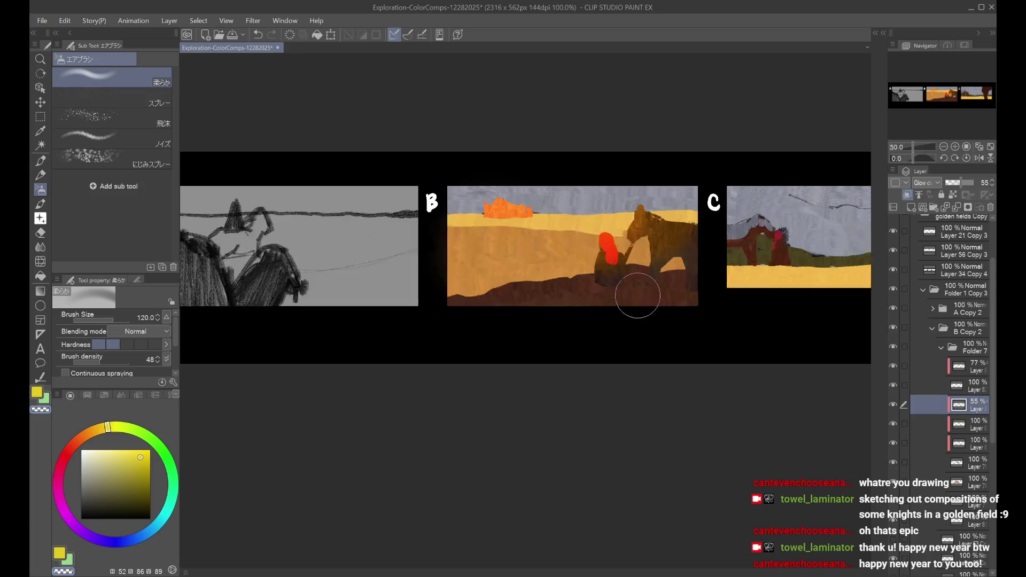
{"action": "mouse_move", "coordinate": [619, 250]}
{"action": "left_mouse_down"}
{"action": "mouse_move", "coordinate": [599, 235]}
{"action": "mouse_move", "coordinate": [580, 260]}
{"action": "mouse_move", "coordinate": [605, 242]}
{"action": "mouse_move", "coordinate": [596, 279]}
{"action": "mouse_move", "coordinate": [600, 267]}
{"action": "mouse_move", "coordinate": [614, 306]}
{"action": "left_mouse_up"}
{"action": "left_click", "coordinate": [940, 423]}
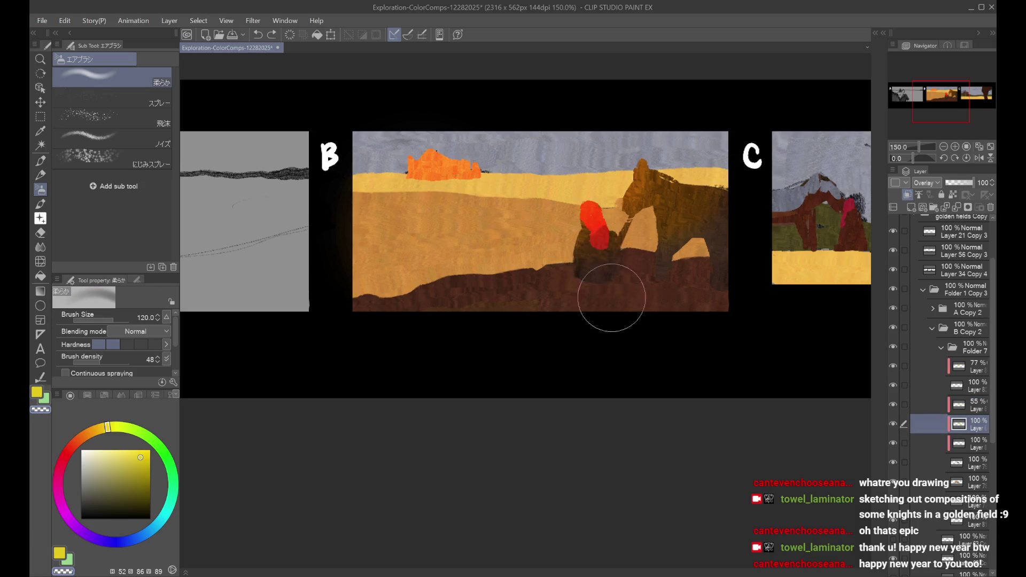
{"action": "key", "text": "h"}
{"action": "key", "text": "ctrl+minus"}
{"action": "key", "text": "ctrl+minus"}
{"action": "key", "text": "h"}
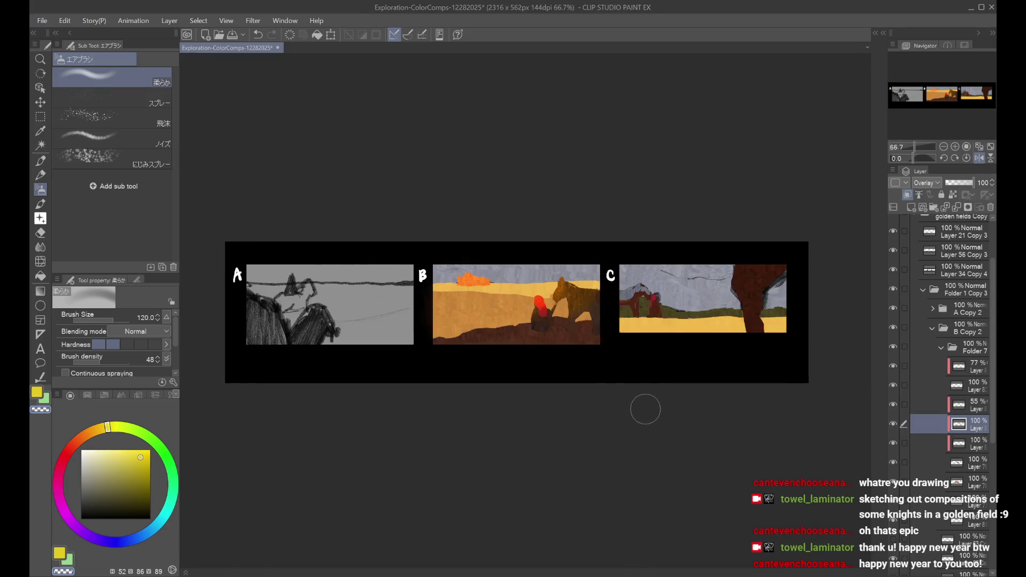
{"action": "key", "text": "ctrl+plus"}
{"action": "key", "text": "ctrl+plus"}
Step: Repaint a small soft glow on the red figure on the glow layer
{"action": "left_click", "coordinate": [957, 405]}
{"action": "key", "text": "ctrl+z"}
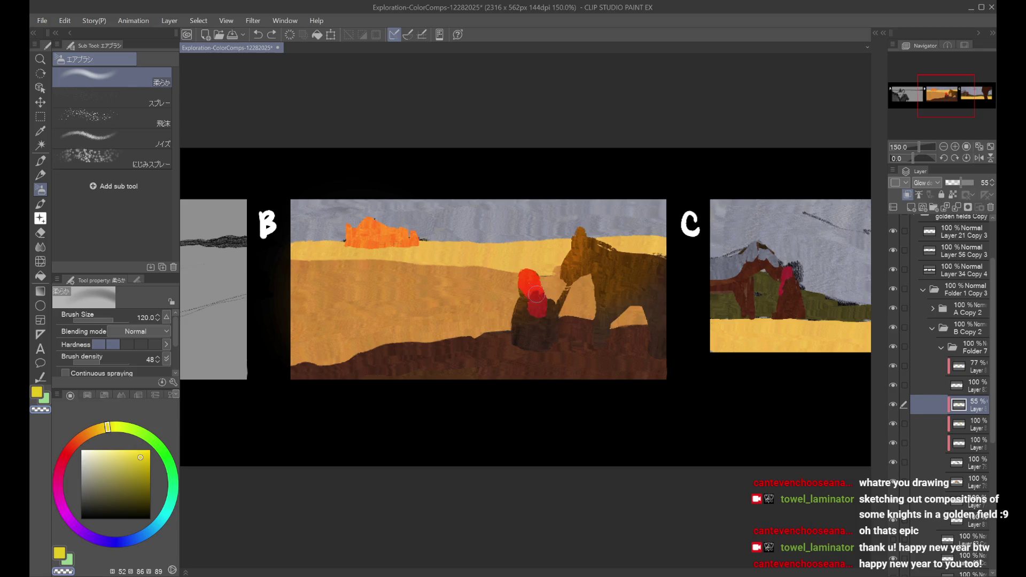
{"action": "left_click_drag", "start_coordinate": [539, 310], "coordinate": [534, 300]}
{"action": "key", "text": "h"}
{"action": "key", "text": "ctrl+minus"}
{"action": "key", "text": "ctrl+z"}
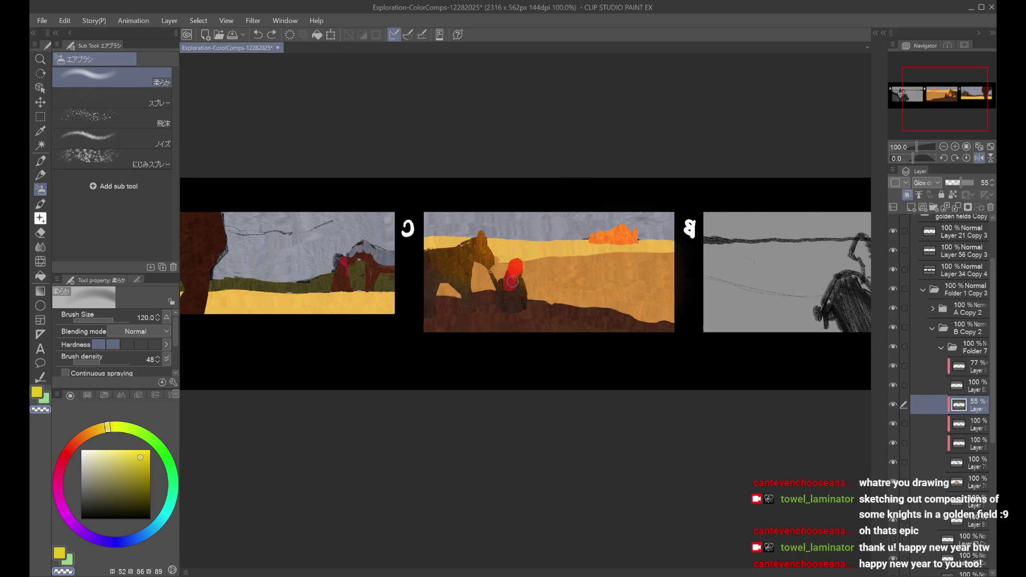
{"action": "left_click_drag", "start_coordinate": [512, 282], "coordinate": [511, 278]}
Step: Recentre the canvas to review all panels and select the 77% layer
{"action": "key", "text": "h"}
{"action": "key", "text": "ctrl+minus"}
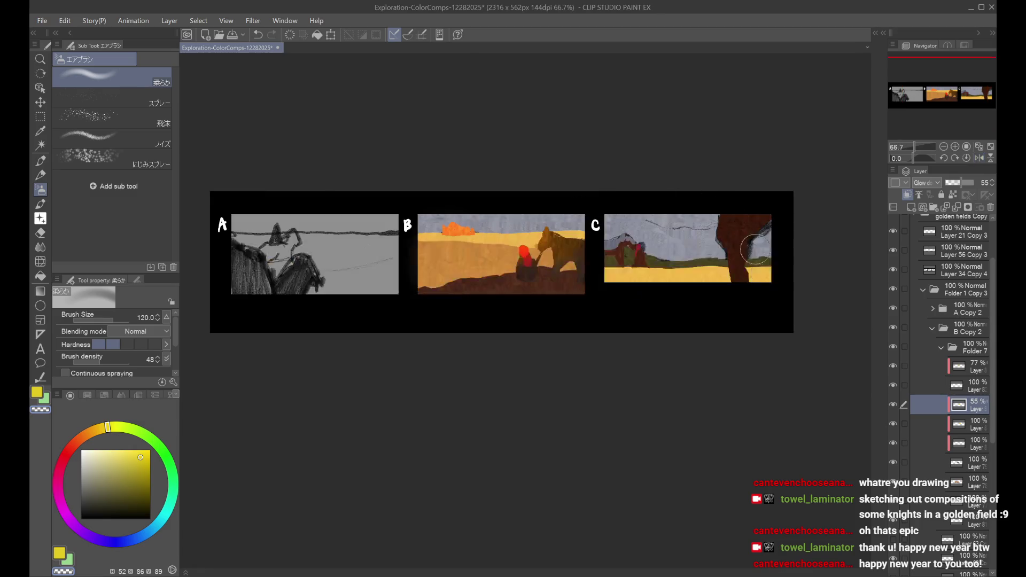
{"action": "left_click_drag", "start_coordinate": [750, 237], "coordinate": [826, 256]}
{"action": "key", "text": "h"}
{"action": "key", "text": "h"}
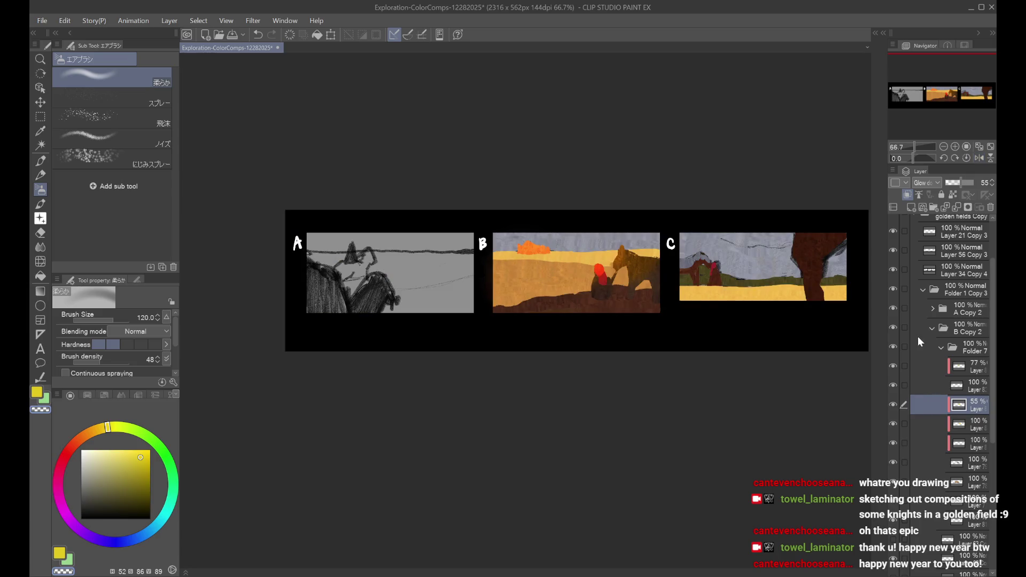
{"action": "left_click", "coordinate": [895, 367]}
{"action": "left_click", "coordinate": [896, 367]}
{"action": "left_click", "coordinate": [930, 367]}
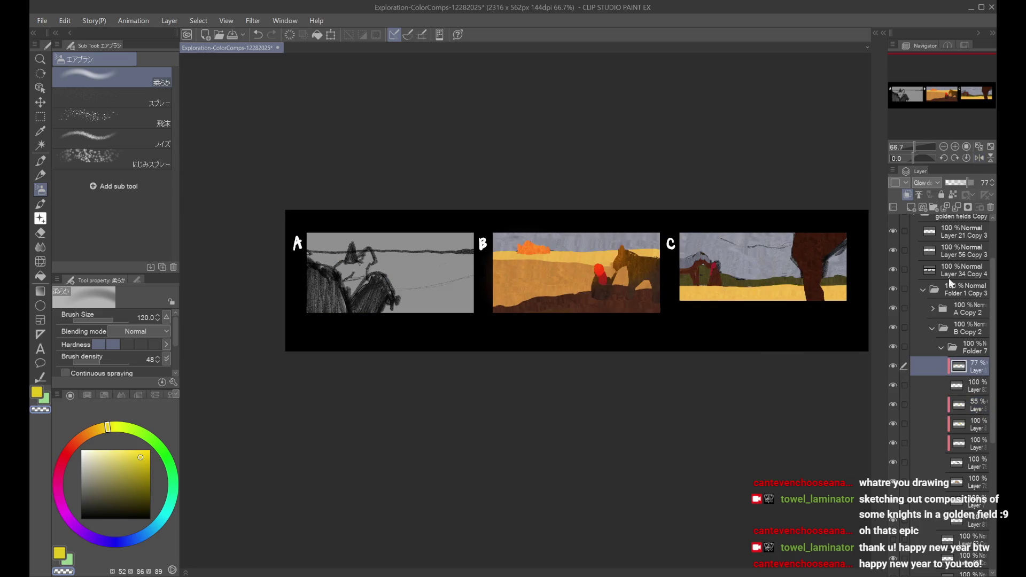
Step: Lower the castle layer's opacity and review panel B zoomed out and mirrored
{"action": "left_click_drag", "start_coordinate": [960, 182], "coordinate": [961, 178]}
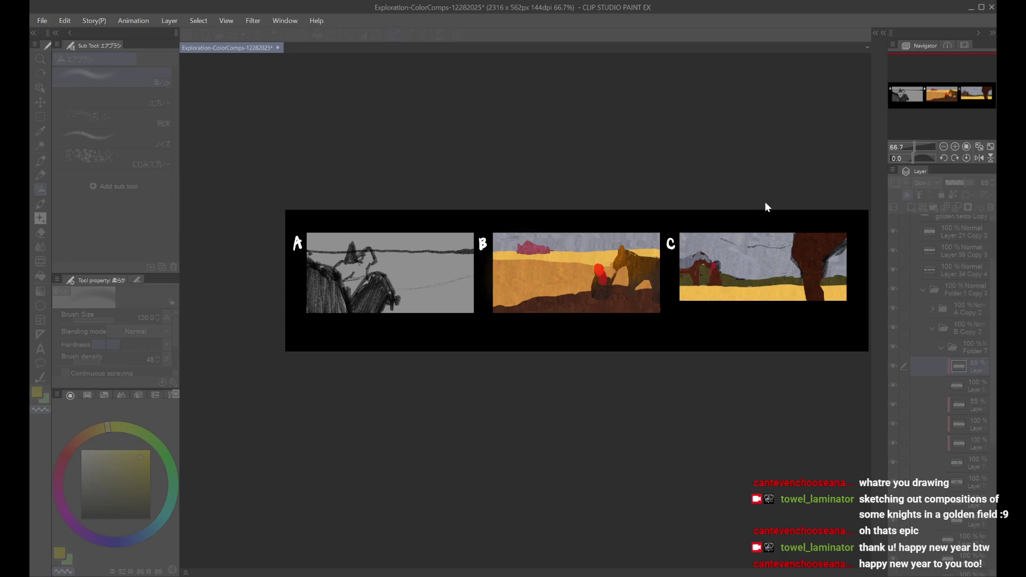
{"action": "key", "text": "ctrl+minus"}
{"action": "key", "text": "h"}
{"action": "key", "text": "h"}
{"action": "key", "text": "ctrl+plus"}
{"action": "key", "text": "ctrl+minus"}
{"action": "key", "text": "h"}
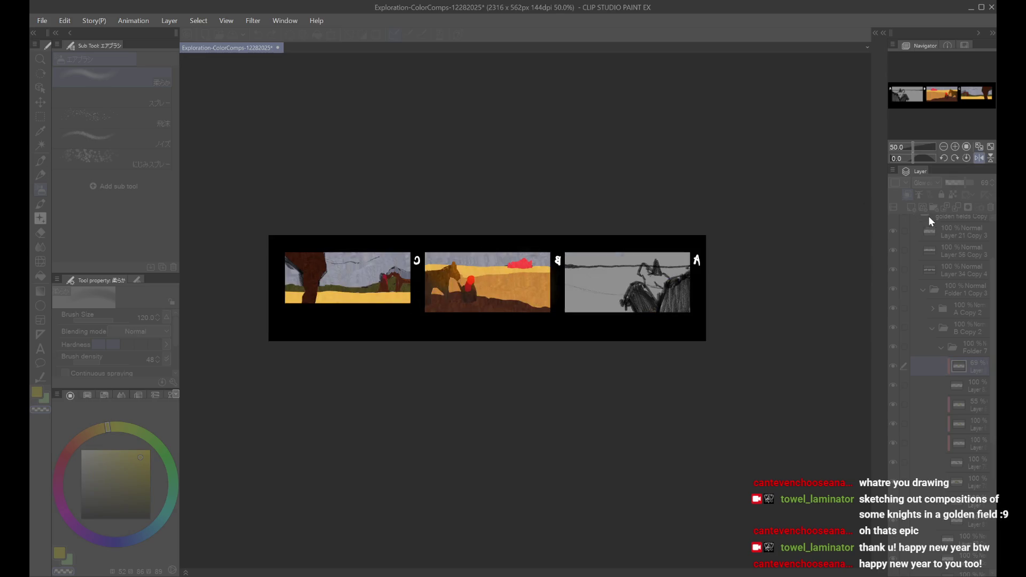
{"action": "key", "text": "h"}
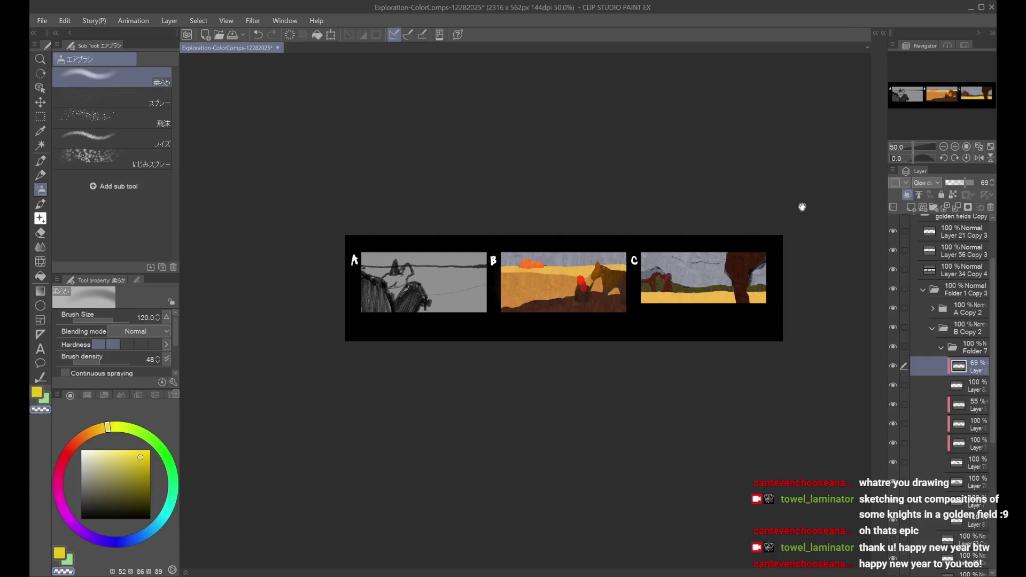
Step: Settle the orange castle glow layer's opacity at 55%
{"action": "scroll", "coordinate": [815, 206], "scroll_direction": "up", "scroll_amount": 1}
{"action": "left_click_drag", "start_coordinate": [955, 182], "coordinate": [956, 183]}
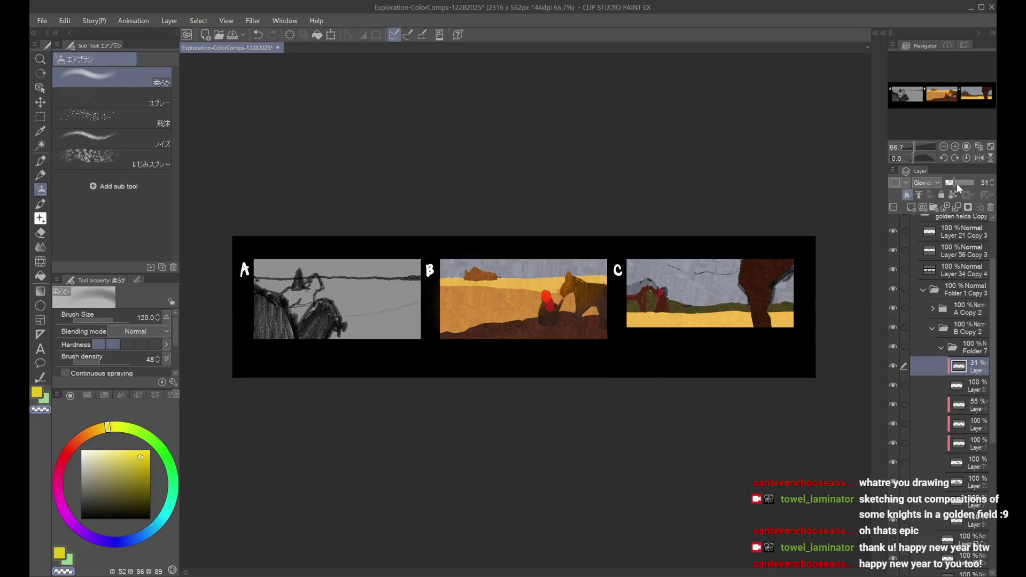
{"action": "left_click", "coordinate": [960, 183]}
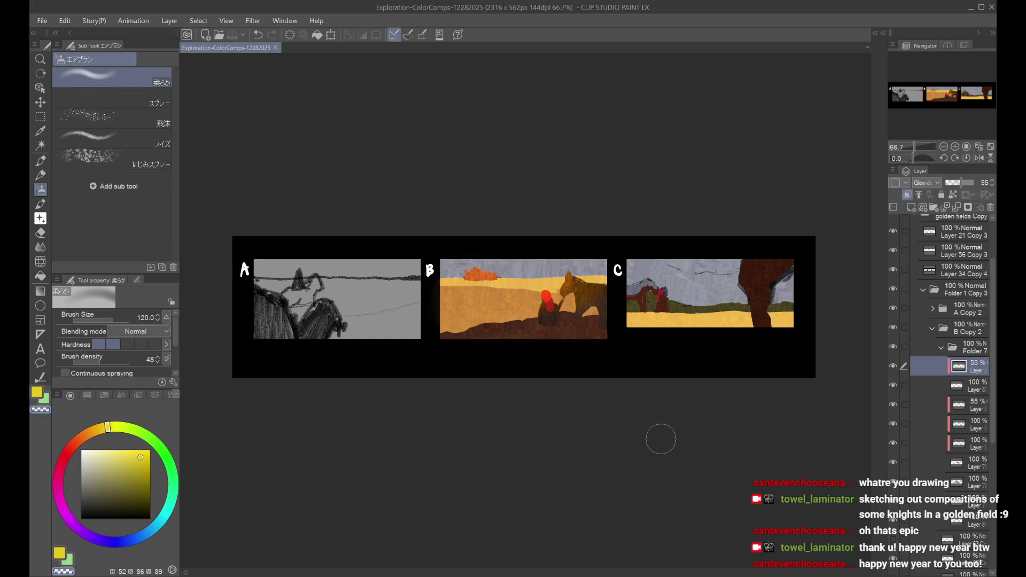
{"action": "left_click_drag", "start_coordinate": [990, 280], "coordinate": [986, 216]}
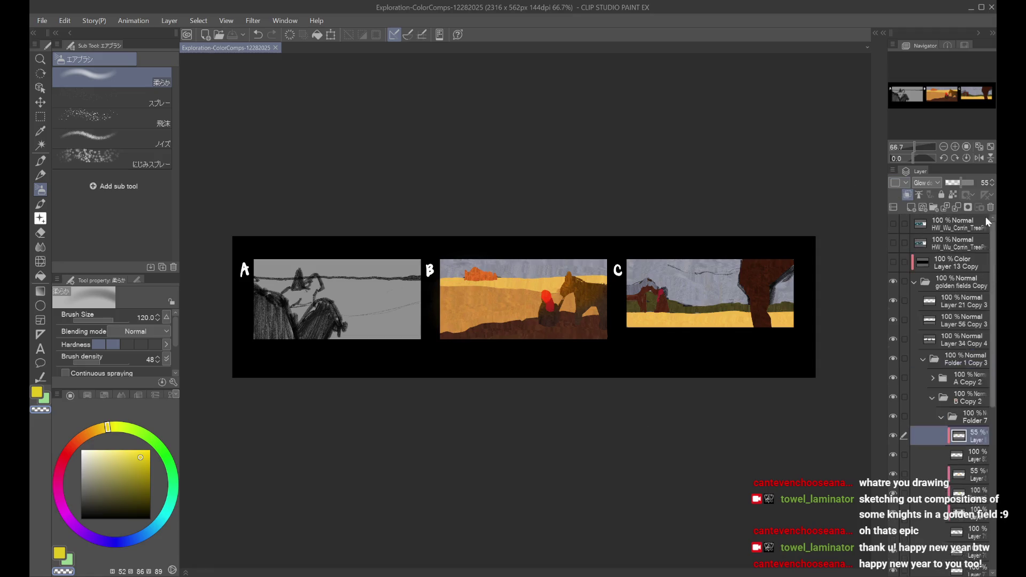
Step: Add a new layer in the golden fields Copy folder and pick a white pen
{"action": "left_click", "coordinate": [957, 303]}
{"action": "left_click", "coordinate": [911, 207]}
{"action": "scroll", "coordinate": [733, 248], "scroll_direction": "up", "scroll_amount": 2}
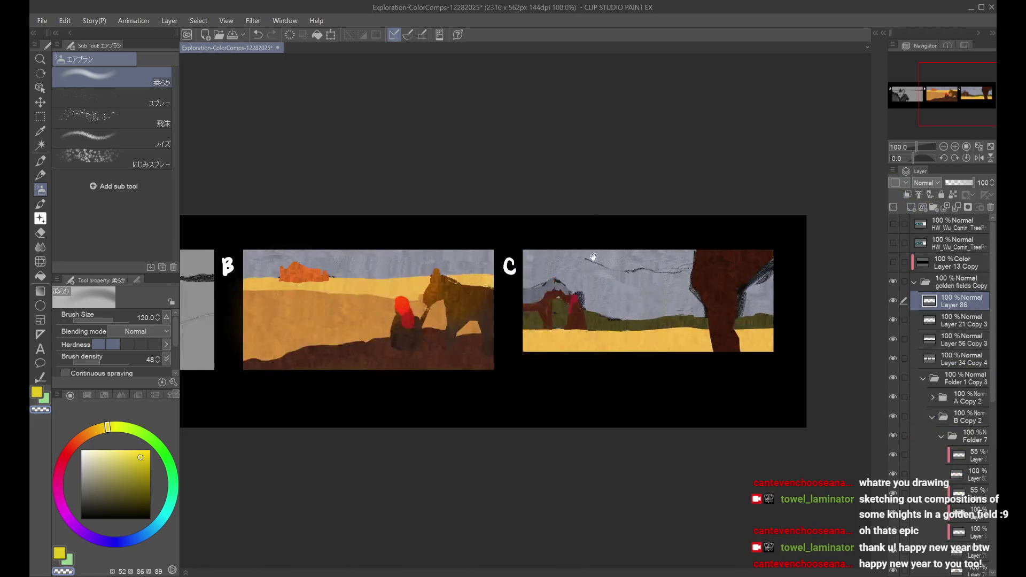
{"action": "scroll", "coordinate": [586, 236], "scroll_direction": "down", "scroll_amount": 2}
{"action": "left_click", "coordinate": [37, 392]}
{"action": "left_click", "coordinate": [40, 161]}
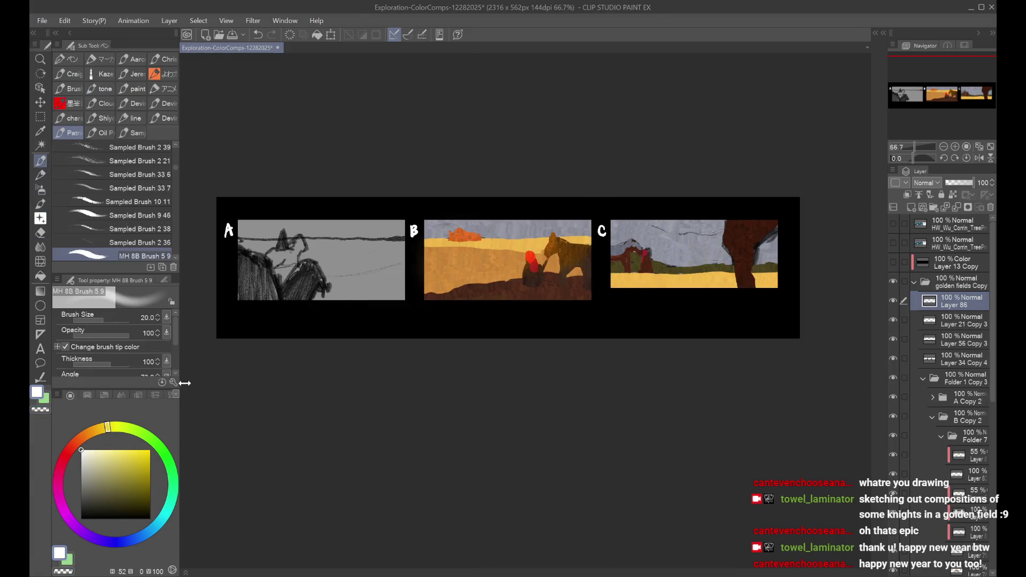
Step: Handwrite 'brb!!' below panels B and C and save the file
{"action": "left_click_drag", "start_coordinate": [595, 306], "coordinate": [603, 324]}
{"action": "mouse_move", "coordinate": [609, 313]}
{"action": "left_mouse_down"}
{"action": "mouse_move", "coordinate": [609, 322]}
{"action": "mouse_move", "coordinate": [648, 319]}
{"action": "left_mouse_up"}
{"action": "left_click", "coordinate": [639, 325]}
{"action": "left_click", "coordinate": [648, 324]}
{"action": "key", "text": "ctrl+z"}
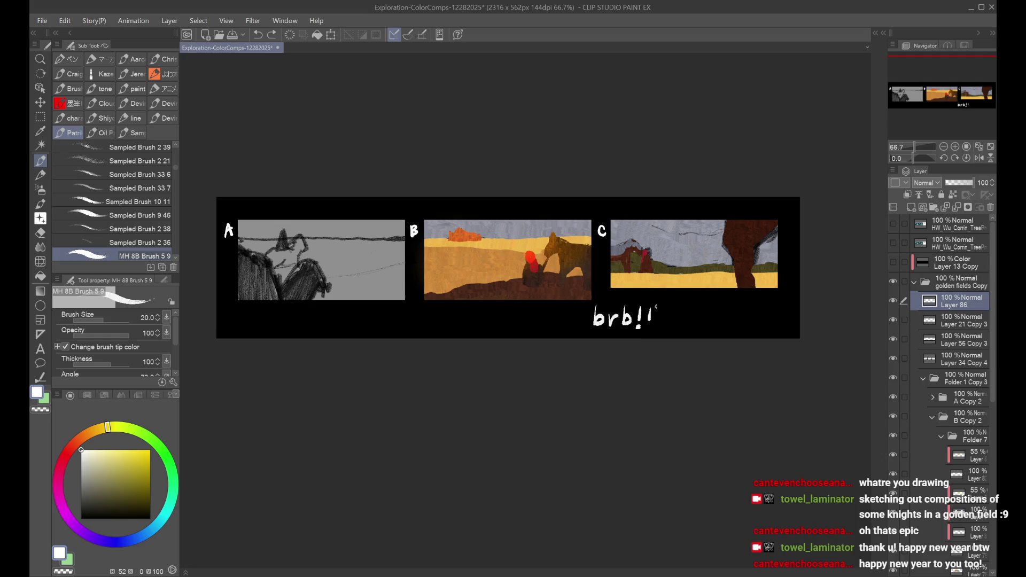
{"action": "left_click", "coordinate": [649, 328]}
{"action": "key", "text": "ctrl+s"}
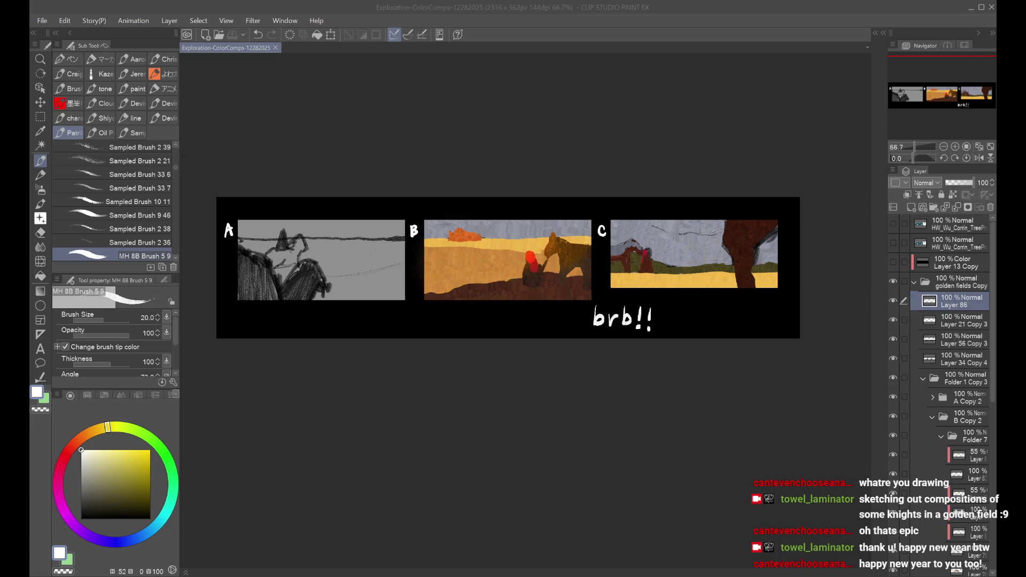
Step: Undo the handwritten 'brb!!' strokes and confirm the A/B/C label layer still shows
{"action": "key", "text": "alt+Tab"}
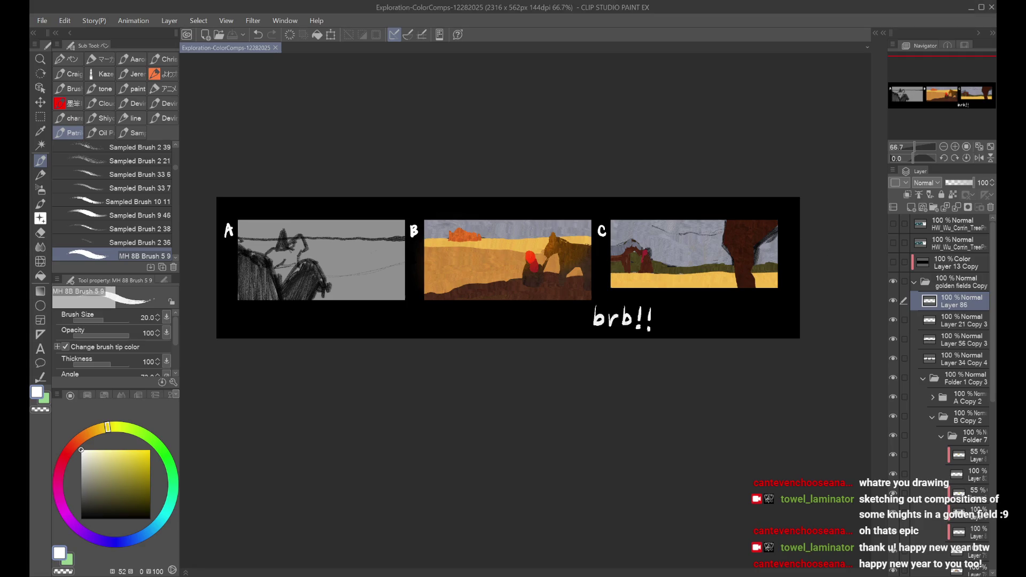
{"action": "key", "text": "ctrl+z"}
{"action": "key", "text": "ctrl+z"}
{"action": "key", "text": "ctrl+z"}
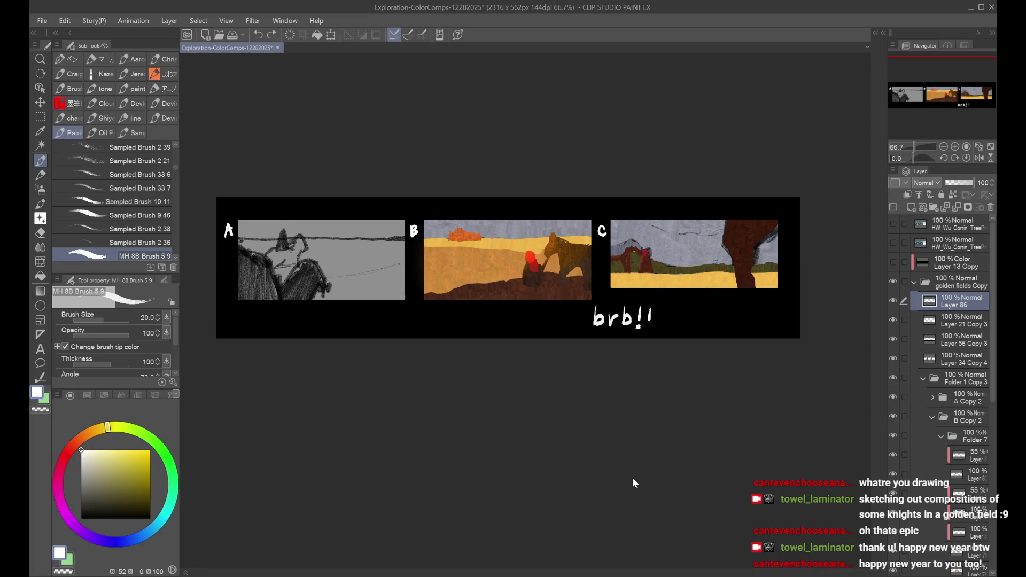
{"action": "key", "text": "ctrl+z"}
{"action": "key", "text": "ctrl+z"}
{"action": "key", "text": "ctrl+z"}
{"action": "key", "text": "ctrl+minus"}
{"action": "left_click", "coordinate": [894, 320]}
{"action": "left_click", "coordinate": [894, 321]}
{"action": "key", "text": "ctrl+plus"}
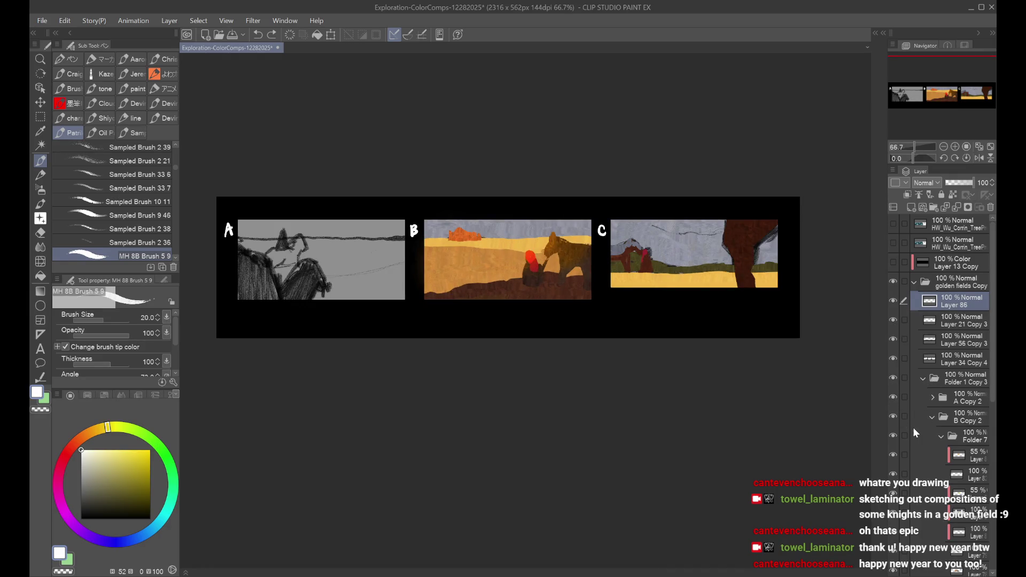
Step: Check comp B by toggling its top band and knight-and-horse layers, then mirror the view
{"action": "scroll", "coordinate": [940, 438], "scroll_direction": "down", "scroll_amount": 5}
{"action": "left_click", "coordinate": [893, 471]}
{"action": "left_click", "coordinate": [894, 471]}
{"action": "left_click", "coordinate": [894, 489]}
{"action": "left_click", "coordinate": [896, 489]}
{"action": "left_click", "coordinate": [893, 441]}
{"action": "left_click", "coordinate": [893, 441]}
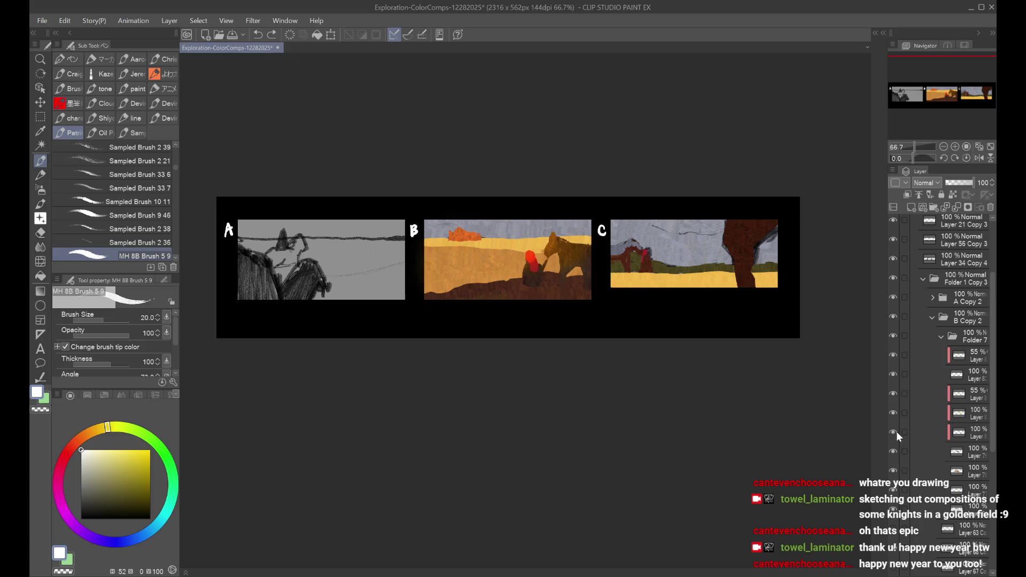
{"action": "key", "text": "h"}
{"action": "key", "text": "h"}
Step: Compare the glow layer on comp B's cloud, then select the 100% layer beneath it for erasing
{"action": "left_click", "coordinate": [893, 355]}
{"action": "left_click", "coordinate": [961, 360]}
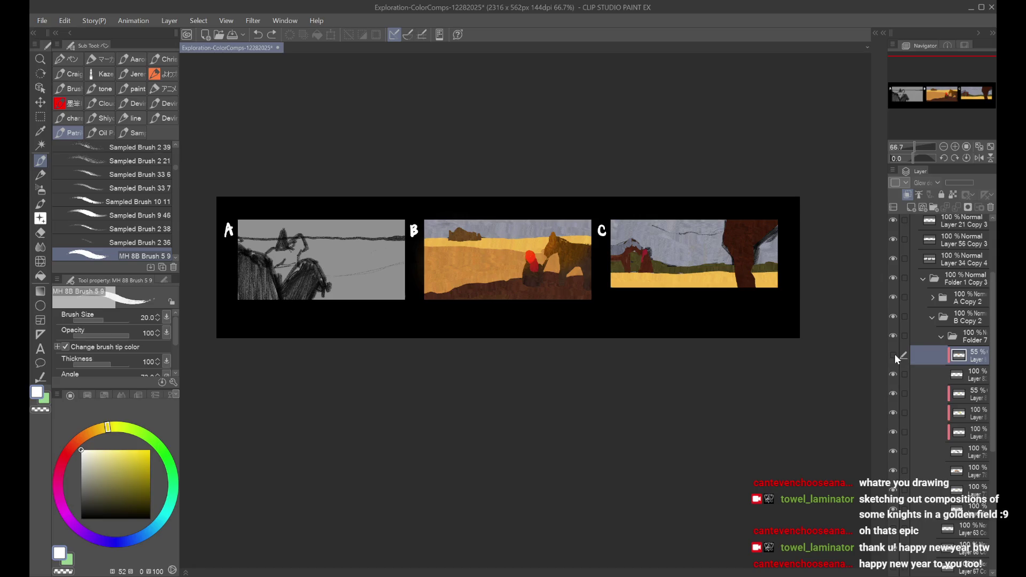
{"action": "key", "text": "ctrl+minus"}
{"action": "key", "text": "ctrl+minus"}
{"action": "key", "text": "ctrl+plus"}
{"action": "left_click", "coordinate": [893, 355]}
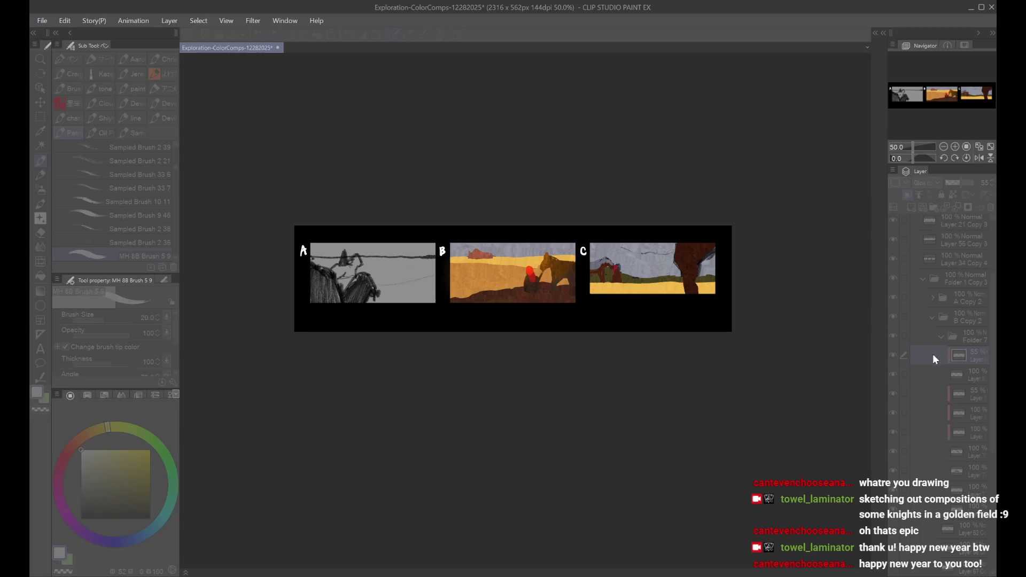
{"action": "left_click", "coordinate": [960, 376]}
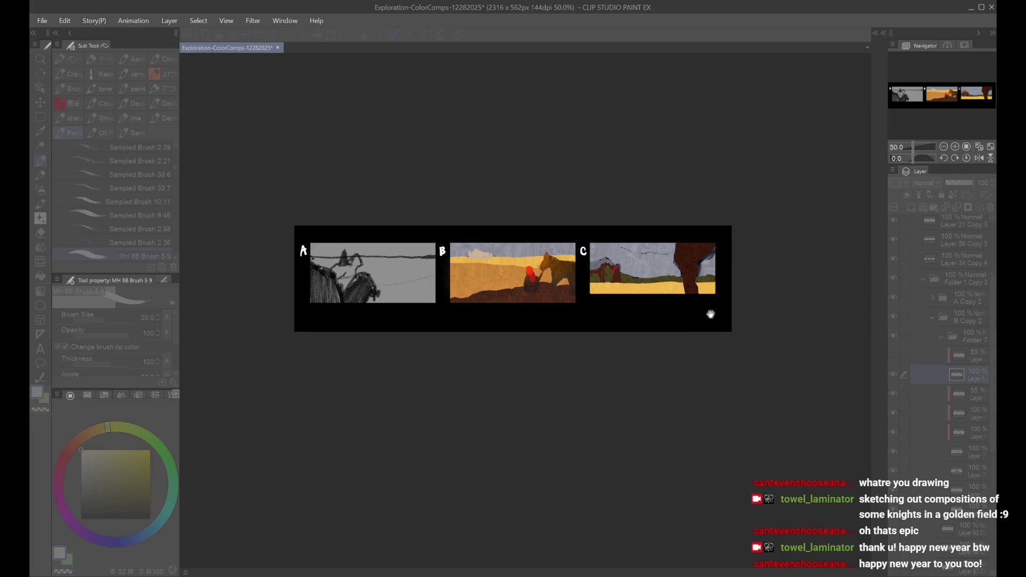
{"action": "scroll", "coordinate": [719, 309], "scroll_direction": "up", "scroll_amount": 1}
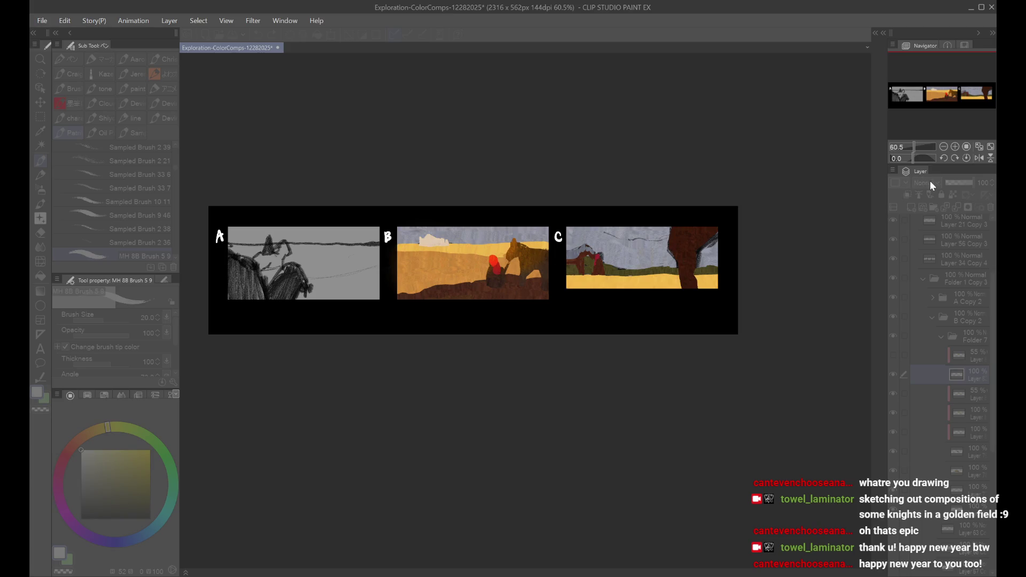
{"action": "scroll", "coordinate": [407, 242], "scroll_direction": "up", "scroll_amount": 2}
{"action": "key", "text": "e"}
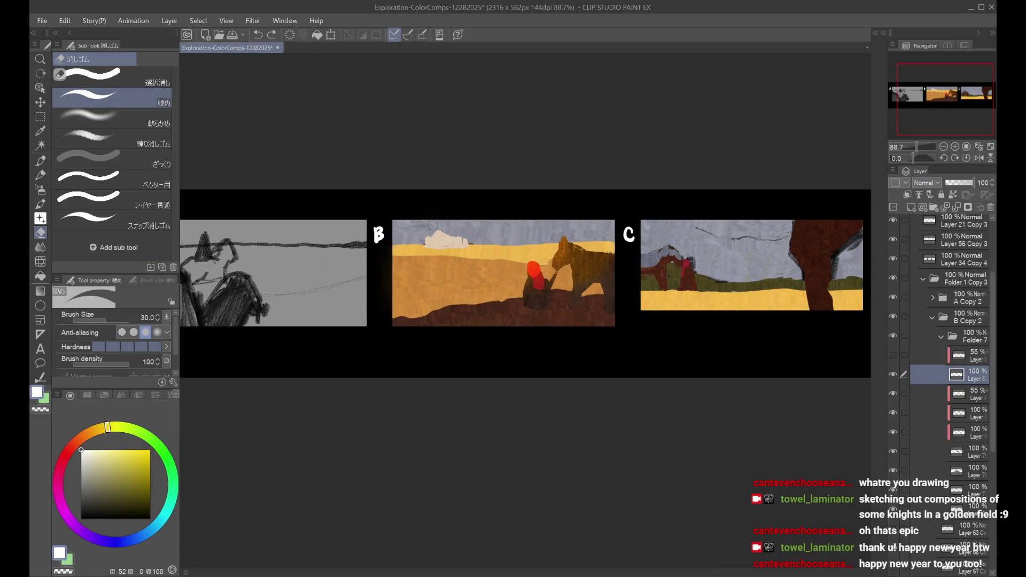
Step: Save, then lower the Glow dodge layer to 7% opacity and hide it
{"action": "scroll", "coordinate": [468, 210], "scroll_direction": "down", "scroll_amount": 2}
{"action": "key", "text": "ctrl+s"}
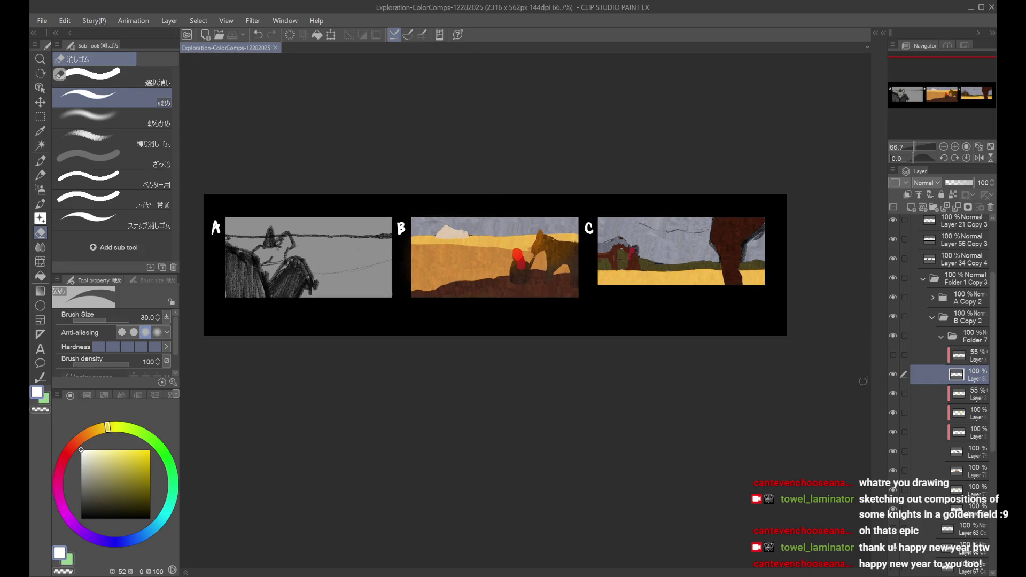
{"action": "left_click", "coordinate": [893, 355]}
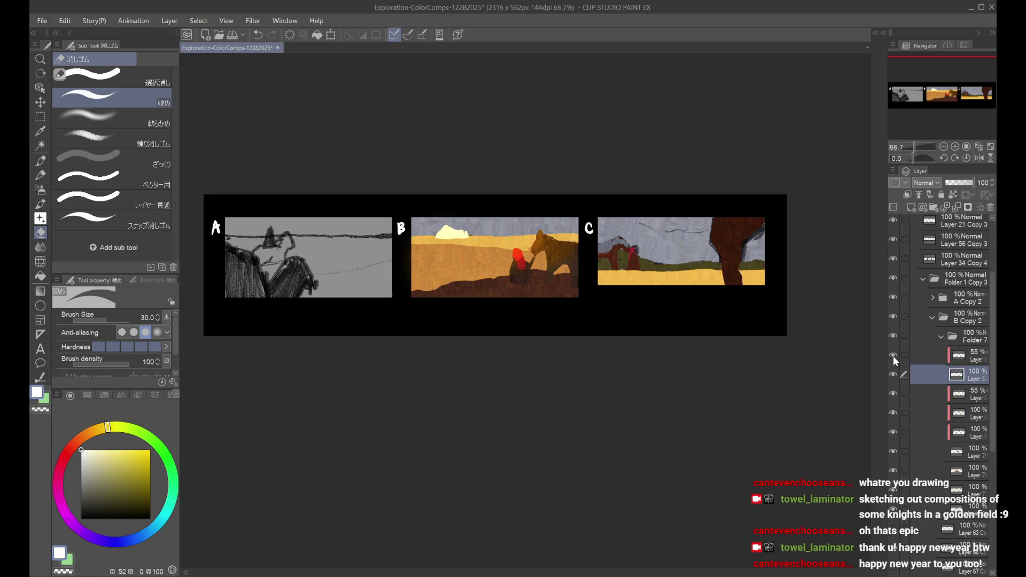
{"action": "left_click", "coordinate": [959, 357]}
{"action": "left_click_drag", "start_coordinate": [951, 185], "coordinate": [947, 184]}
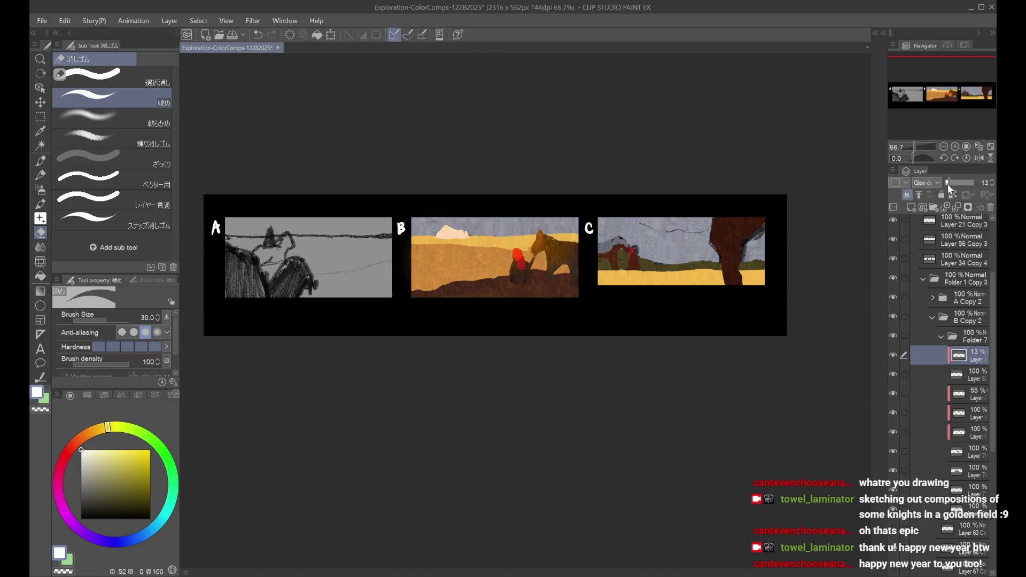
{"action": "left_click", "coordinate": [893, 355]}
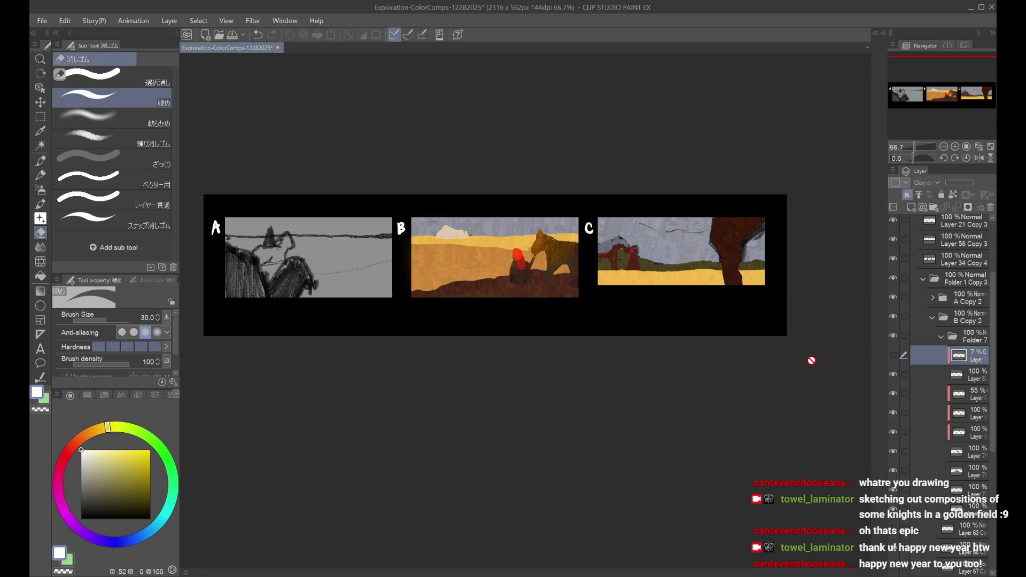
Step: Collapse B Copy 2 and show and expand the C Copy 2 comp folder
{"action": "scroll", "coordinate": [812, 358], "scroll_direction": "down", "scroll_amount": 3}
{"action": "left_click", "coordinate": [933, 318]}
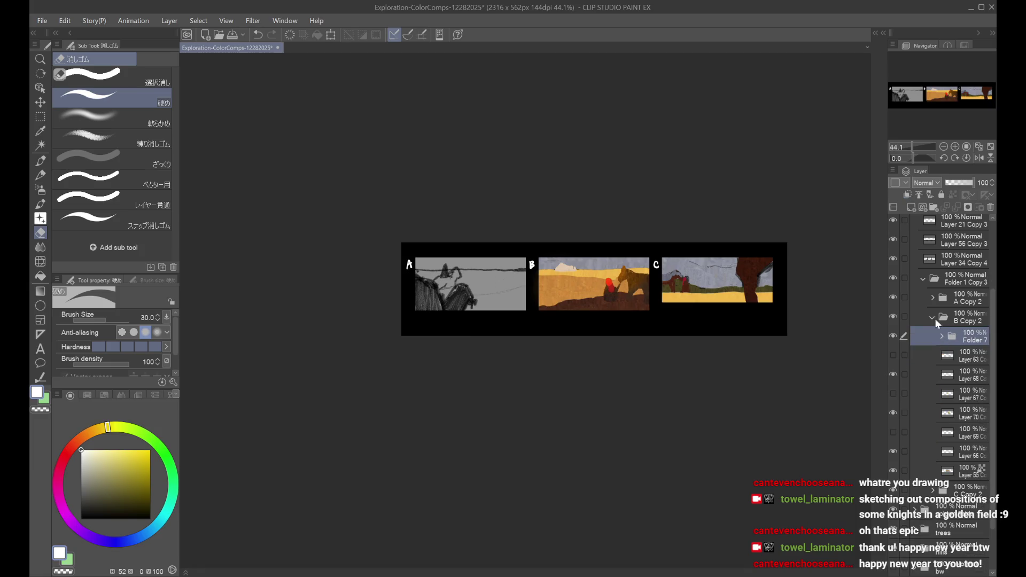
{"action": "left_click", "coordinate": [893, 432]}
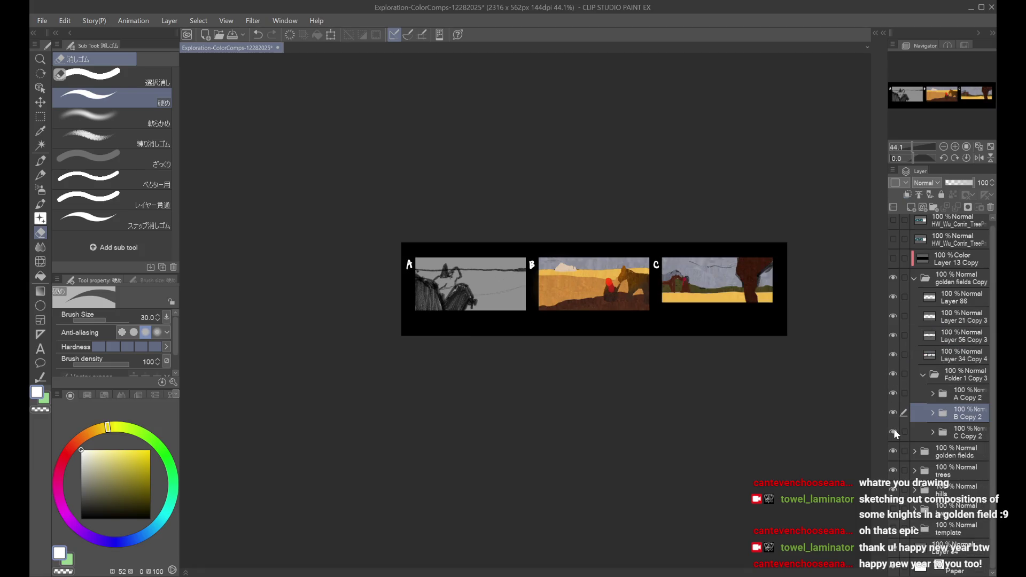
{"action": "left_click", "coordinate": [933, 432]}
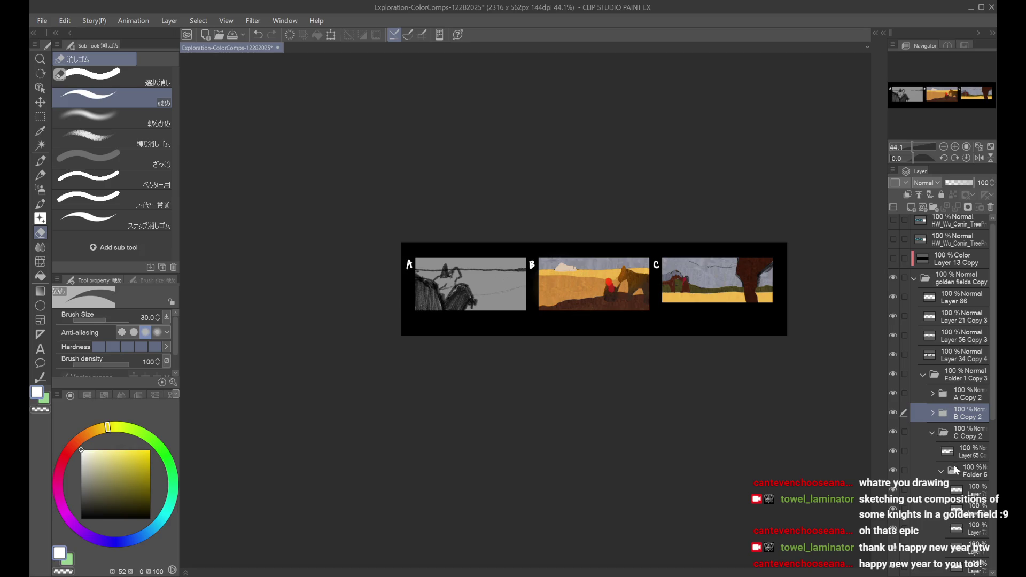
{"action": "left_click", "coordinate": [893, 439]}
{"action": "left_click", "coordinate": [893, 439]}
{"action": "scroll", "coordinate": [799, 272], "scroll_direction": "up", "scroll_amount": 1}
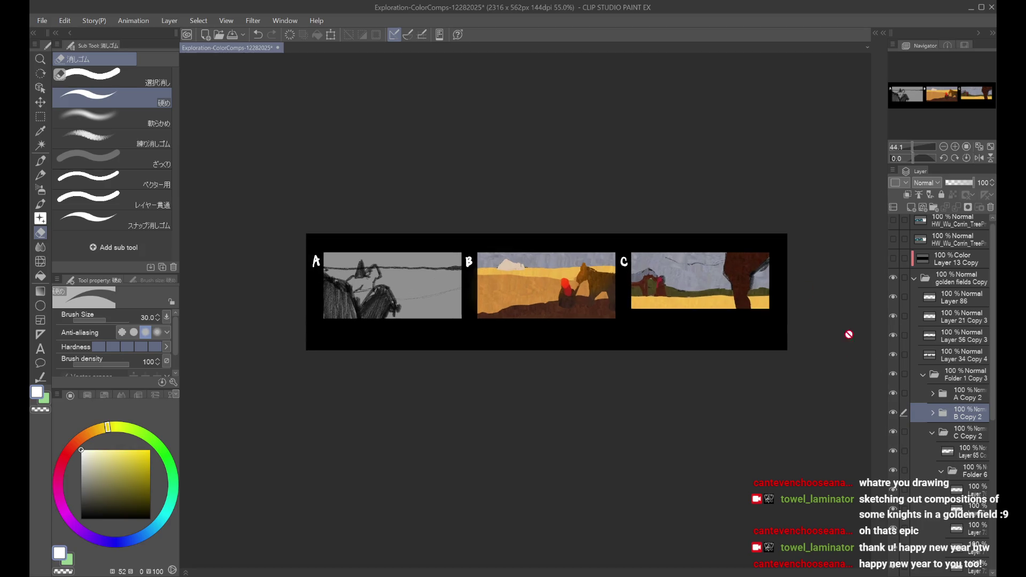
Step: Select comp C's knights layer and start transforming it with Ctrl+T
{"action": "key", "text": "ctrl+minus"}
{"action": "key", "text": "ctrl+minus"}
{"action": "key", "text": "ctrl+plus"}
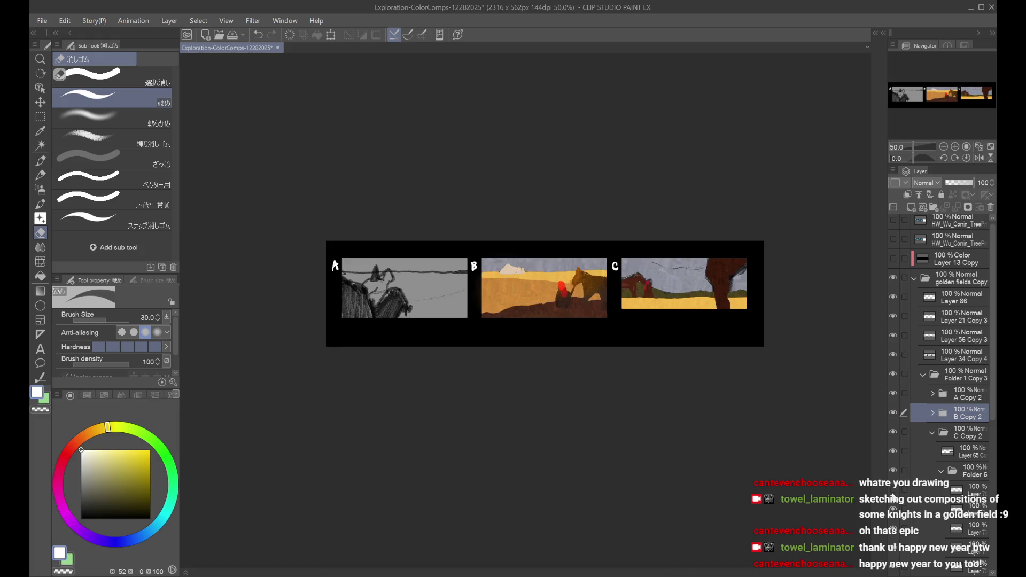
{"action": "left_click", "coordinate": [939, 490]}
{"action": "key", "text": "ctrl+t"}
{"action": "scroll", "coordinate": [640, 268], "scroll_direction": "up", "scroll_amount": 1}
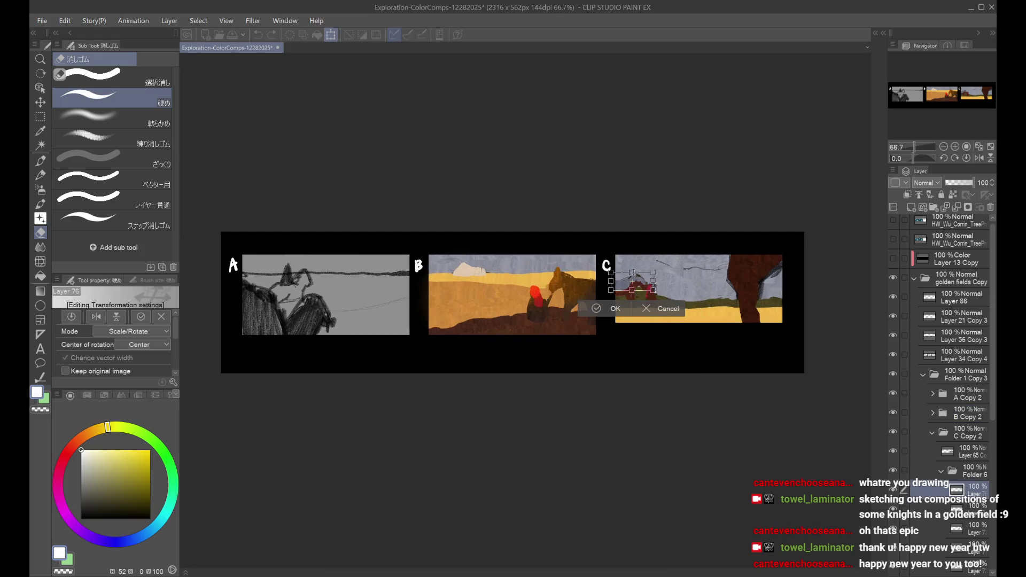
Step: Confirm the transform on comp C's knights and compare before and after with undo/redo
{"action": "left_click", "coordinate": [597, 307]}
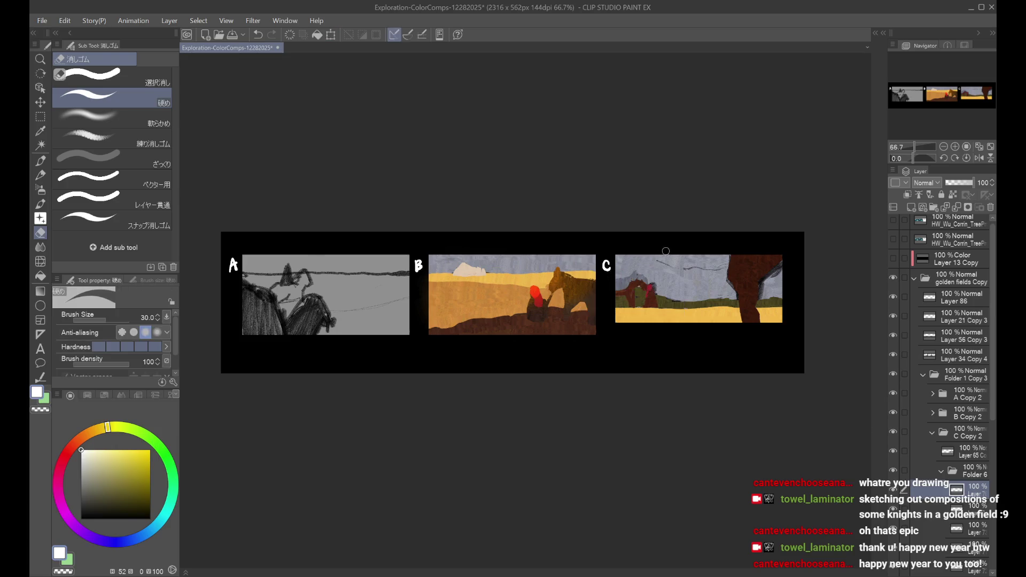
{"action": "scroll", "coordinate": [664, 261], "scroll_direction": "up", "scroll_amount": 3}
{"action": "key", "text": "ctrl+z"}
{"action": "key", "text": "ctrl+y"}
{"action": "key", "text": "ctrl+z"}
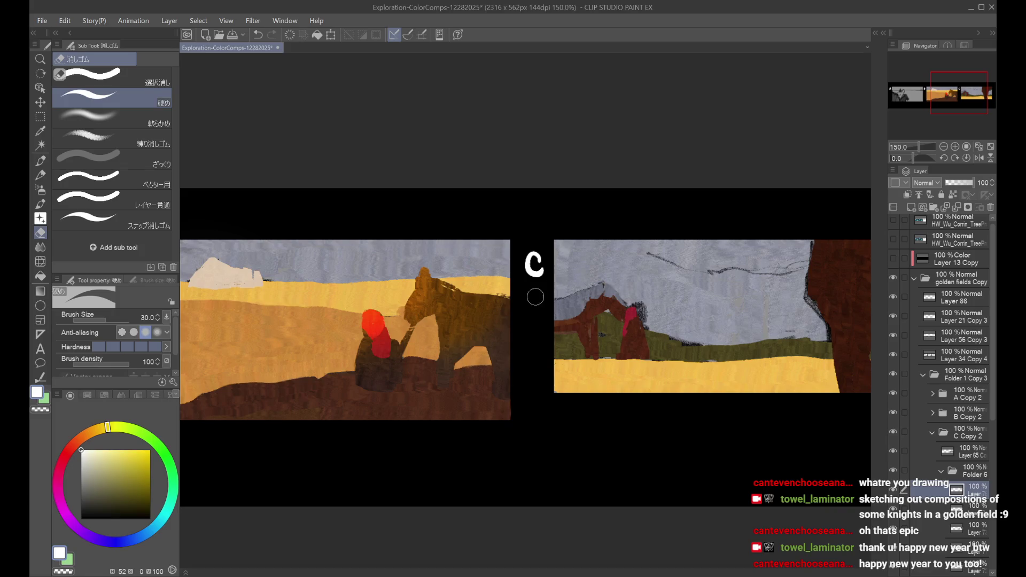
Step: Flip the canvas view horizontally to check the composition, and save the file
{"action": "key", "text": "h"}
{"action": "scroll", "coordinate": [600, 250], "scroll_direction": "down", "scroll_amount": 2}
{"action": "key", "text": "h"}
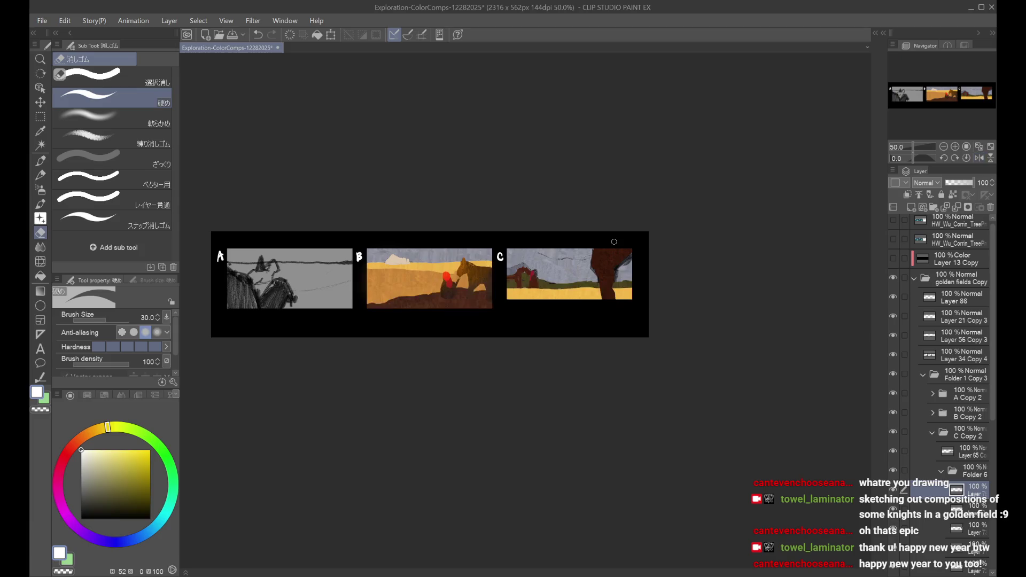
{"action": "scroll", "coordinate": [614, 242], "scroll_direction": "up", "scroll_amount": 1}
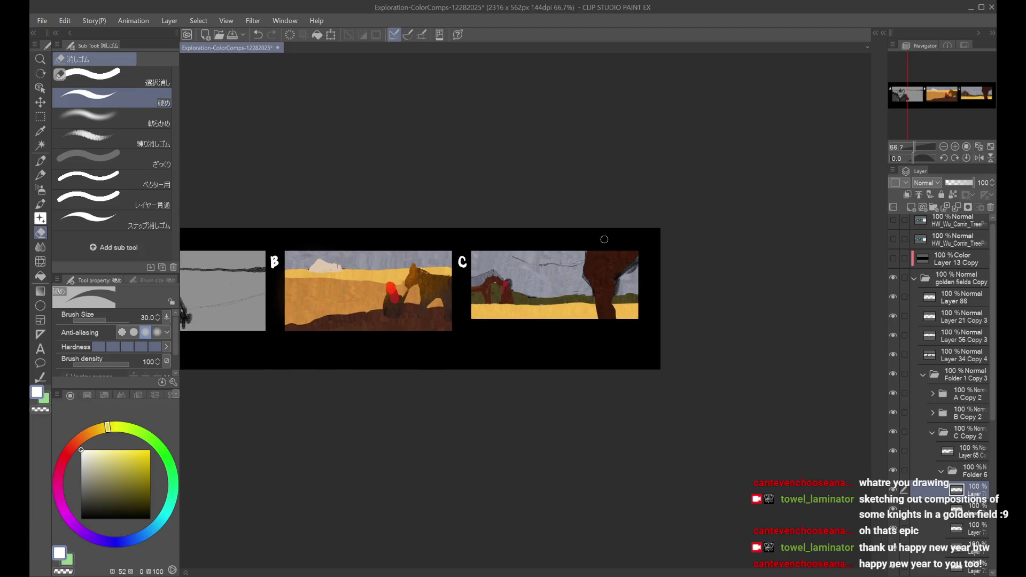
{"action": "key", "text": "ctrl+s"}
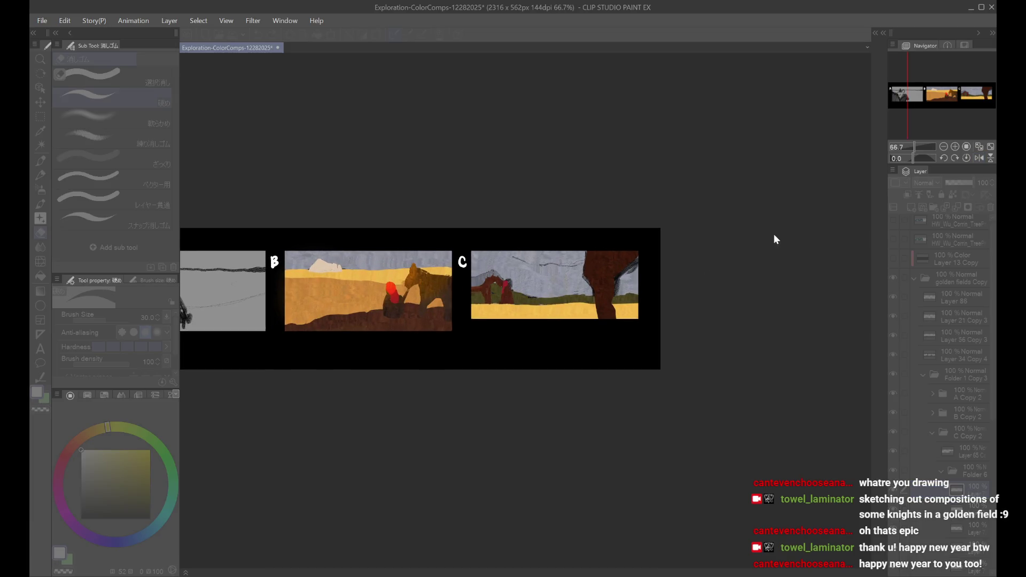
{"action": "key", "text": "h"}
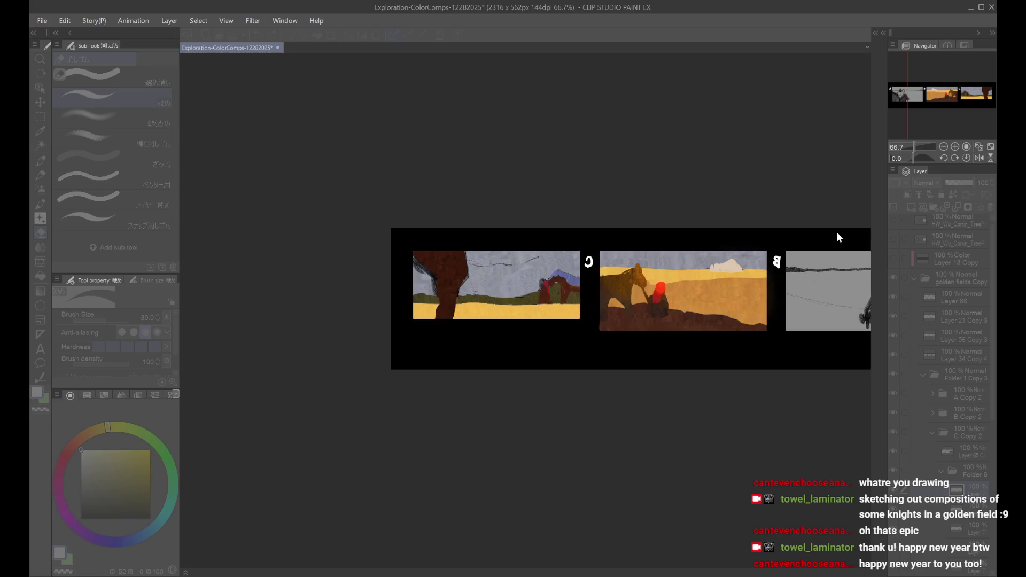
{"action": "key", "text": "h"}
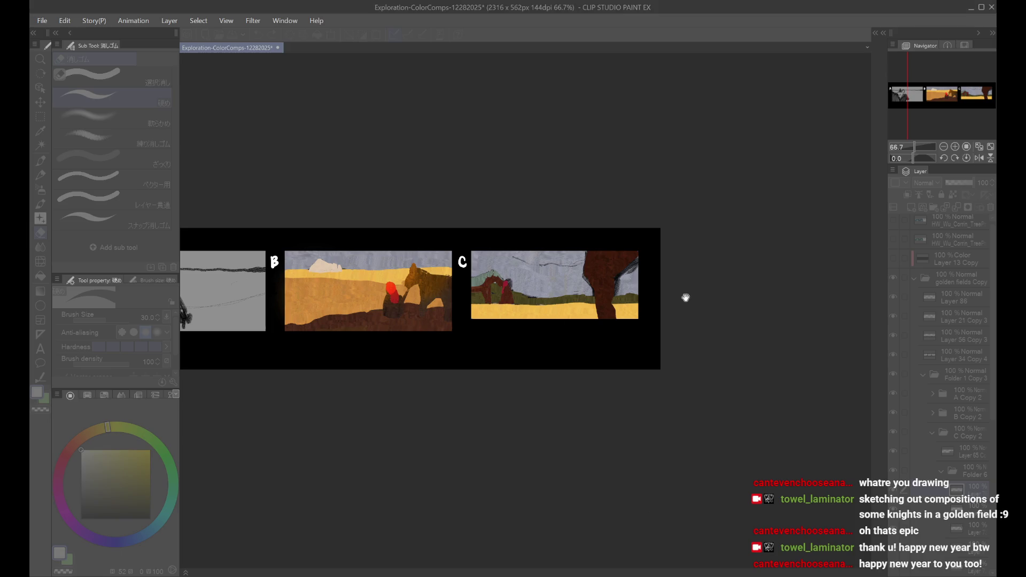
{"action": "scroll", "coordinate": [648, 309], "scroll_direction": "up", "scroll_amount": 1}
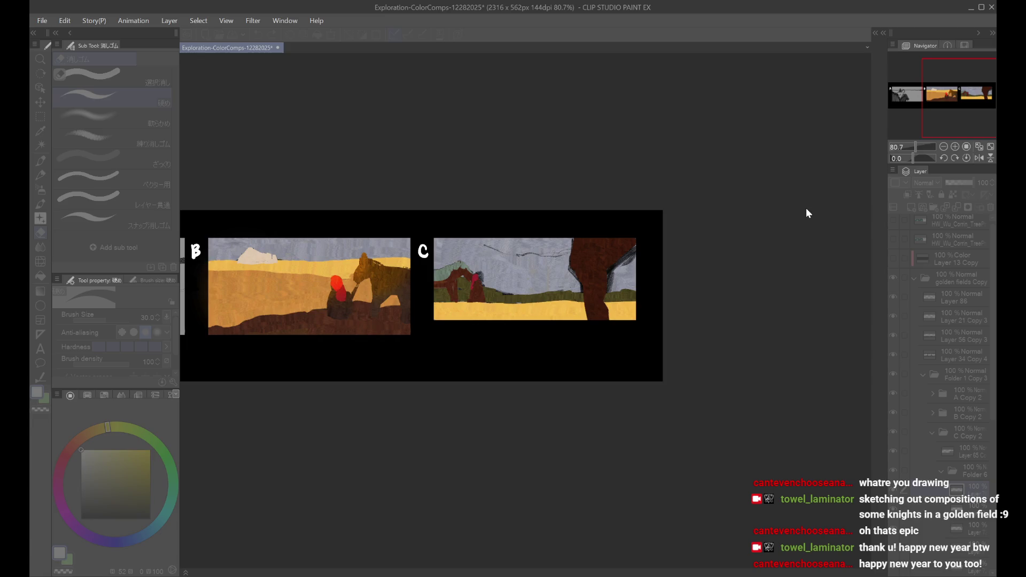
{"action": "scroll", "coordinate": [806, 208], "scroll_direction": "down", "scroll_amount": 1}
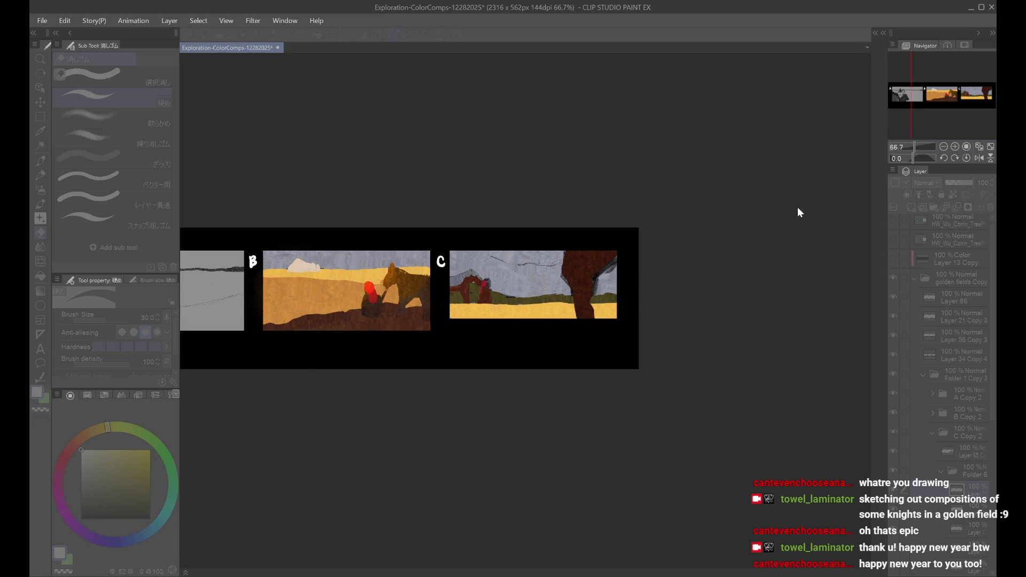
{"action": "key", "text": "ctrl+alt+0"}
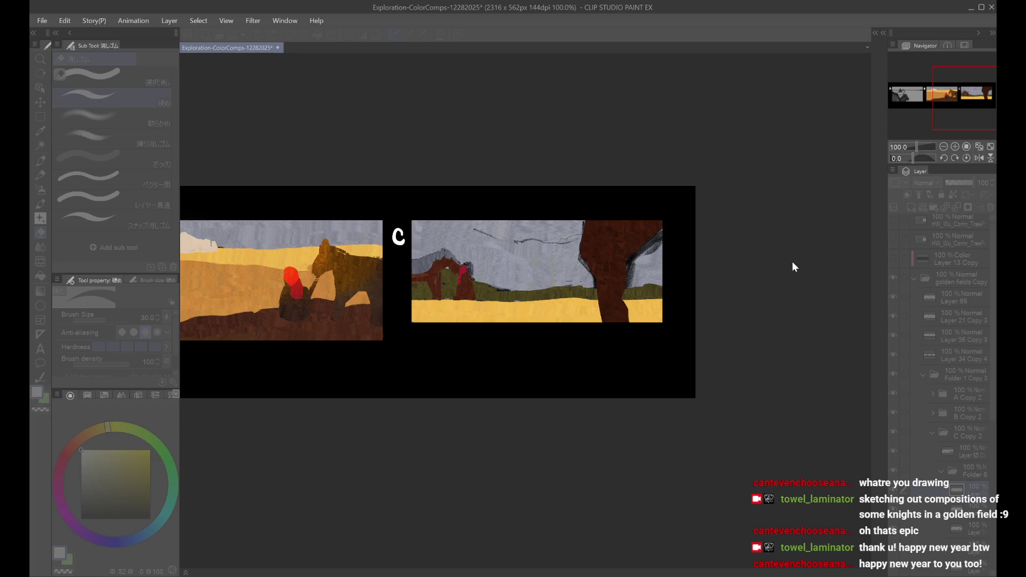
{"action": "key", "text": "ctrl+minus"}
{"action": "key", "text": "h"}
{"action": "left_click_drag", "start_coordinate": [571, 283], "coordinate": [601, 273]}
{"action": "key", "text": "h"}
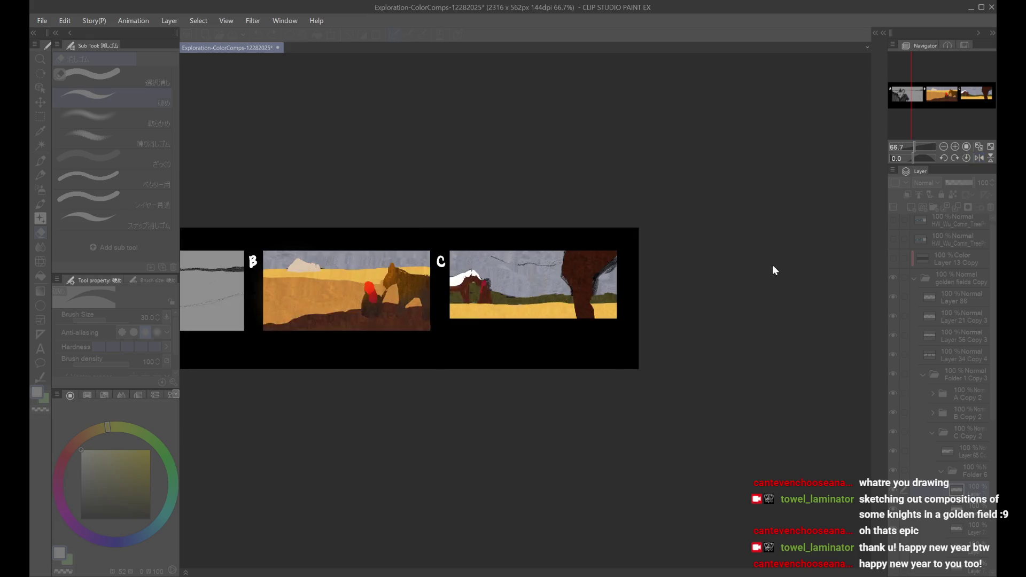
{"action": "key", "text": "ctrl+z"}
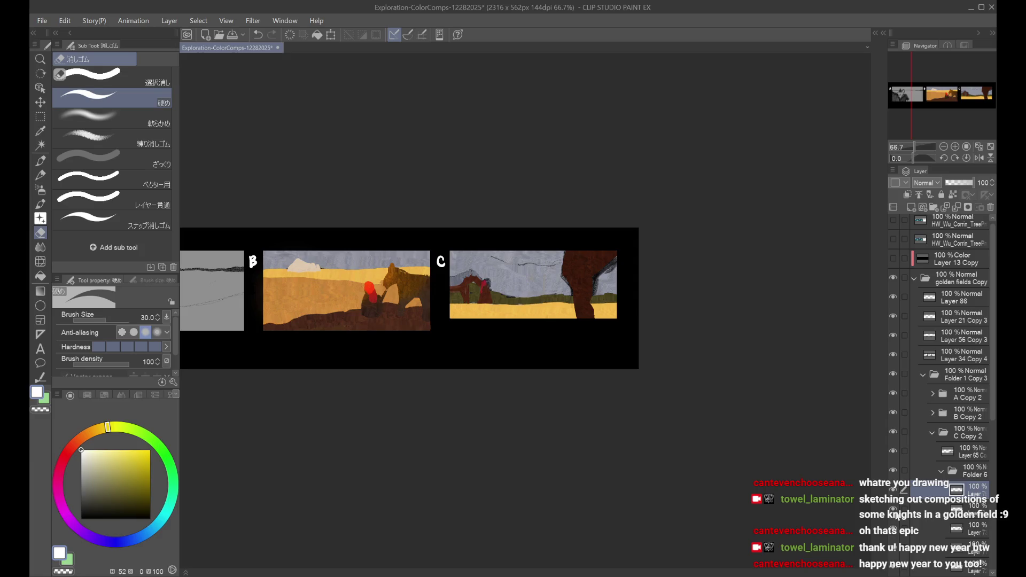
Step: Zoom in on comp C and back out, then select a layer lower in the stack
{"action": "key", "text": "ctrl+plus"}
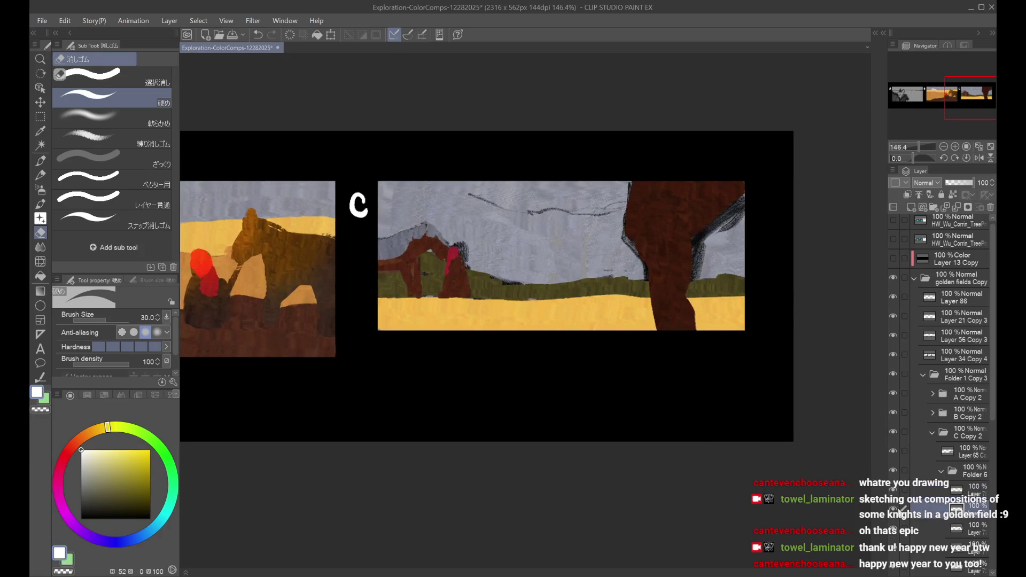
{"action": "key", "text": "ctrl+minus"}
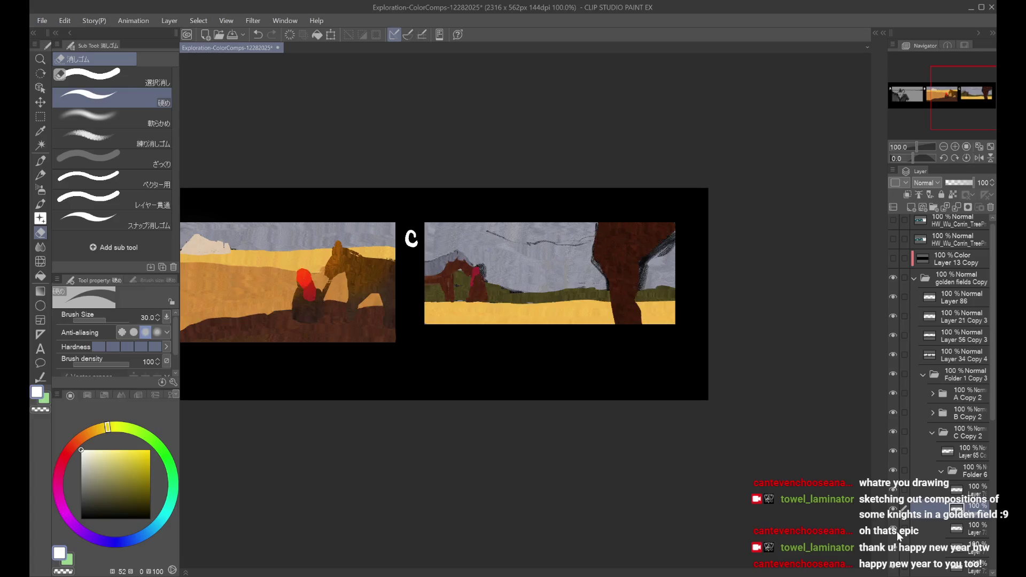
{"action": "left_click", "coordinate": [897, 532]}
{"action": "scroll", "coordinate": [675, 390], "scroll_direction": "left", "scroll_amount": 3}
{"action": "scroll", "coordinate": [754, 391], "scroll_direction": "down", "scroll_amount": 1}
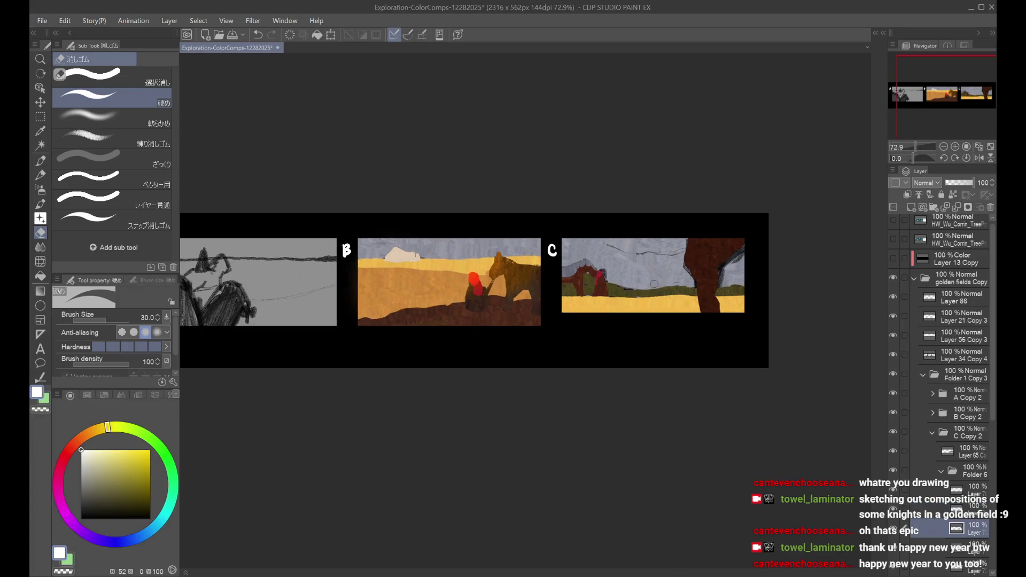
{"action": "scroll", "coordinate": [654, 282], "scroll_direction": "up", "scroll_amount": 1}
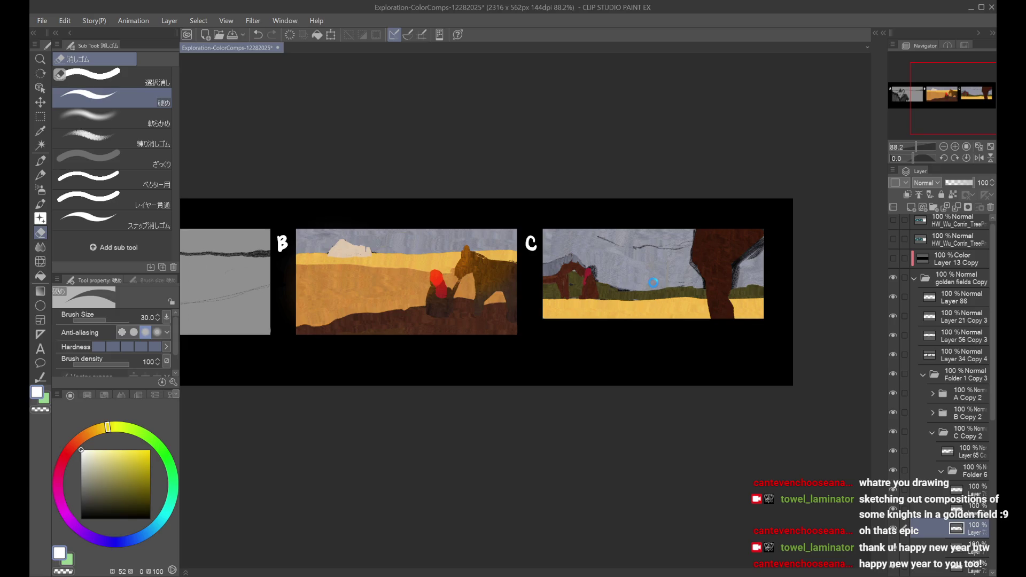
Step: Hide Layer 86 to remove comp C's blue mark and center the three comps in view
{"action": "left_click", "coordinate": [893, 298]}
{"action": "left_click", "coordinate": [893, 317]}
{"action": "left_click", "coordinate": [894, 319]}
{"action": "left_click", "coordinate": [894, 334]}
{"action": "left_click", "coordinate": [895, 336]}
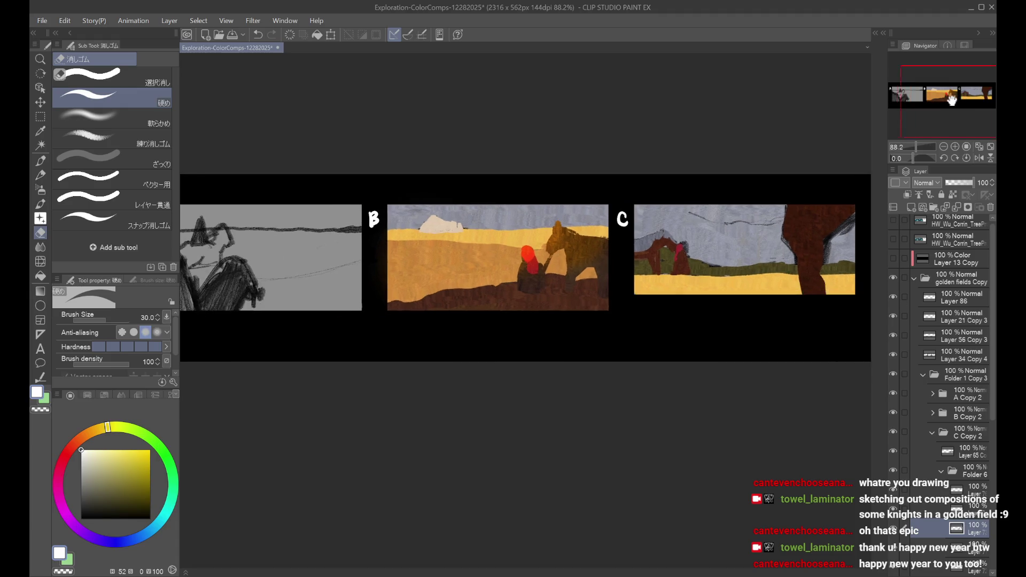
{"action": "scroll", "coordinate": [804, 171], "scroll_direction": "down", "scroll_amount": 2}
{"action": "left_click_drag", "start_coordinate": [945, 124], "coordinate": [951, 122]}
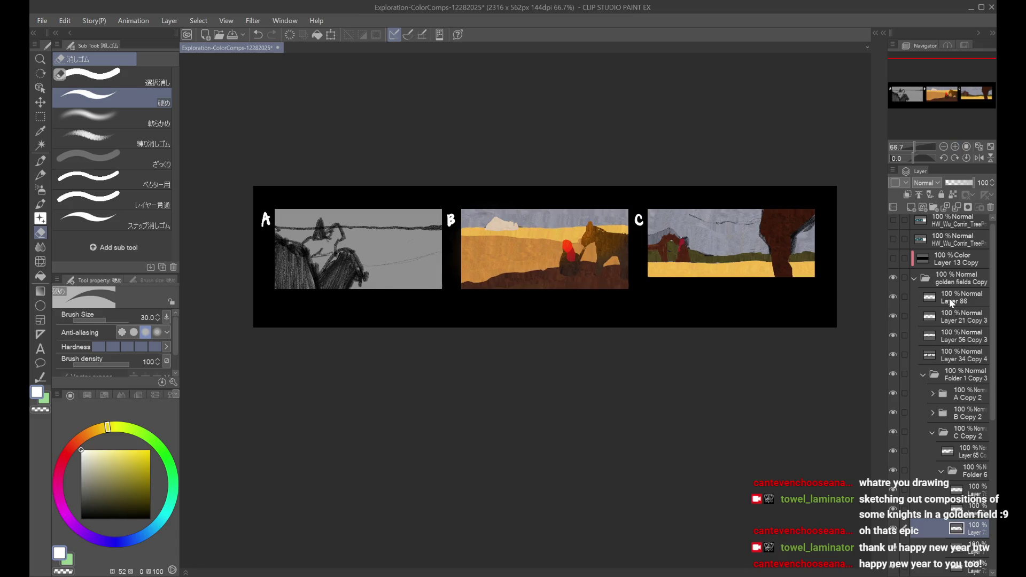
{"action": "left_click", "coordinate": [917, 278]}
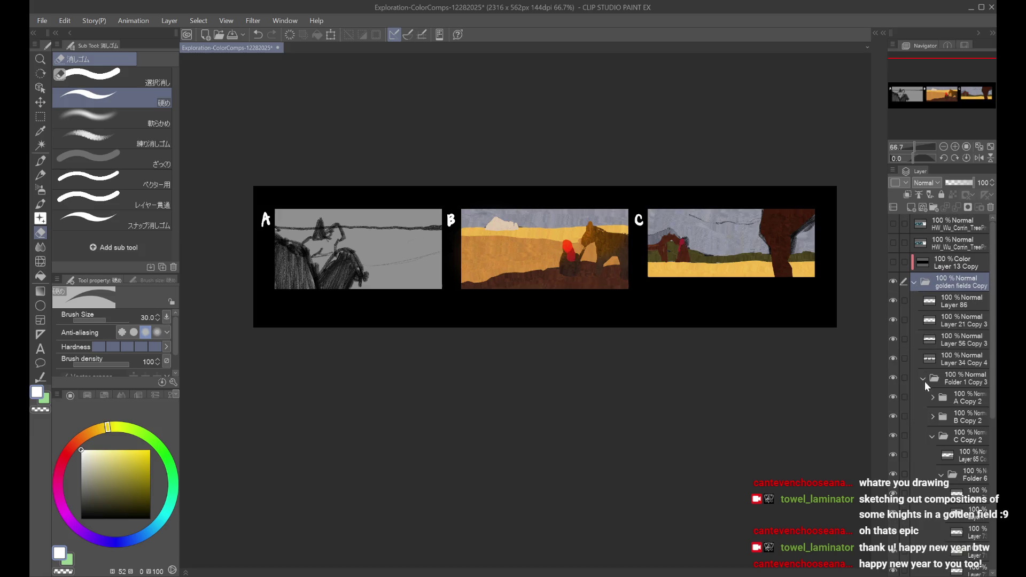
{"action": "left_click", "coordinate": [933, 435]}
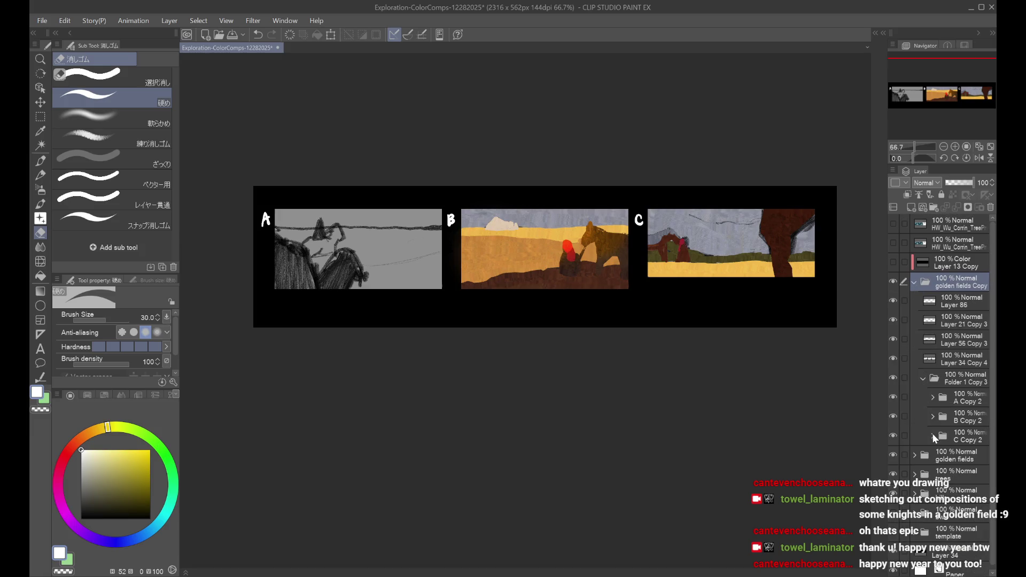
{"action": "left_click", "coordinate": [893, 435]}
{"action": "left_click", "coordinate": [892, 435]}
{"action": "left_click", "coordinate": [892, 416]}
{"action": "left_click", "coordinate": [892, 416]}
{"action": "left_click", "coordinate": [892, 417]}
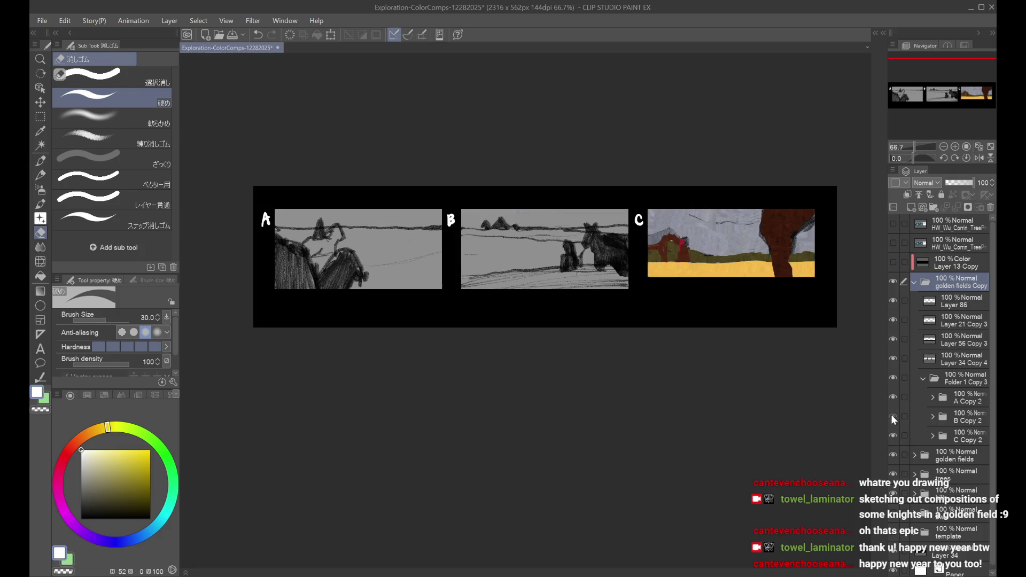
{"action": "left_click", "coordinate": [892, 417]}
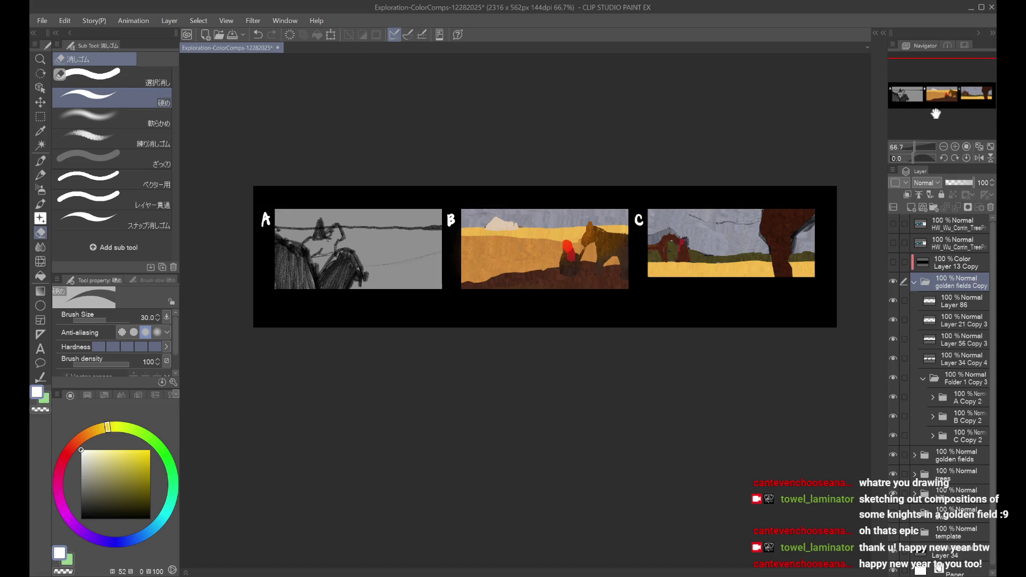
{"action": "left_click_drag", "start_coordinate": [936, 112], "coordinate": [954, 109]}
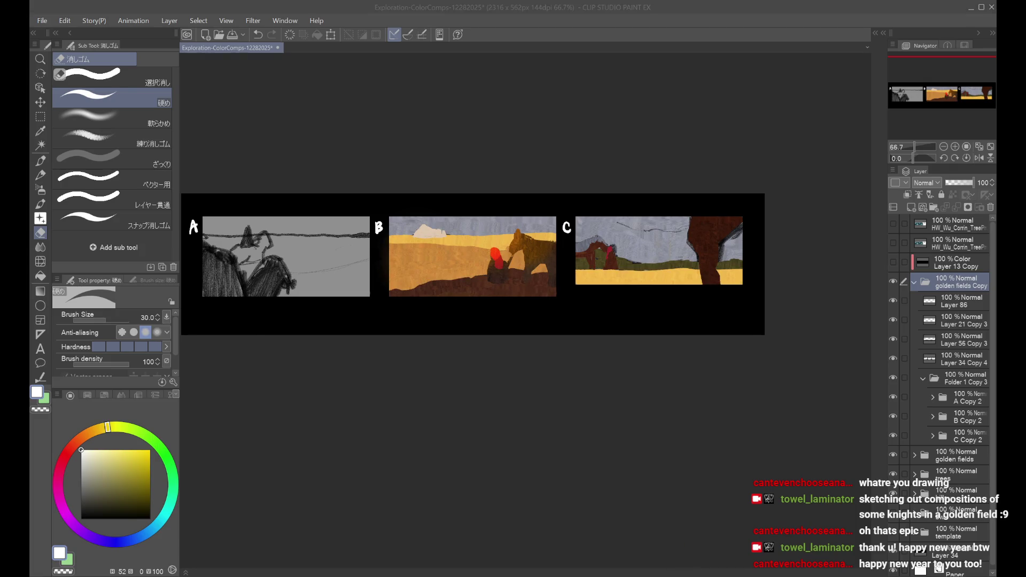
Step: Duplicate the B Copy 2 folder and nudge the copy to the left
{"action": "left_click", "coordinate": [944, 106]}
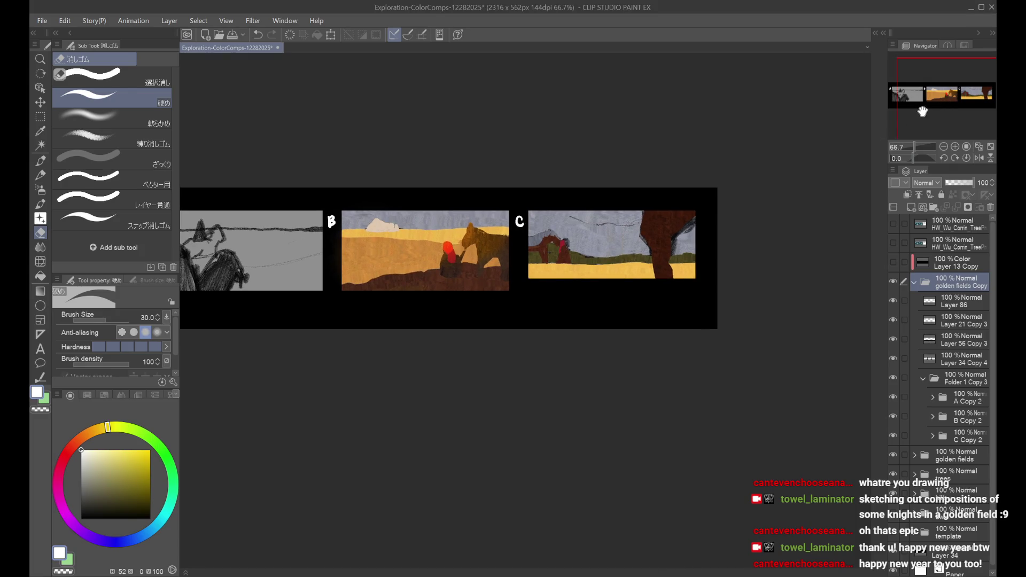
{"action": "left_click_drag", "start_coordinate": [920, 111], "coordinate": [894, 100]}
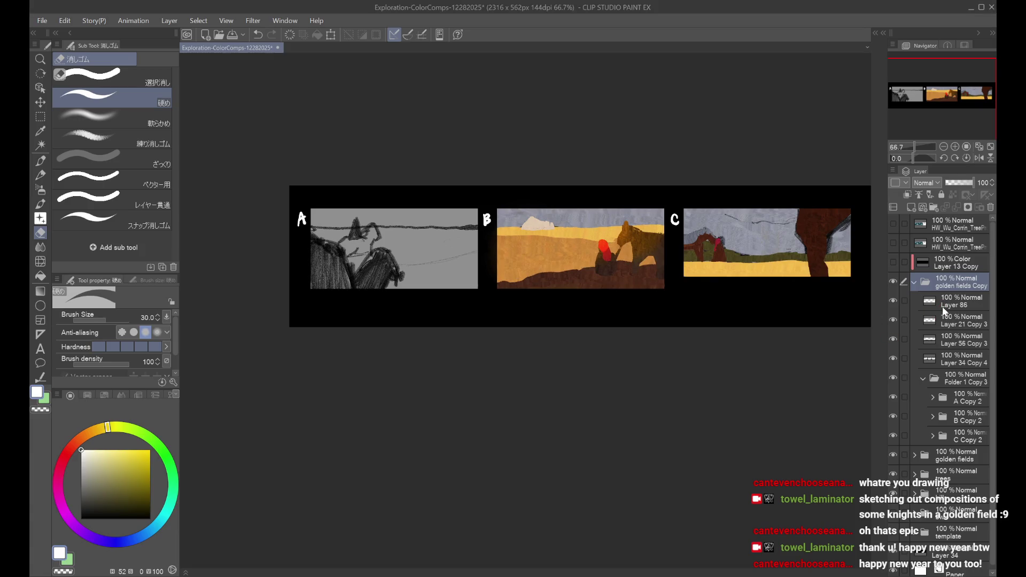
{"action": "left_click", "coordinate": [944, 421]}
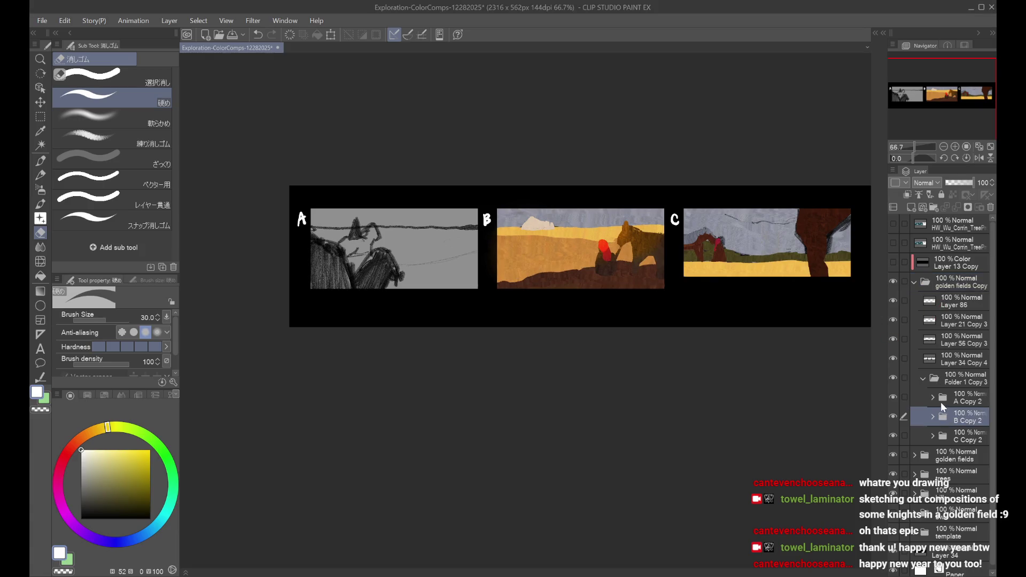
{"action": "key", "text": "ctrl+j"}
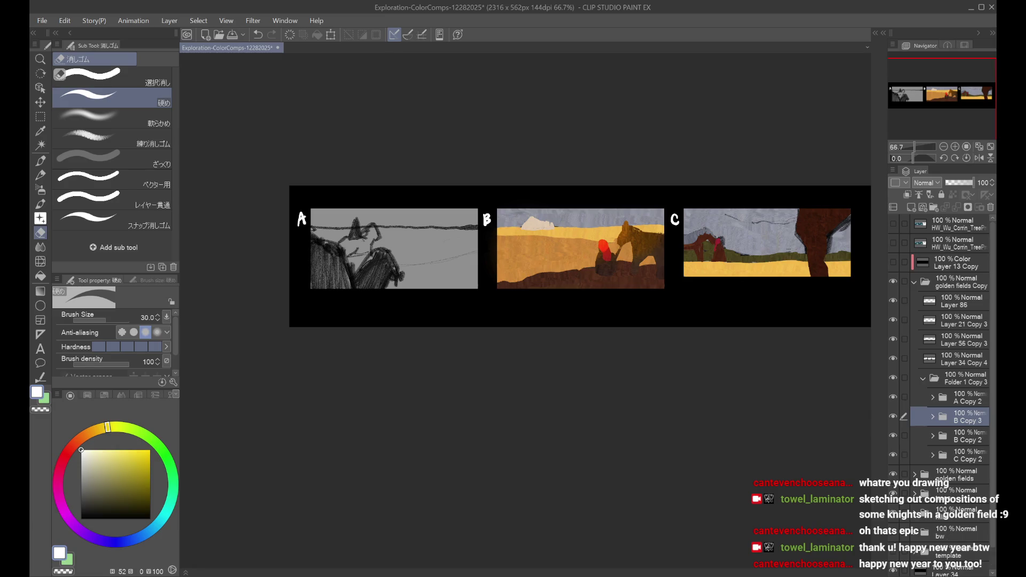
{"action": "key", "text": "ctrl+t"}
{"action": "key", "text": "Left"}
{"action": "key", "text": "Left"}
{"action": "key", "text": "Left"}
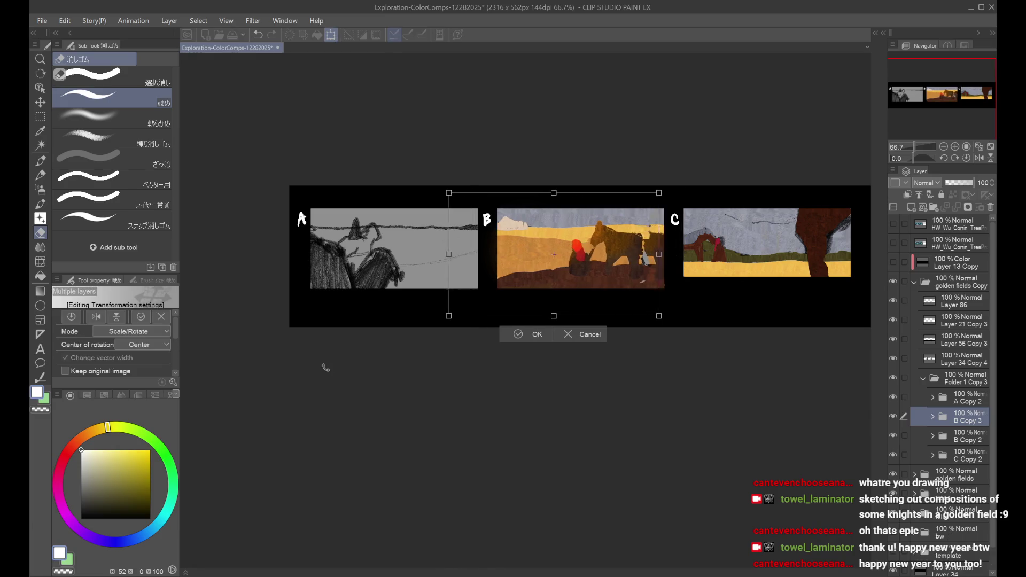
{"action": "key", "text": "Left"}
{"action": "key", "text": "Left"}
{"action": "key", "text": "Left"}
{"action": "key", "text": "Return"}
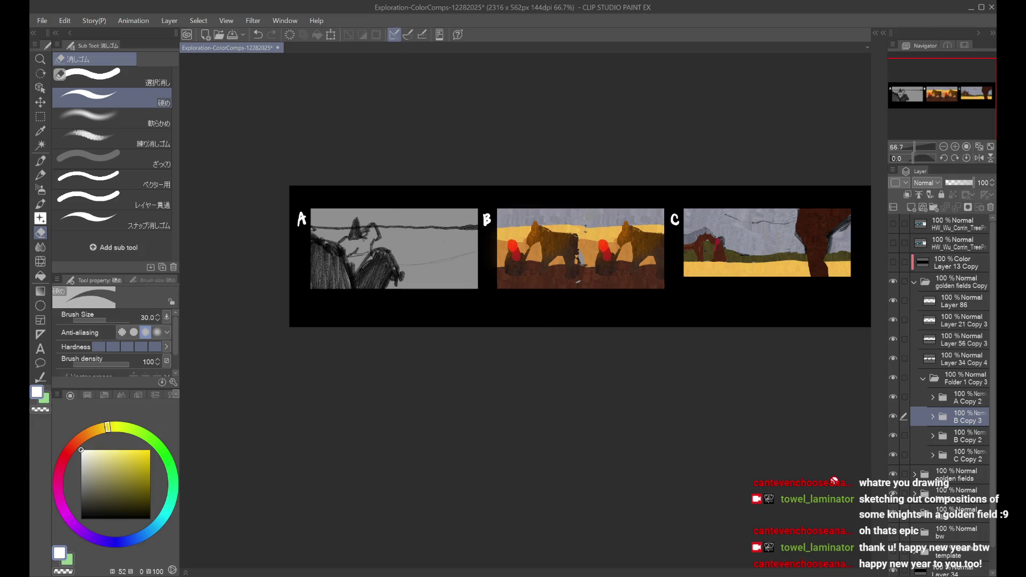
Step: Move B Copy 3 above A Copy 2 and slide it onto panel A
{"action": "left_click_drag", "start_coordinate": [972, 419], "coordinate": [972, 398]}
{"action": "key", "text": "ctrl+t"}
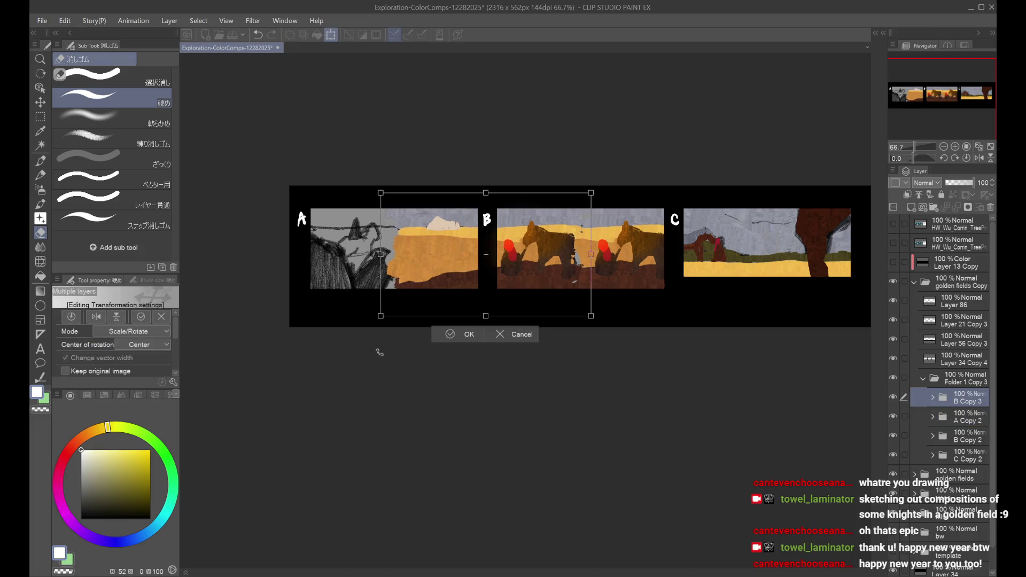
{"action": "key", "text": "Left"}
{"action": "key", "text": "Left"}
{"action": "key", "text": "Left"}
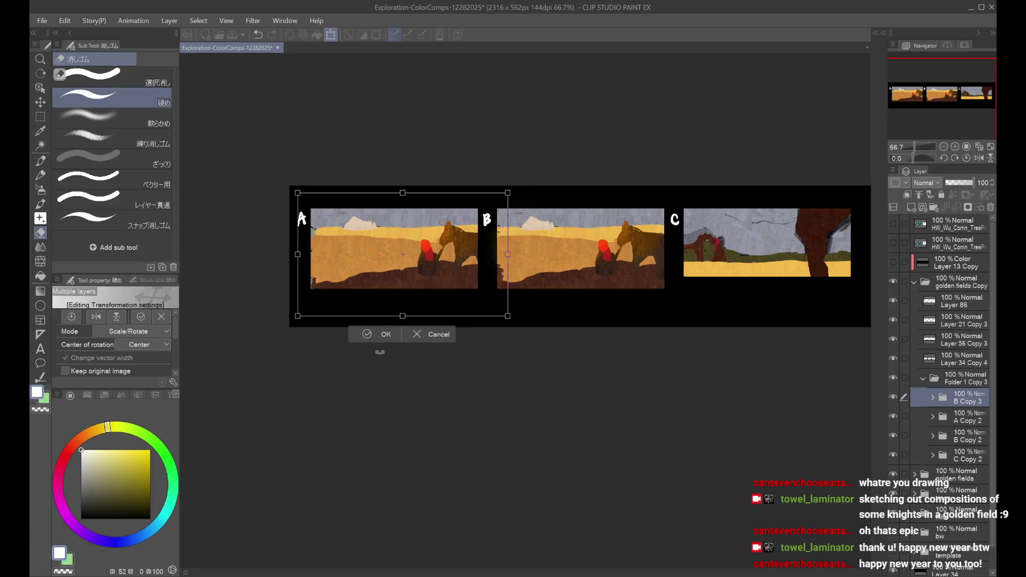
{"action": "key", "text": "Left"}
{"action": "key", "text": "Left"}
{"action": "key", "text": "Left"}
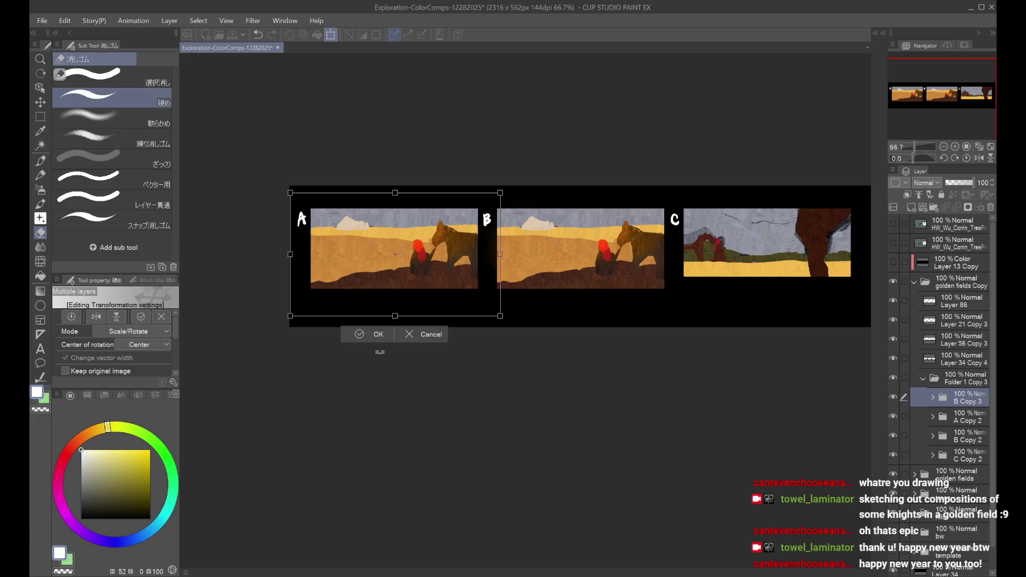
{"action": "key", "text": "Return"}
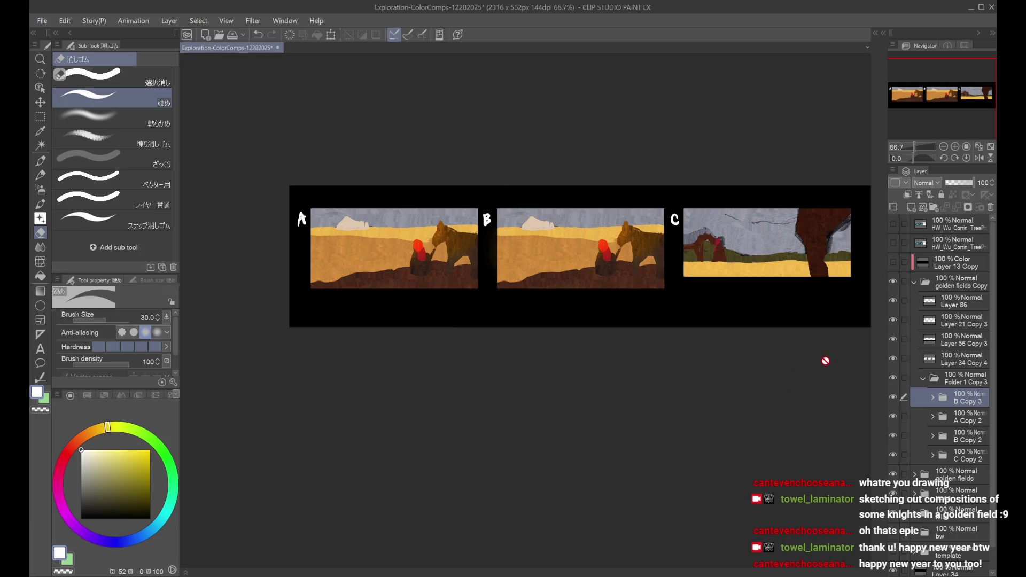
Step: Group Layers 63 through 55 inside B Copy 3 into Folder 8
{"action": "left_click_drag", "start_coordinate": [927, 112], "coordinate": [926, 114]}
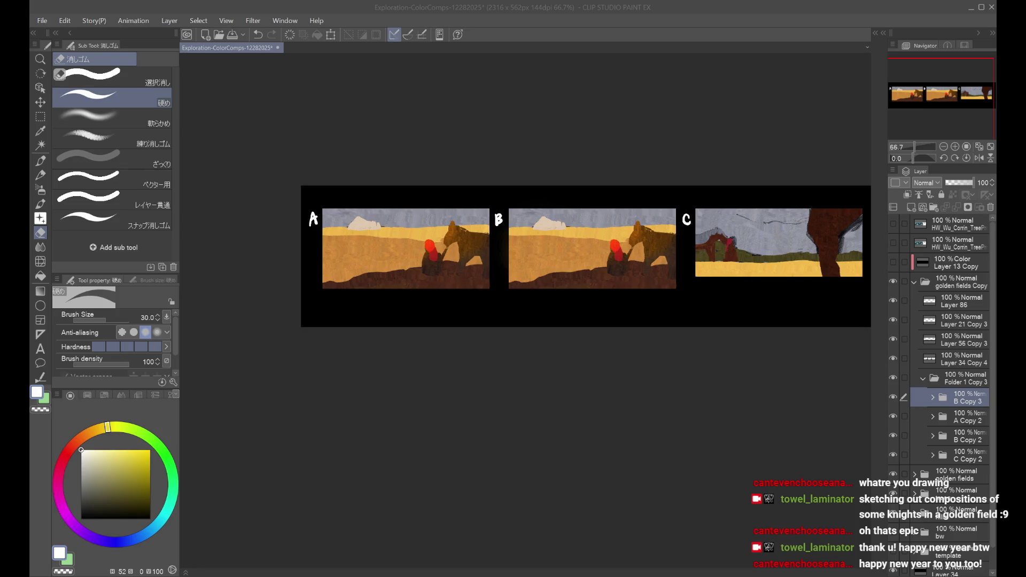
{"action": "left_click", "coordinate": [896, 399]}
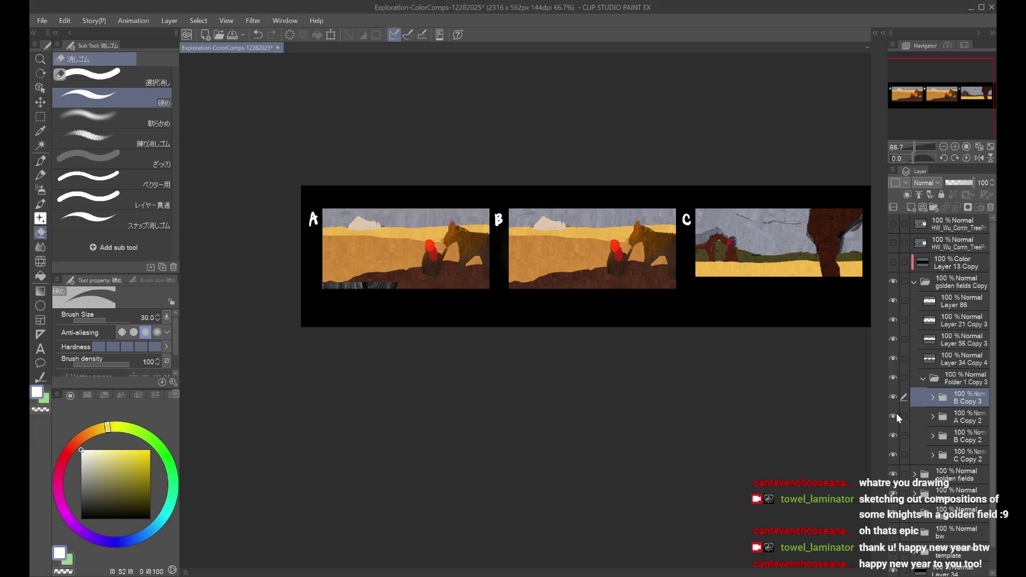
{"action": "left_click", "coordinate": [934, 397]}
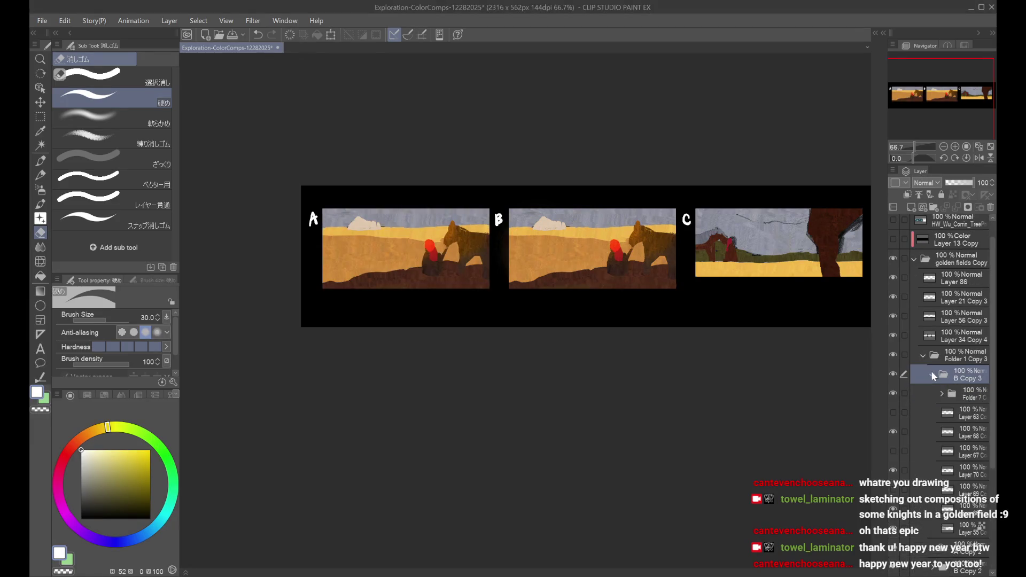
{"action": "scroll", "coordinate": [931, 371], "scroll_direction": "down", "scroll_amount": 3}
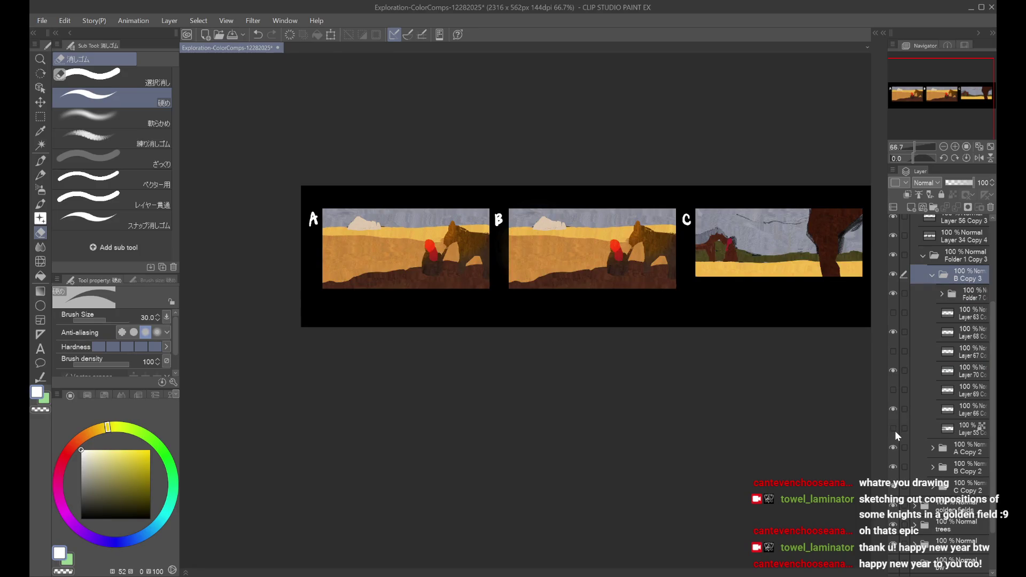
{"action": "left_click", "coordinate": [893, 293]}
{"action": "left_click", "coordinate": [893, 293]}
{"action": "left_click", "coordinate": [956, 315]}
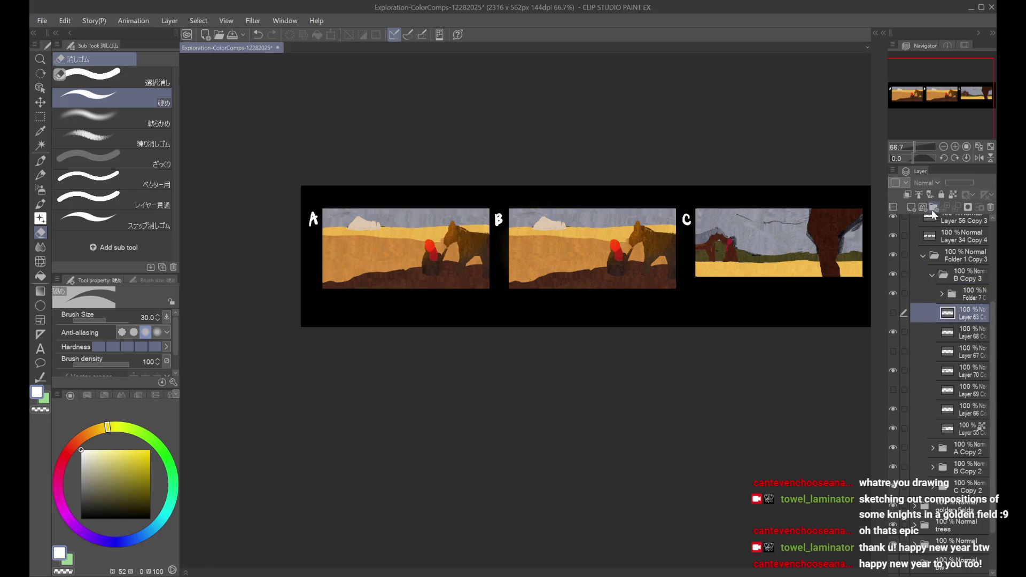
{"action": "left_click", "coordinate": [931, 210]}
{"action": "left_click", "coordinate": [960, 446], "text": "shift"}
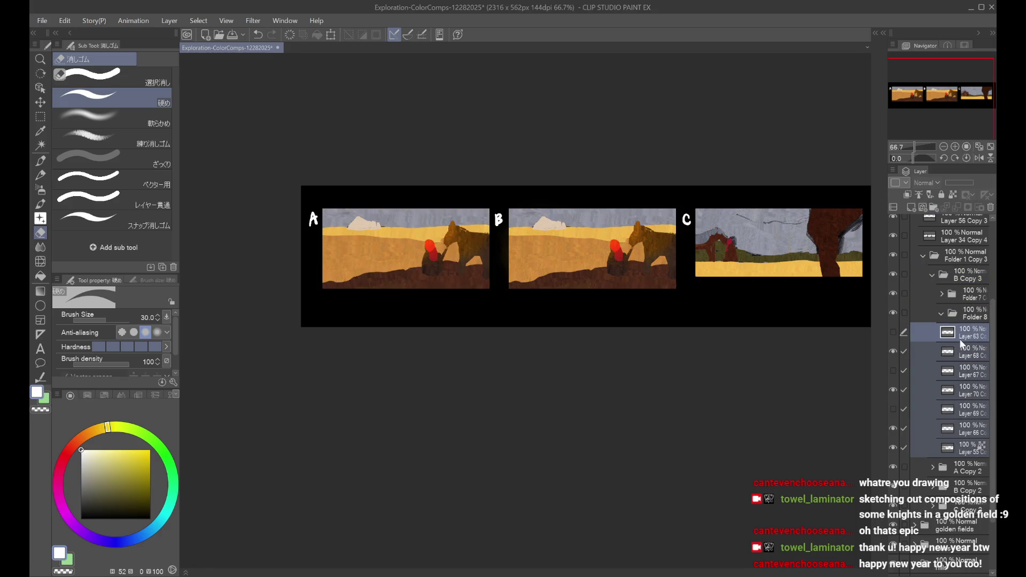
{"action": "left_click", "coordinate": [941, 313]}
Step: In Folder 7, compare the rock and 55% layers by toggling their visibility
{"action": "left_click", "coordinate": [941, 356]}
{"action": "left_click", "coordinate": [891, 395]}
{"action": "left_click", "coordinate": [894, 394]}
{"action": "left_click", "coordinate": [940, 393]}
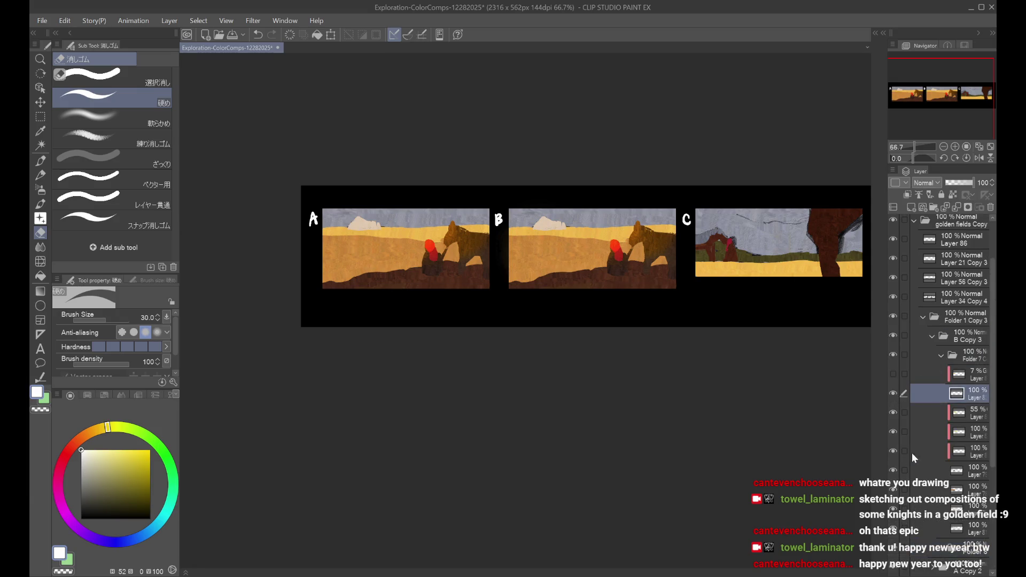
{"action": "left_click", "coordinate": [893, 412]}
{"action": "left_click", "coordinate": [892, 412]}
{"action": "left_click", "coordinate": [893, 428]}
{"action": "left_click", "coordinate": [893, 429]}
{"action": "left_click", "coordinate": [893, 425]}
Step: Hide the 55% layer and the bright red knight layer to mute panel A's knight
{"action": "left_click", "coordinate": [892, 414]}
{"action": "left_click", "coordinate": [896, 441]}
{"action": "left_click", "coordinate": [897, 441]}
{"action": "left_click", "coordinate": [896, 453]}
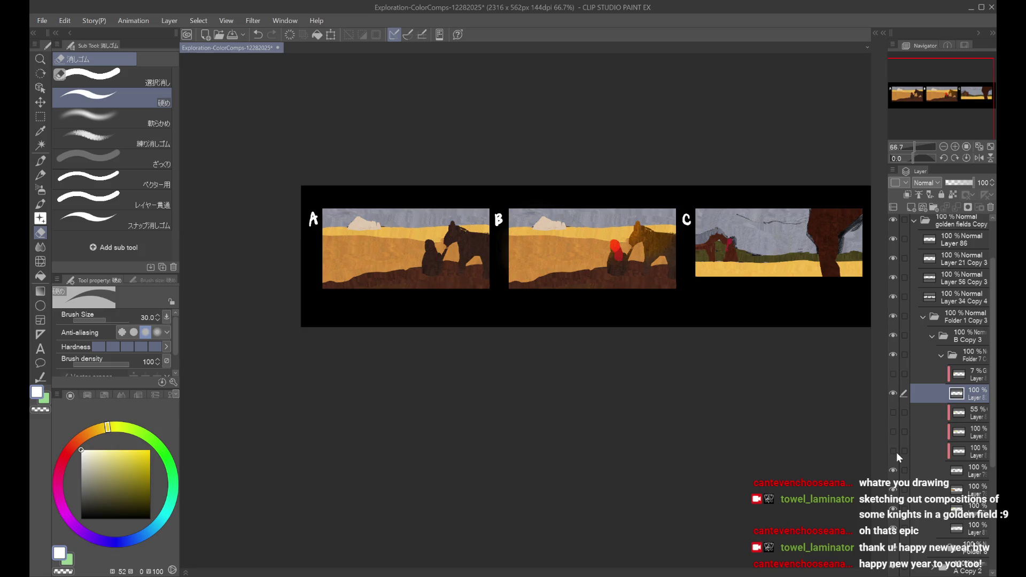
{"action": "left_click", "coordinate": [940, 473]}
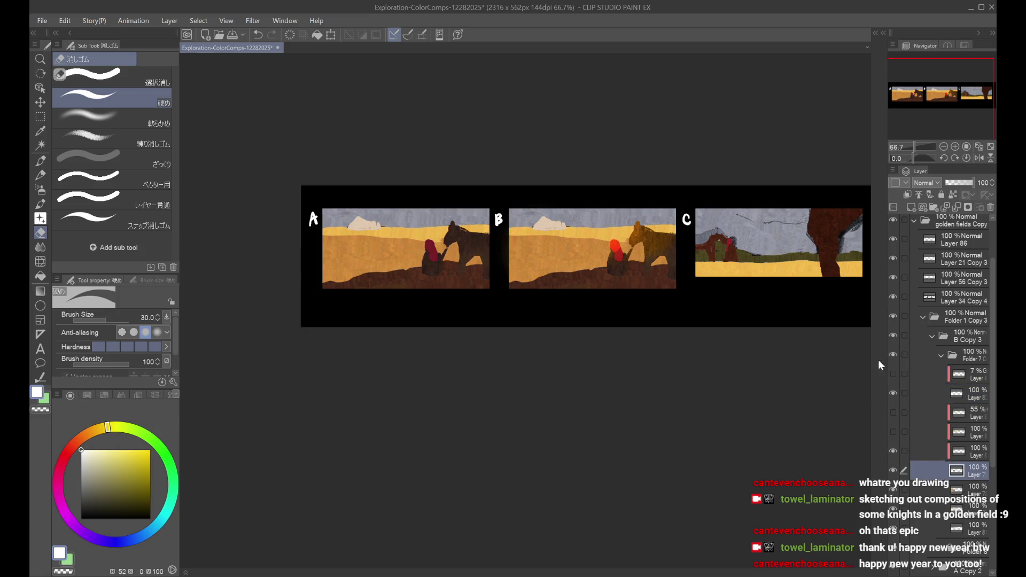
{"action": "left_click", "coordinate": [894, 489]}
{"action": "left_click", "coordinate": [893, 490]}
{"action": "left_click", "coordinate": [962, 490]}
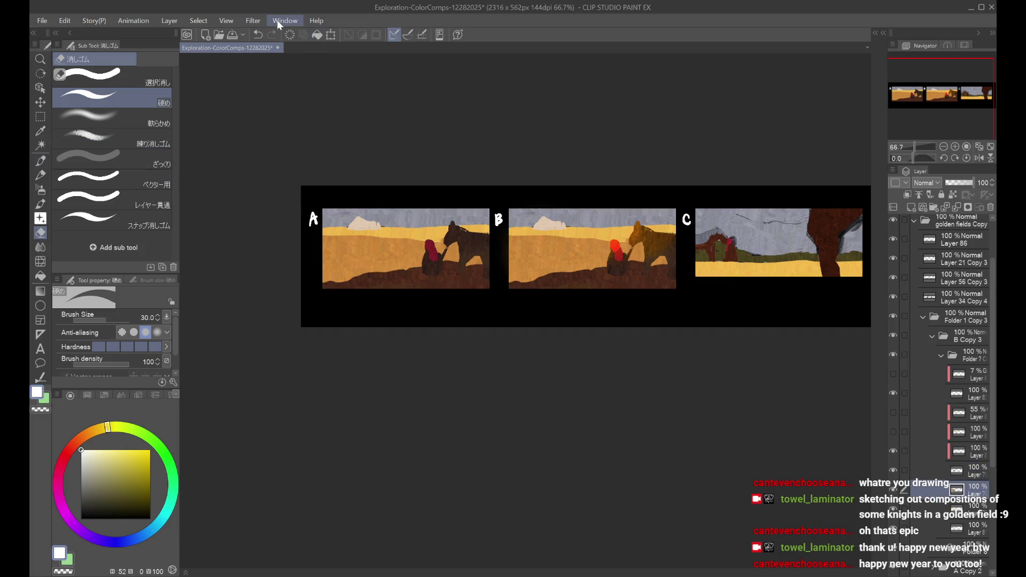
Step: Undo deleting panel A's dark ground and show the knight and horse again
{"action": "left_click", "coordinate": [893, 470]}
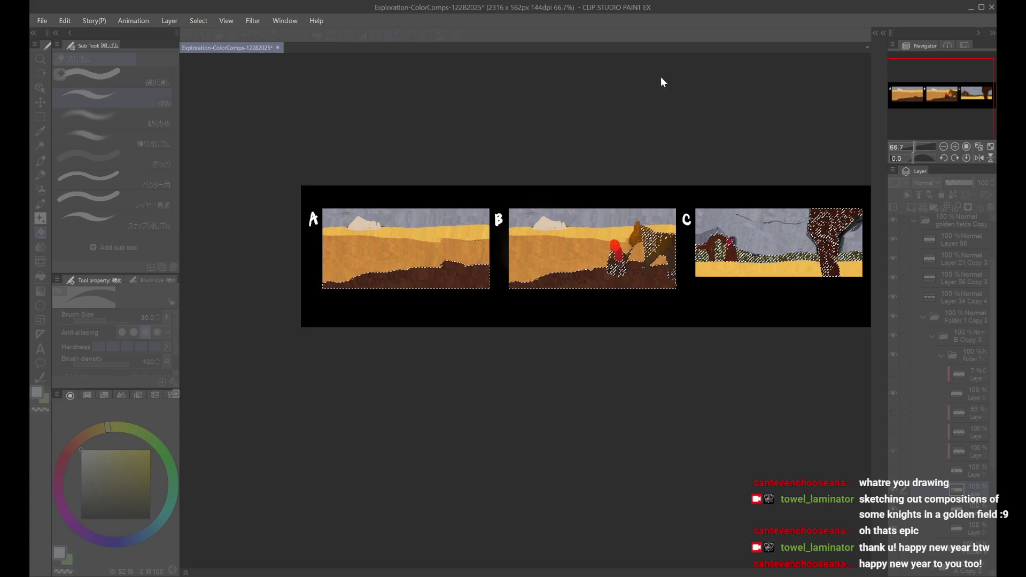
{"action": "key", "text": "Delete"}
{"action": "key", "text": "ctrl+d"}
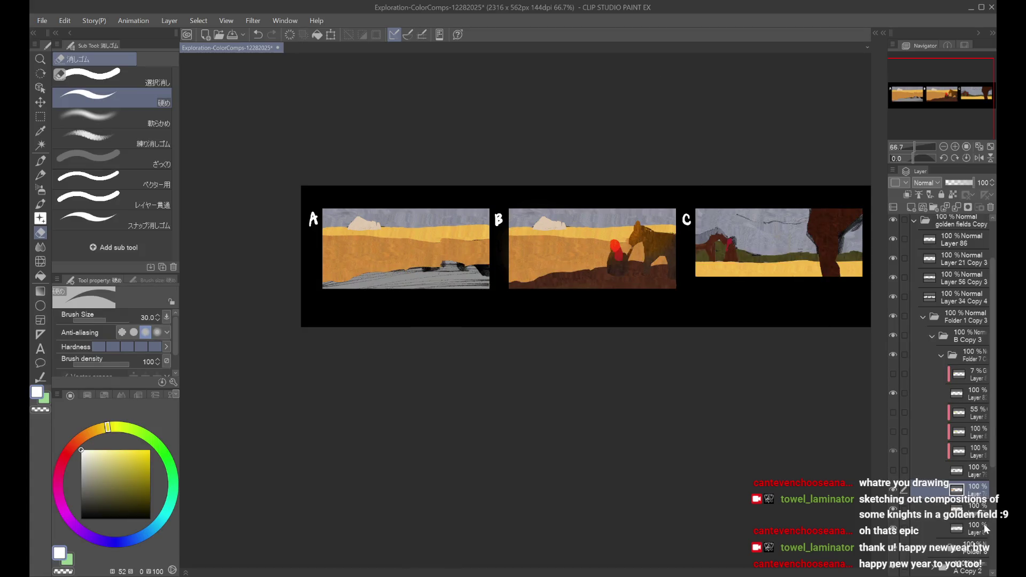
{"action": "key", "text": "ctrl+z"}
{"action": "left_click", "coordinate": [894, 472]}
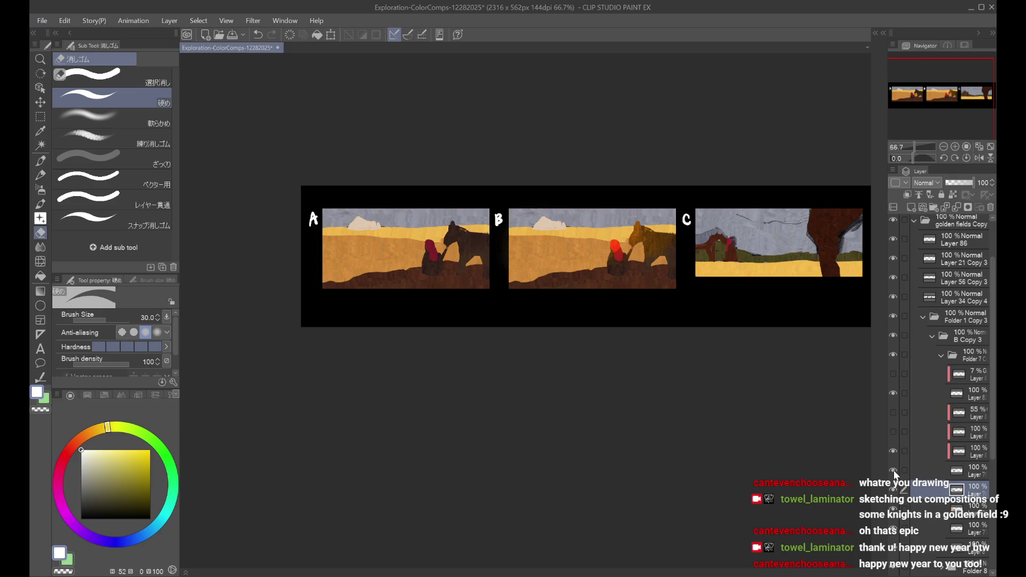
{"action": "left_click", "coordinate": [896, 491]}
{"action": "left_click", "coordinate": [896, 490]}
Step: Pick a slightly lightened dark teal on the colour wheel and select the whole canvas
{"action": "left_click", "coordinate": [132, 541]}
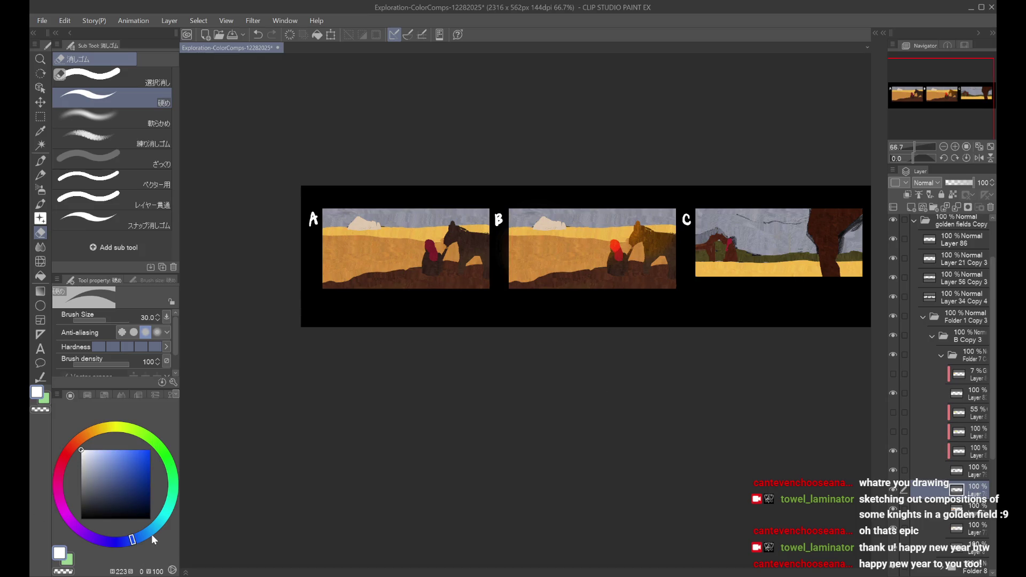
{"action": "left_click_drag", "start_coordinate": [139, 540], "coordinate": [159, 522]}
{"action": "left_click", "coordinate": [102, 492]}
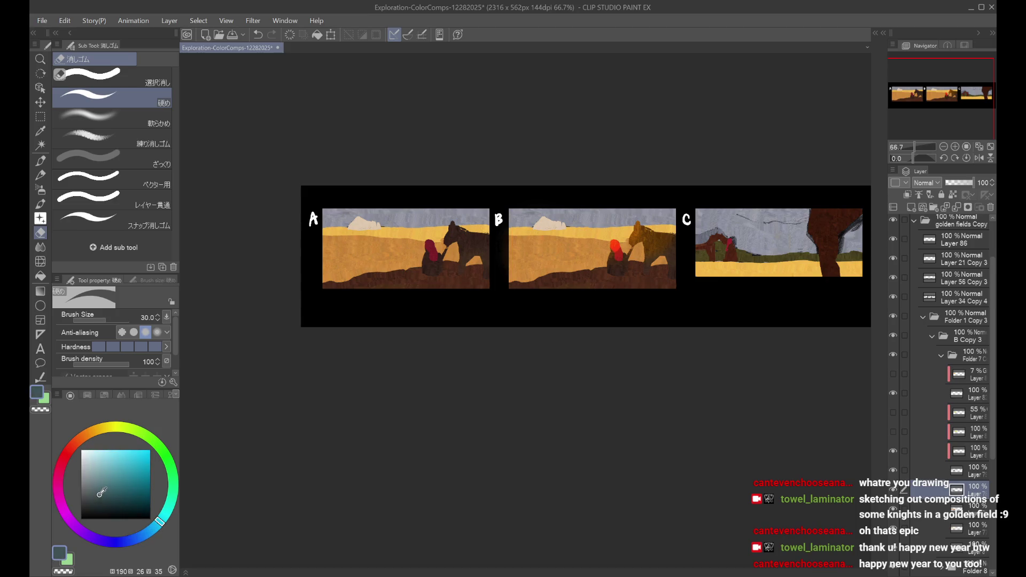
{"action": "left_click", "coordinate": [96, 492]}
{"action": "key", "text": "ctrl+a"}
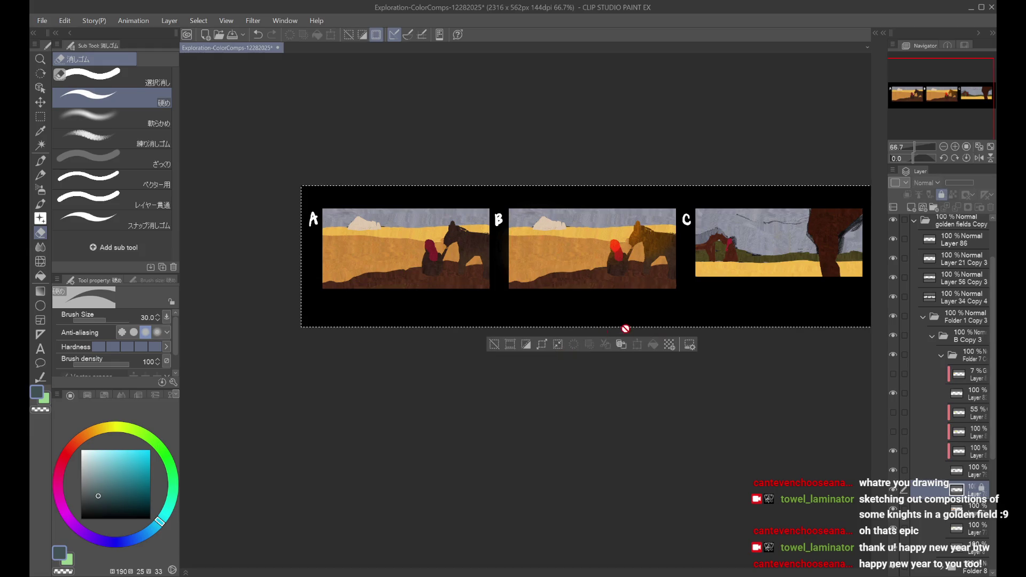
Step: Fill panel A's lower ground layer with the dark teal and check it behind the knight
{"action": "left_click", "coordinate": [966, 502]}
{"action": "left_click", "coordinate": [967, 488]}
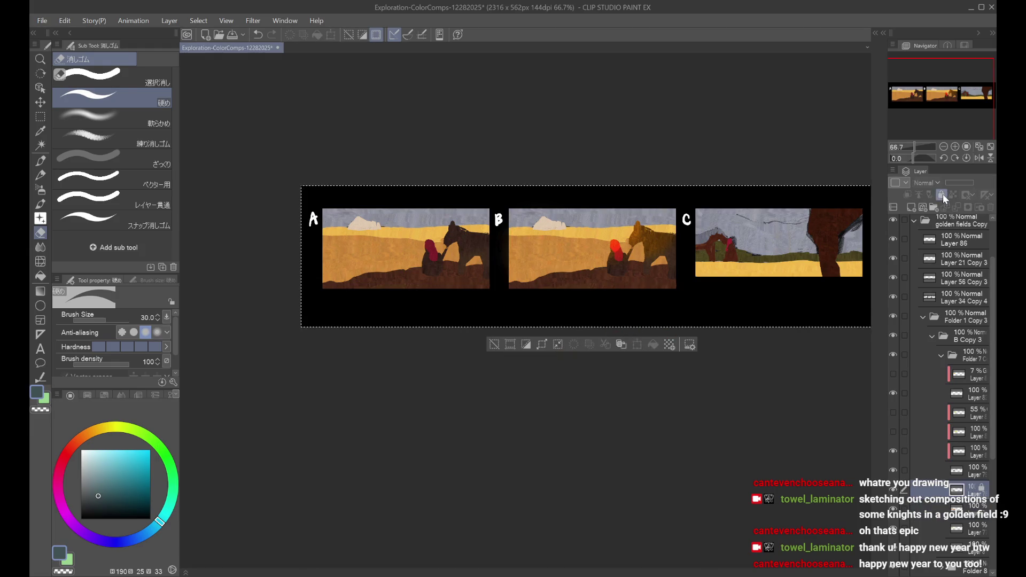
{"action": "left_click", "coordinate": [653, 345]}
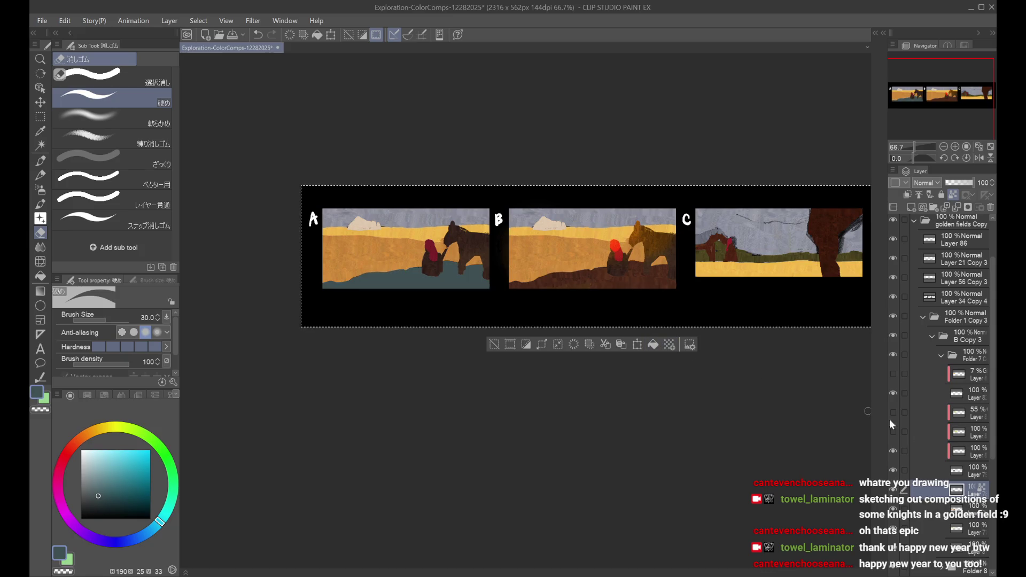
{"action": "left_click", "coordinate": [943, 472]}
{"action": "left_click", "coordinate": [893, 470]}
{"action": "left_click", "coordinate": [894, 472]}
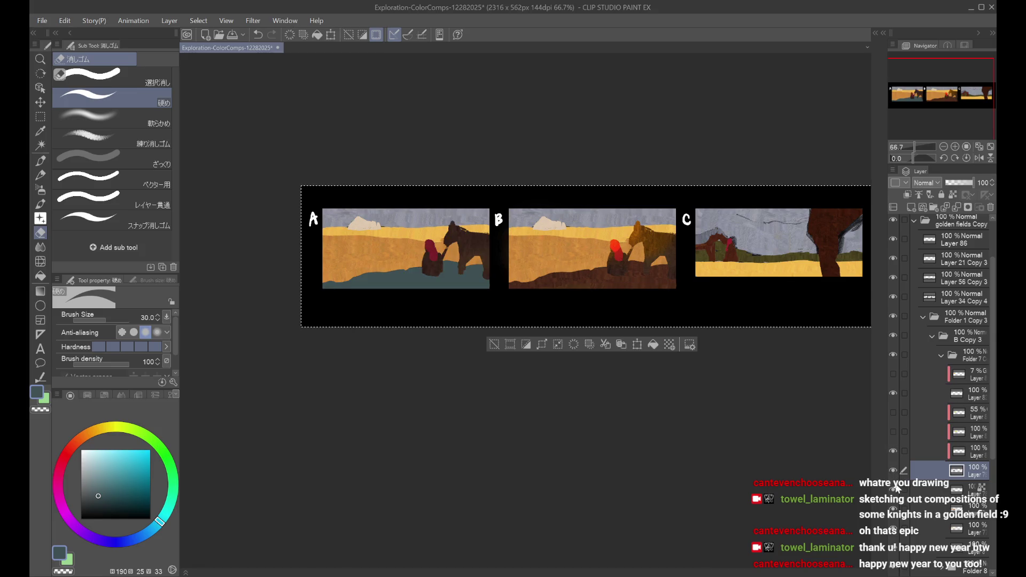
Step: Compare a lower layer's visibility, then pick a pale grey-green colour
{"action": "left_click", "coordinate": [937, 513]}
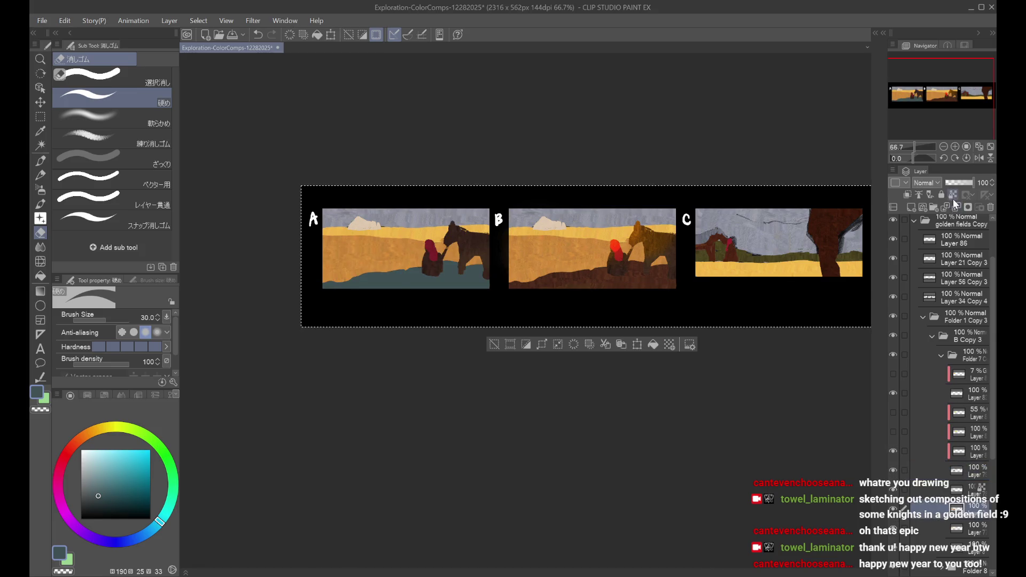
{"action": "left_click", "coordinate": [970, 530]}
{"action": "left_click", "coordinate": [893, 531]}
{"action": "left_click", "coordinate": [894, 532]}
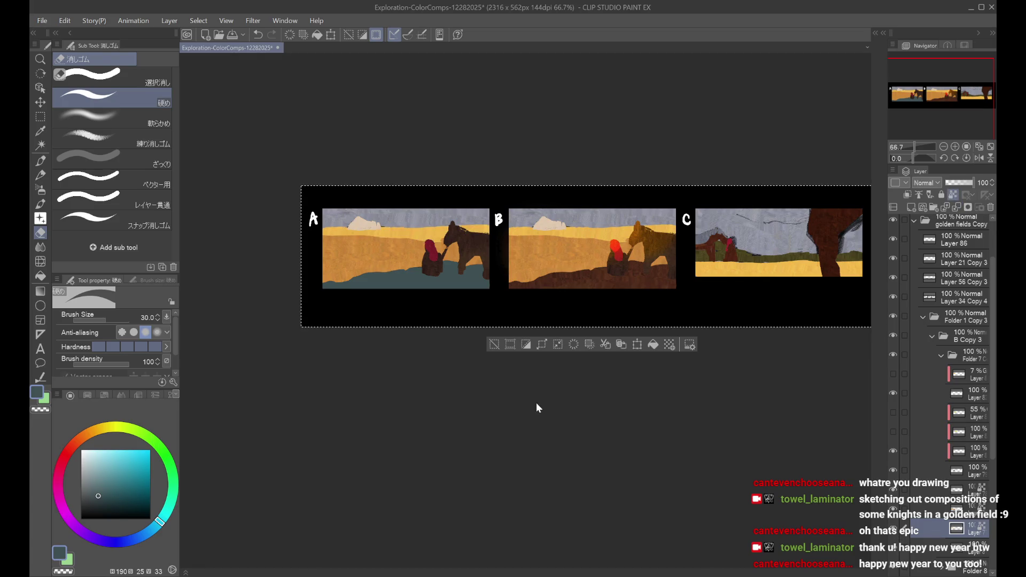
{"action": "mouse_move", "coordinate": [96, 428]}
{"action": "left_mouse_down"}
{"action": "mouse_move", "coordinate": [152, 441]}
{"action": "mouse_move", "coordinate": [163, 472]}
{"action": "left_mouse_up"}
{"action": "left_click_drag", "start_coordinate": [99, 463], "coordinate": [89, 467]}
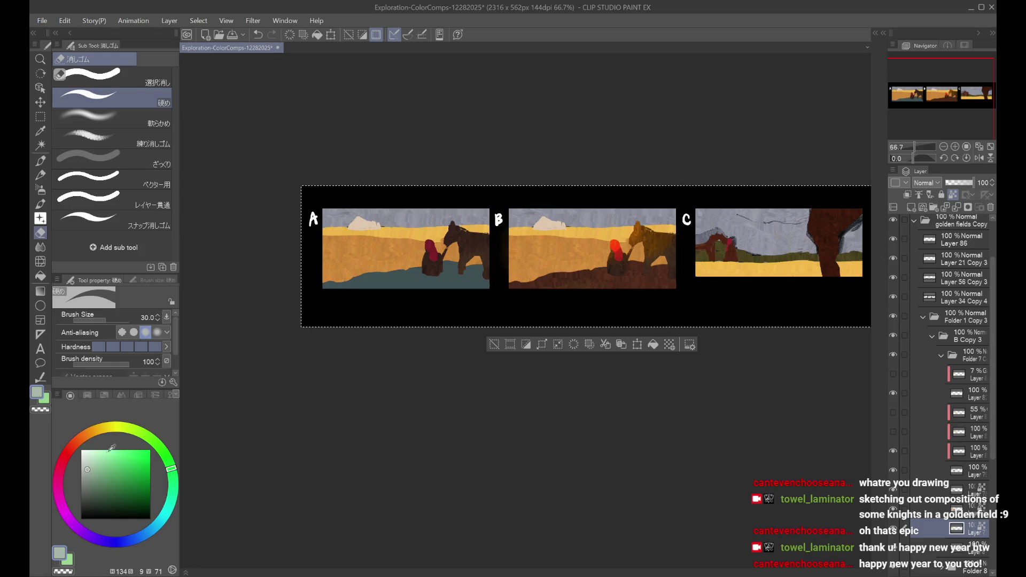
Step: Mix an olive-green and fill panel A's orange field with it
{"action": "left_click", "coordinate": [169, 463]}
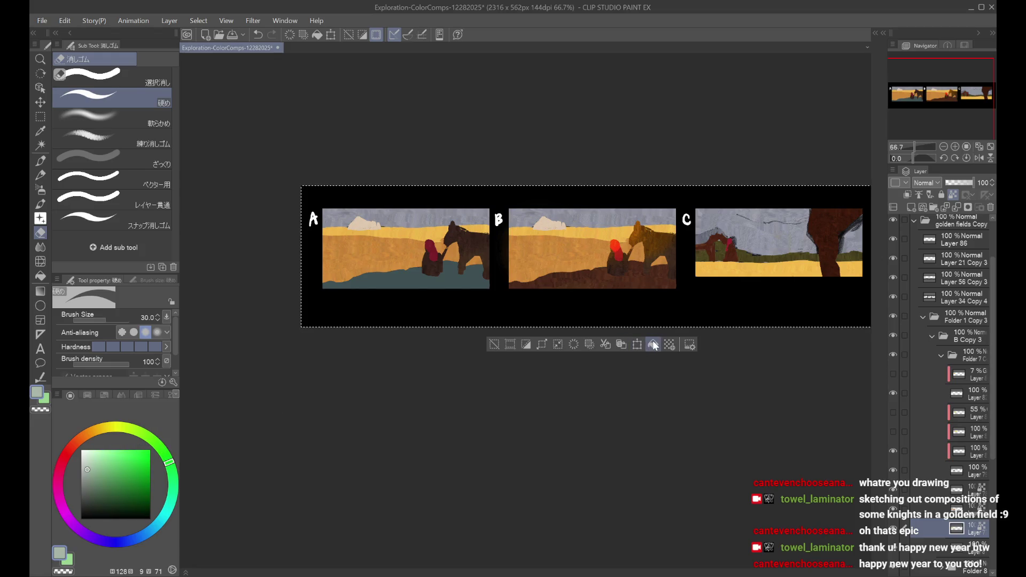
{"action": "left_click", "coordinate": [145, 436]}
{"action": "left_click_drag", "start_coordinate": [145, 437], "coordinate": [141, 433]}
{"action": "left_click", "coordinate": [92, 472]}
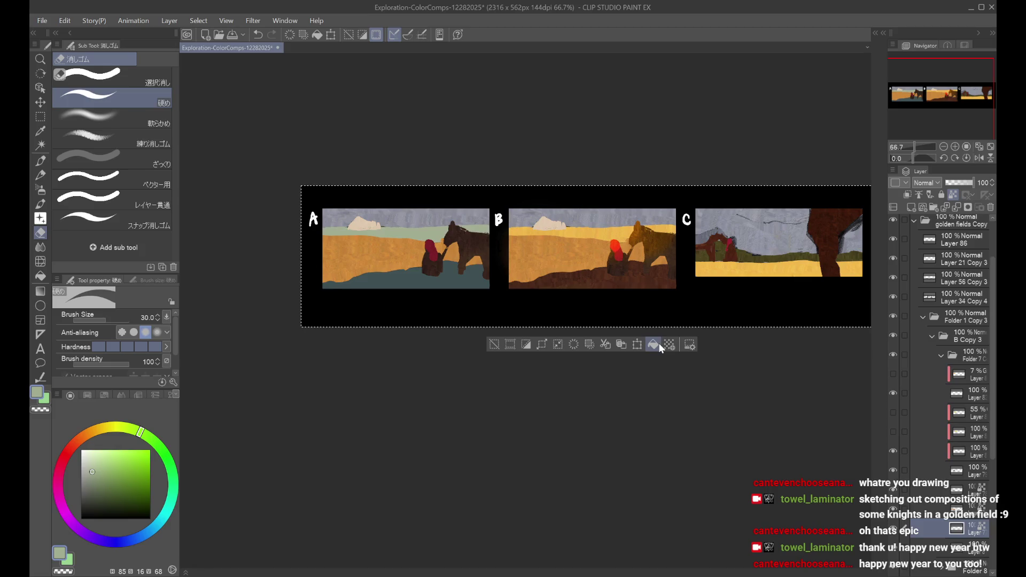
{"action": "left_click_drag", "start_coordinate": [139, 429], "coordinate": [109, 427]}
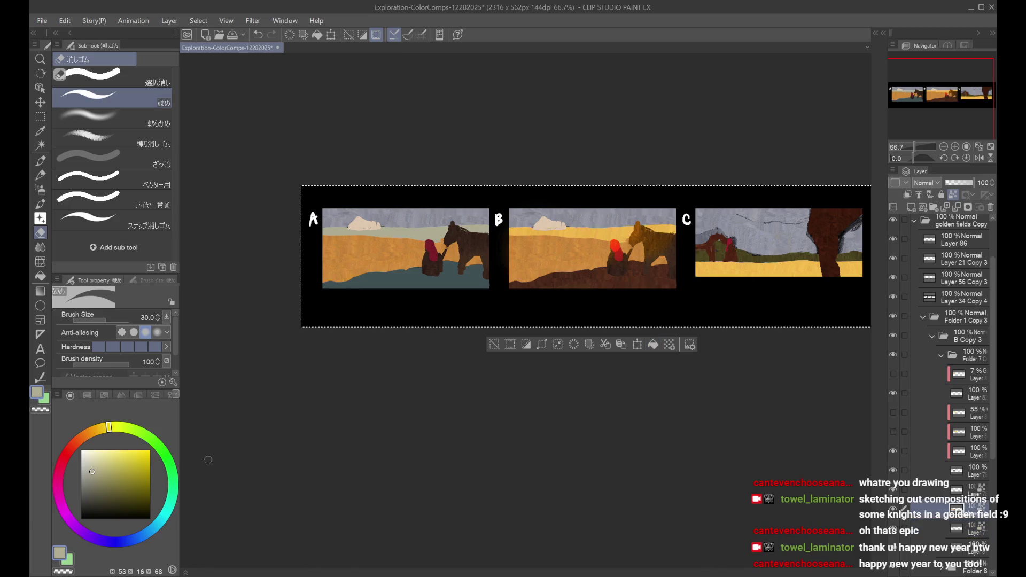
{"action": "left_click", "coordinate": [95, 486]}
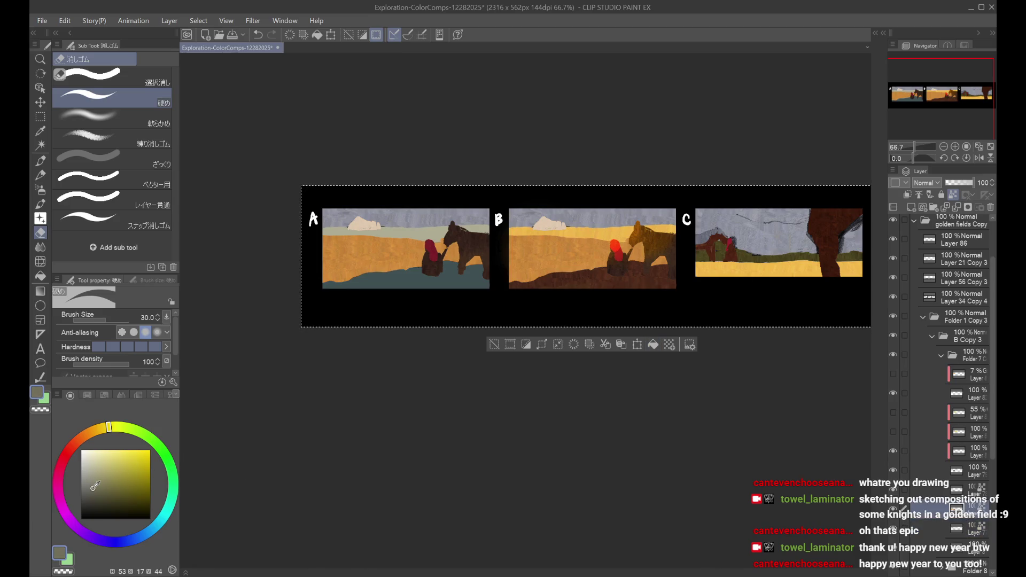
{"action": "left_click", "coordinate": [171, 472]}
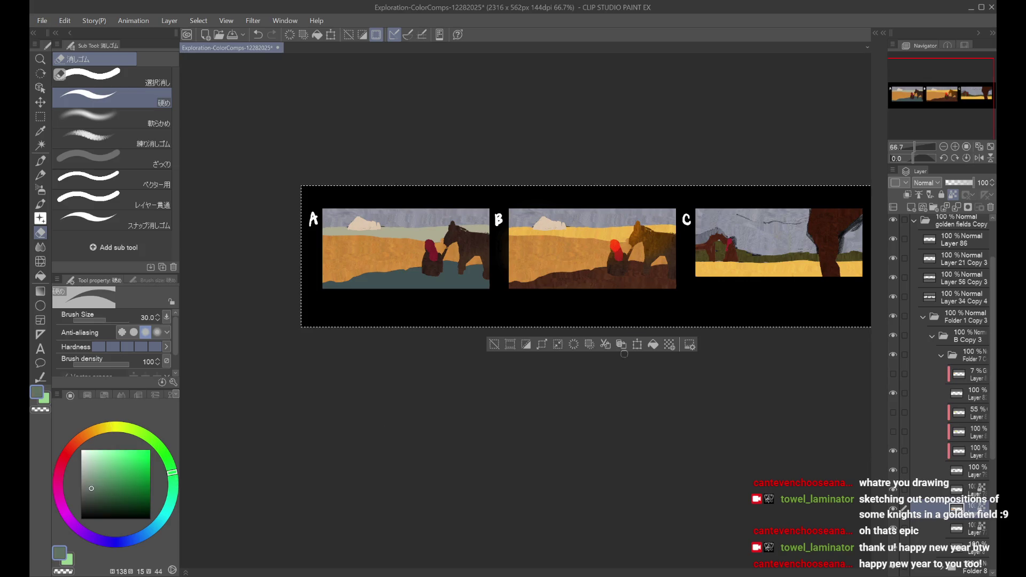
{"action": "left_click", "coordinate": [654, 345]}
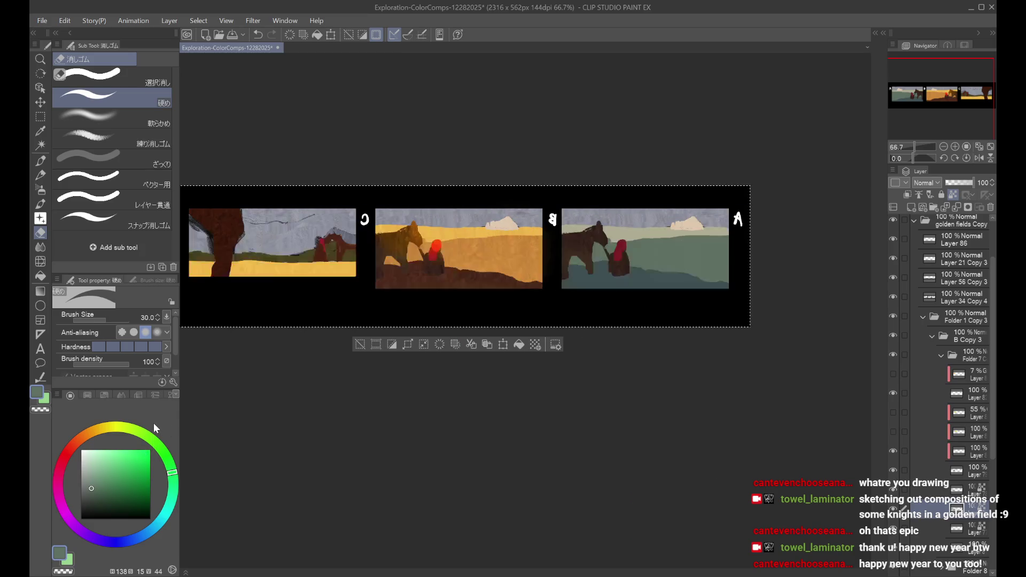
Step: Refill panel A's field with a muted orange-grey, raising its saturation slightly
{"action": "left_click_drag", "start_coordinate": [141, 430], "coordinate": [93, 431]}
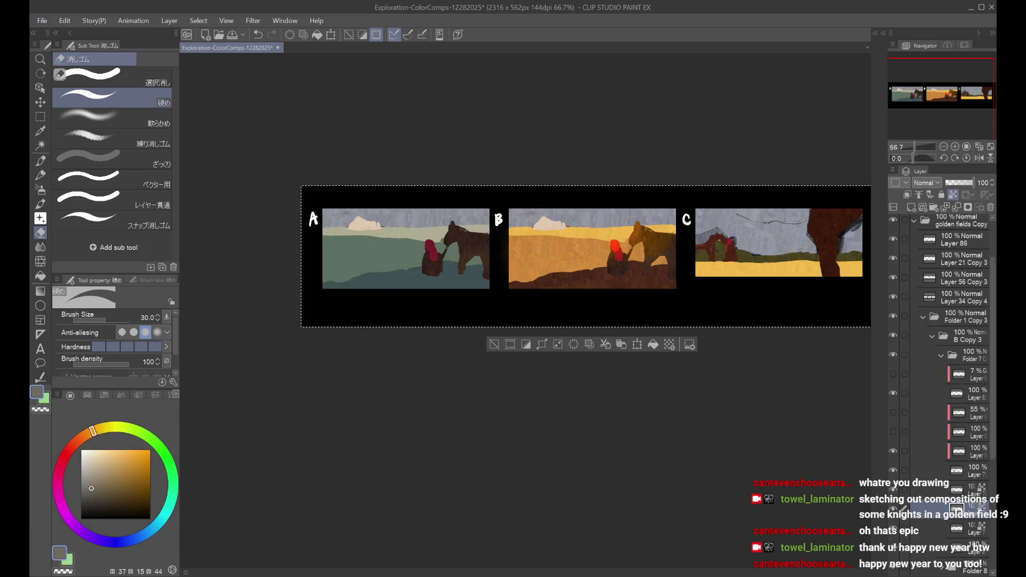
{"action": "left_click", "coordinate": [652, 344]}
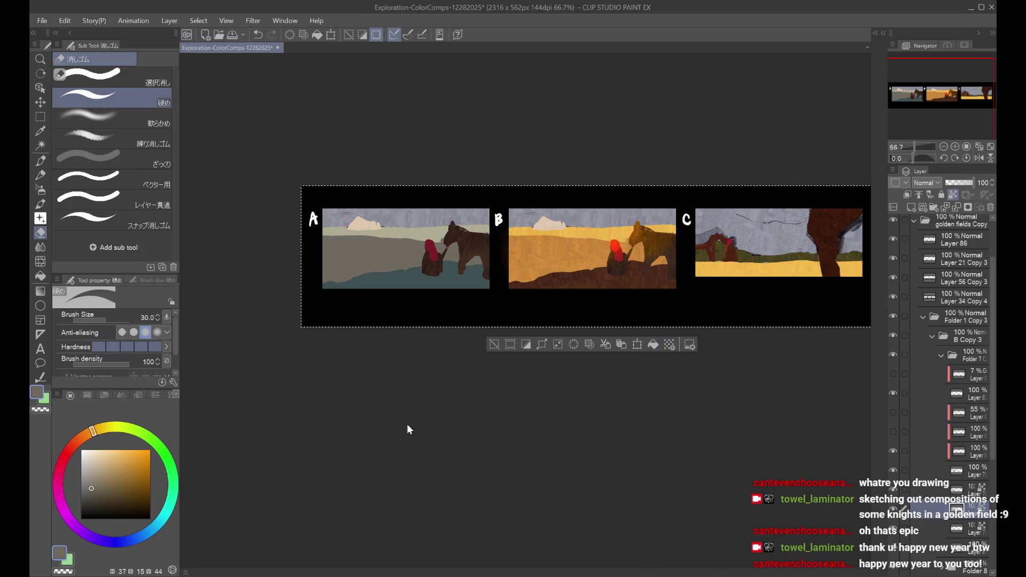
{"action": "left_click", "coordinate": [102, 485]}
{"action": "left_click", "coordinate": [653, 345]}
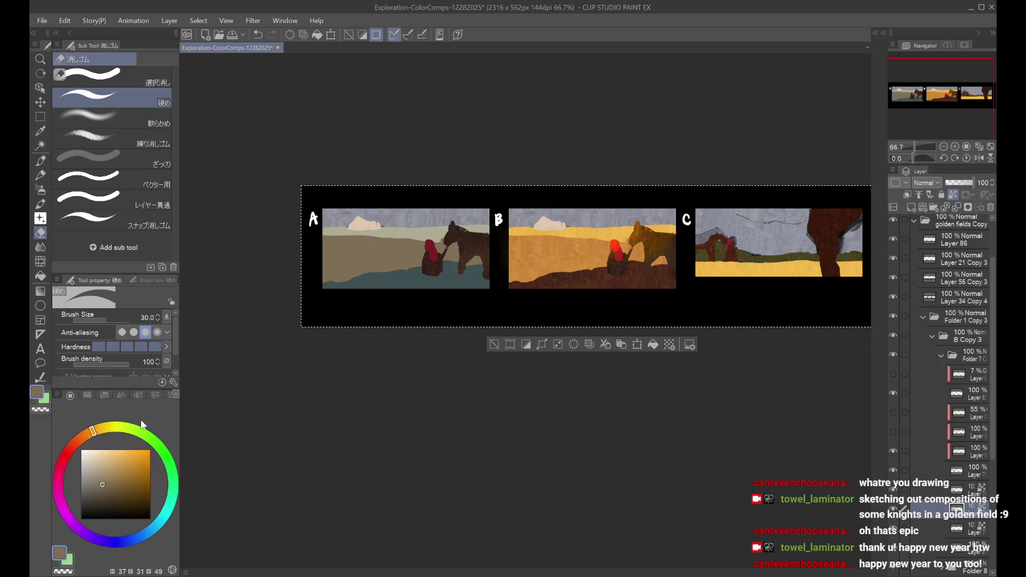
{"action": "left_click", "coordinate": [110, 486]}
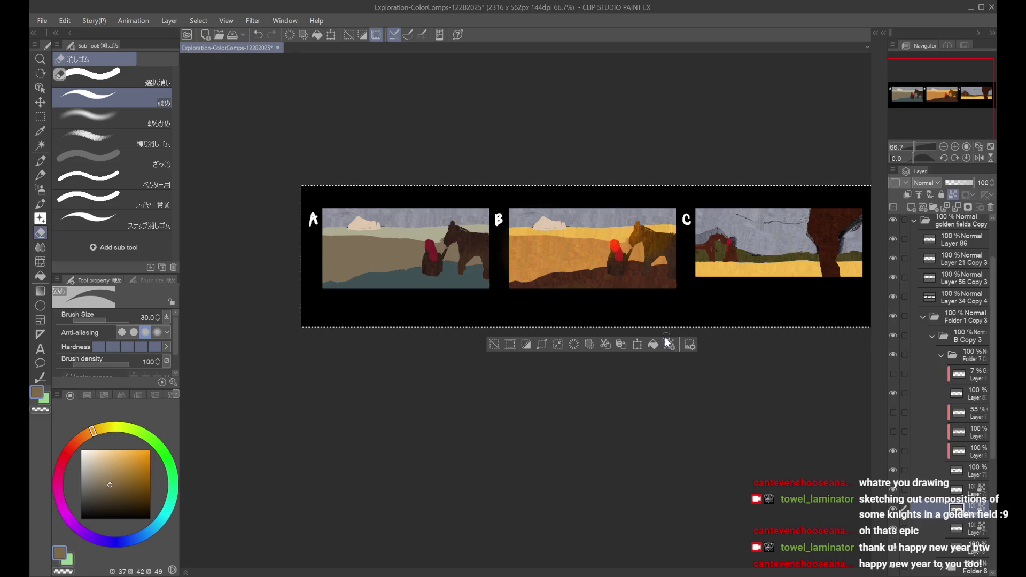
Step: Sample panel A's blue-grey sky on the lower layer and lighten it for the soft airbrush
{"action": "key", "text": "ctrl+minus"}
{"action": "key", "text": "h"}
{"action": "key", "text": "h"}
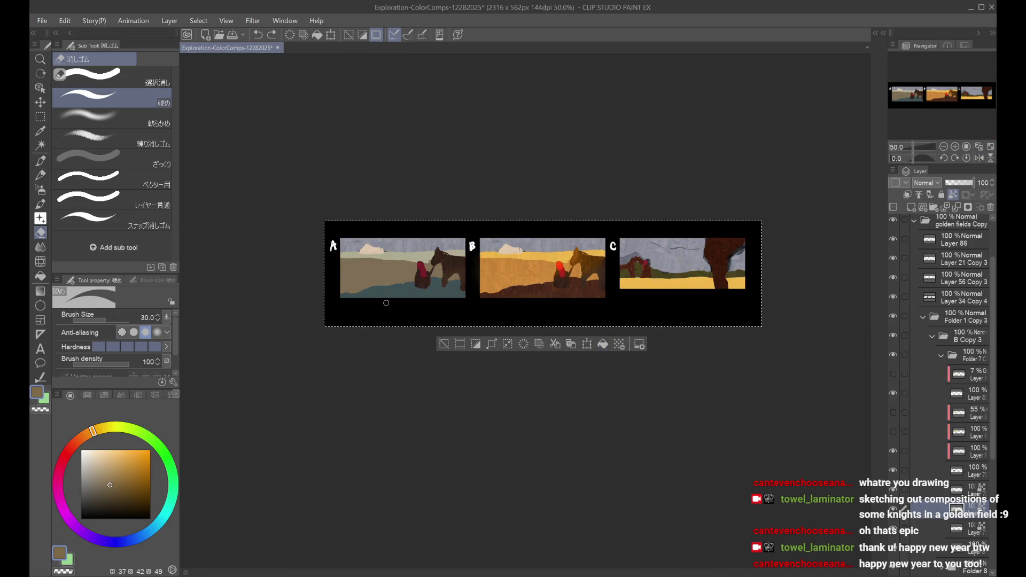
{"action": "scroll", "coordinate": [411, 299], "scroll_direction": "up", "scroll_amount": 1}
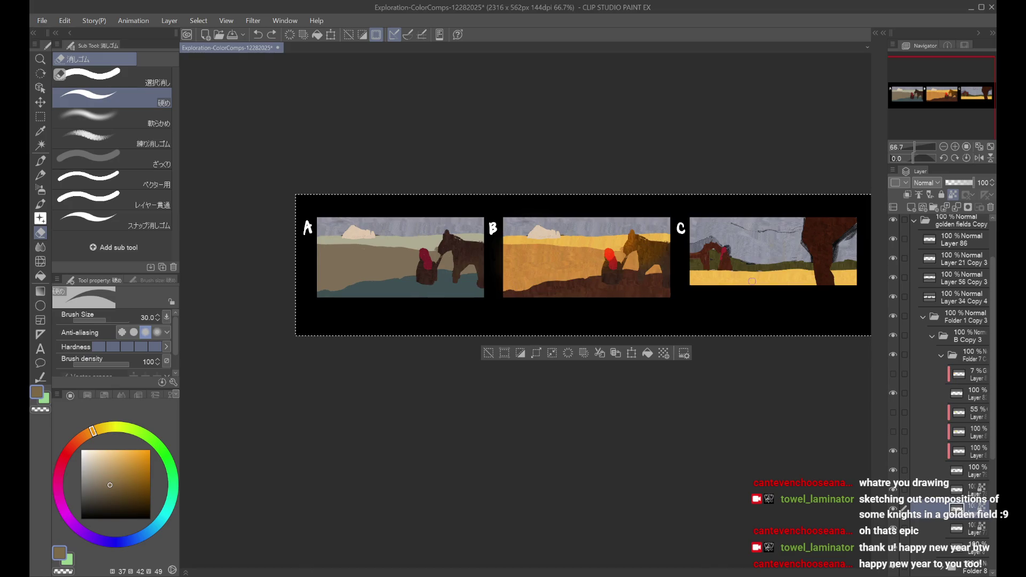
{"action": "left_click", "coordinate": [936, 531]}
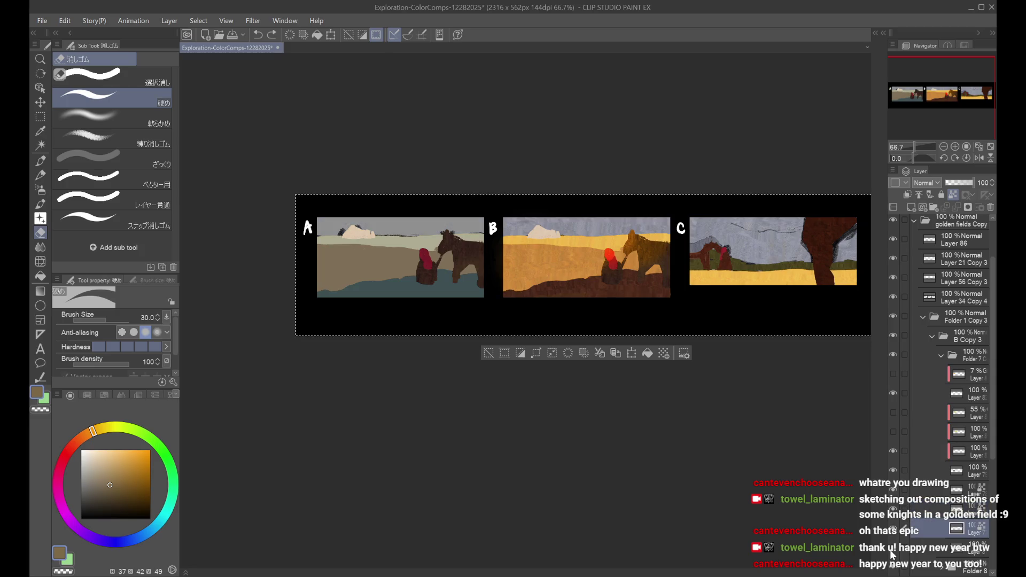
{"action": "left_click", "coordinate": [928, 550]}
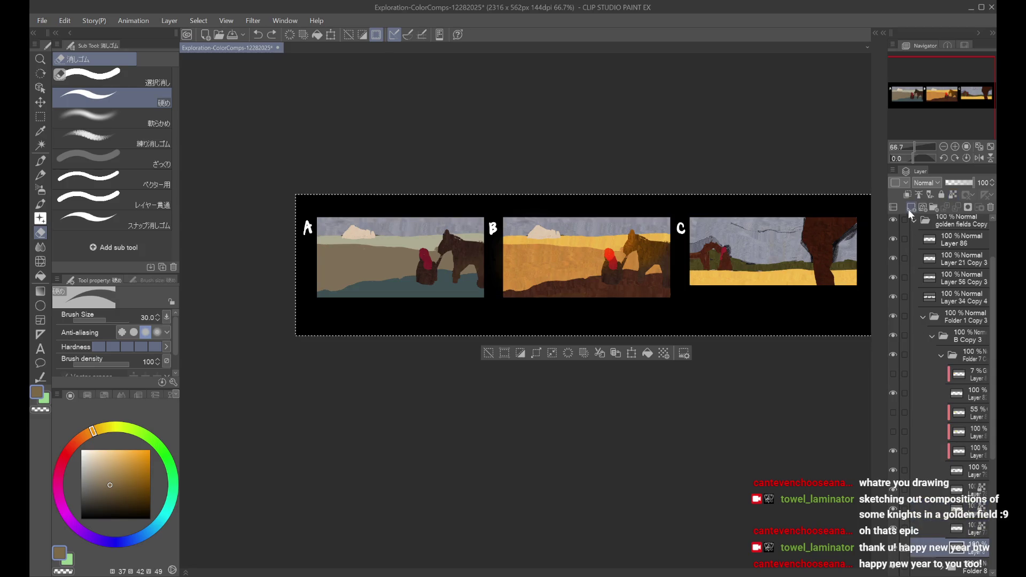
{"action": "left_click", "coordinate": [399, 228], "text": "alt"}
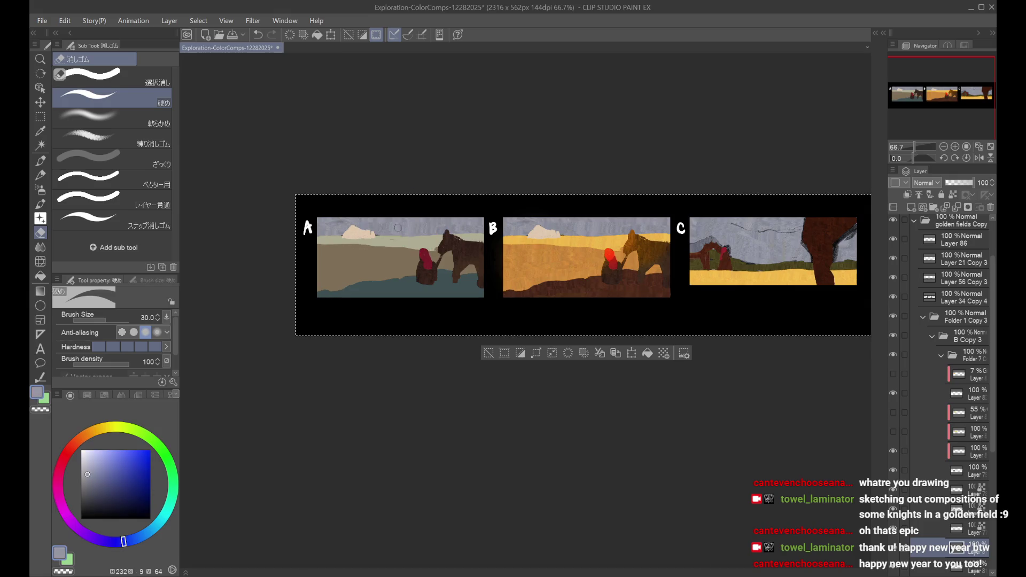
{"action": "left_click", "coordinate": [90, 459]}
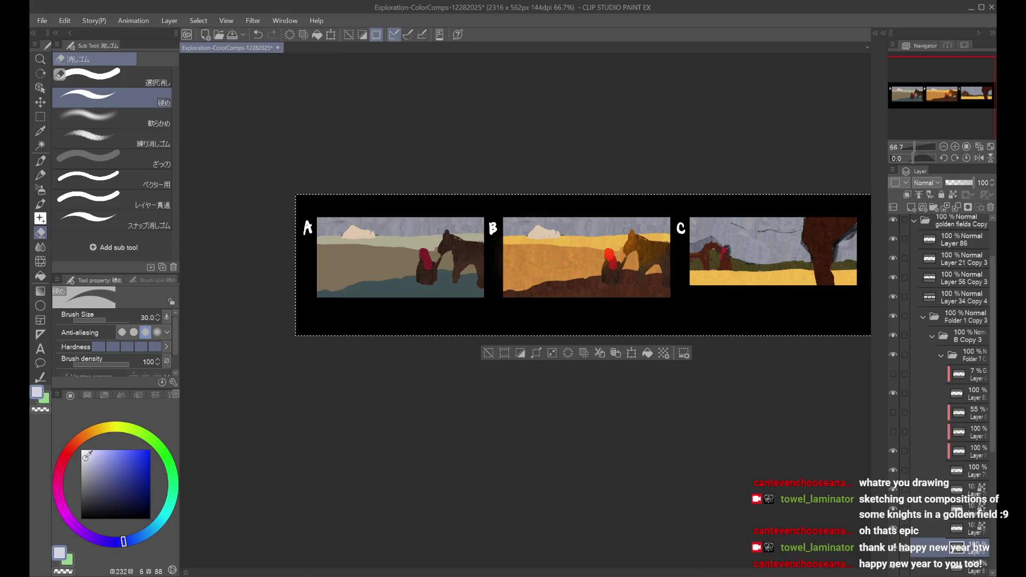
{"action": "left_click", "coordinate": [41, 191]}
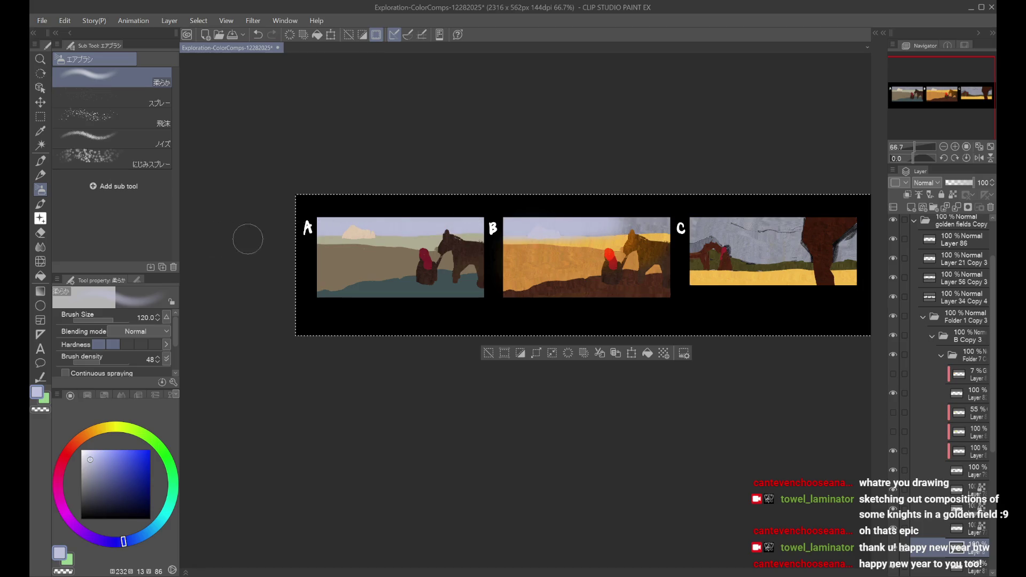
Step: Spray soft blue-grey across panels A and B, clipped to the layer below
{"action": "left_click_drag", "start_coordinate": [459, 222], "coordinate": [539, 225]}
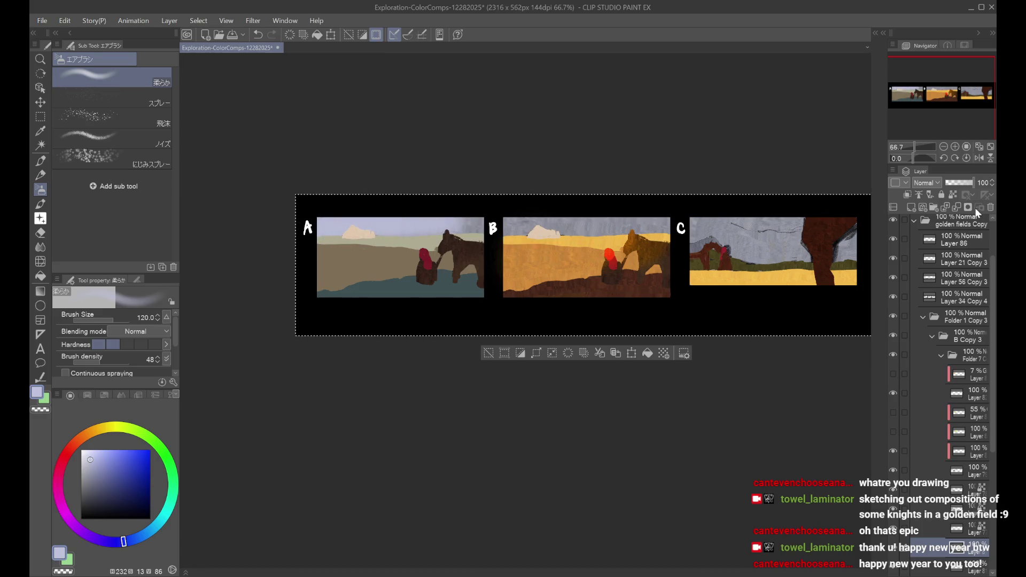
{"action": "left_click", "coordinate": [953, 194]}
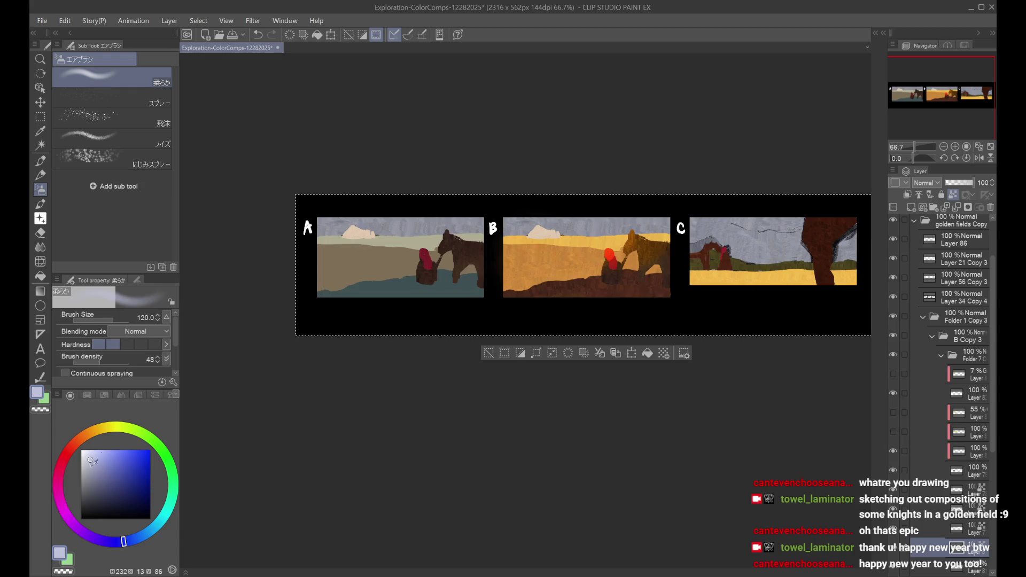
{"action": "left_click_drag", "start_coordinate": [92, 463], "coordinate": [86, 464]}
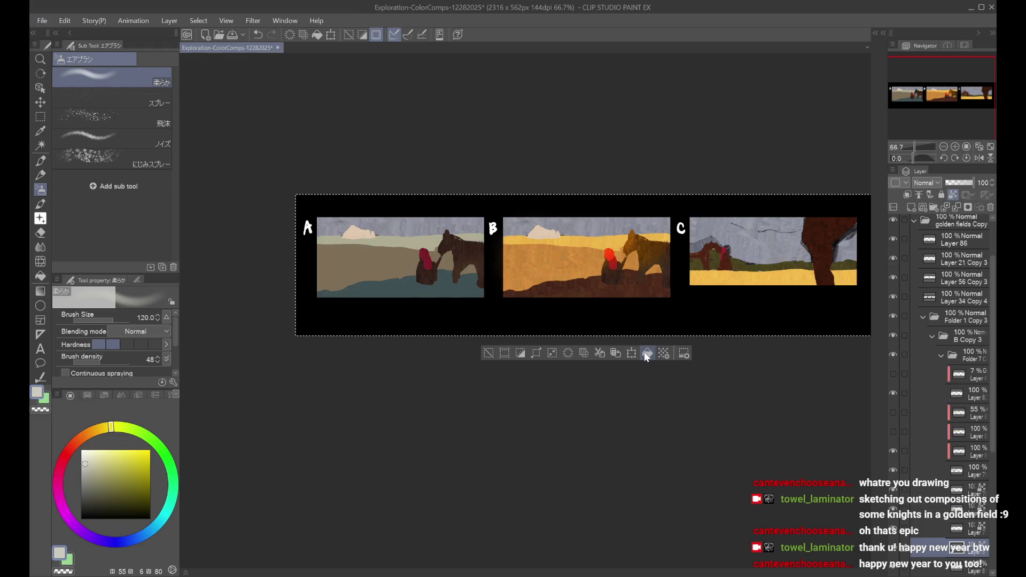
Step: Fill comp A's sky layer with a pale grey-green
{"action": "scroll", "coordinate": [960, 504], "scroll_direction": "down", "scroll_amount": 1}
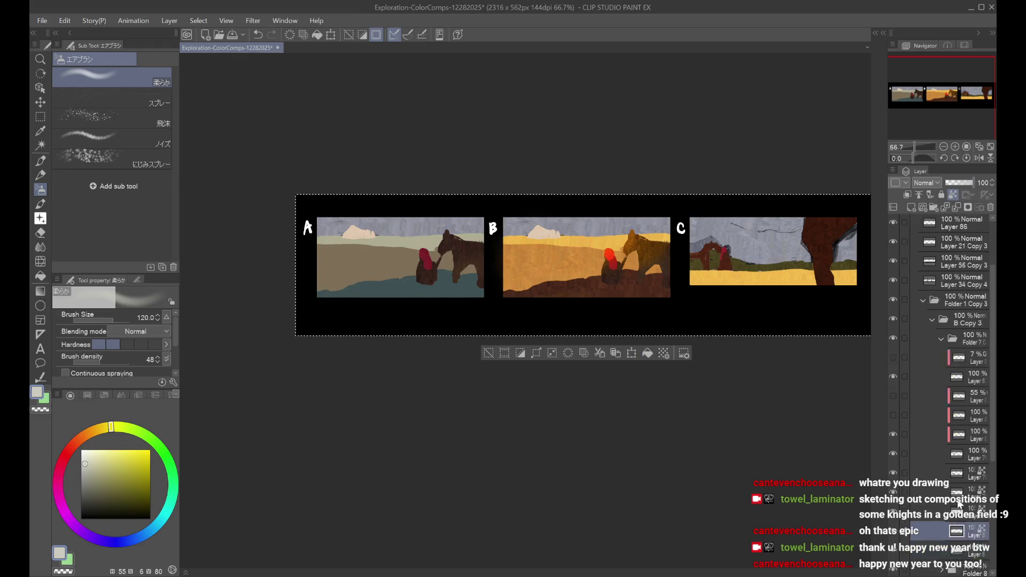
{"action": "scroll", "coordinate": [961, 504], "scroll_direction": "down", "scroll_amount": 3}
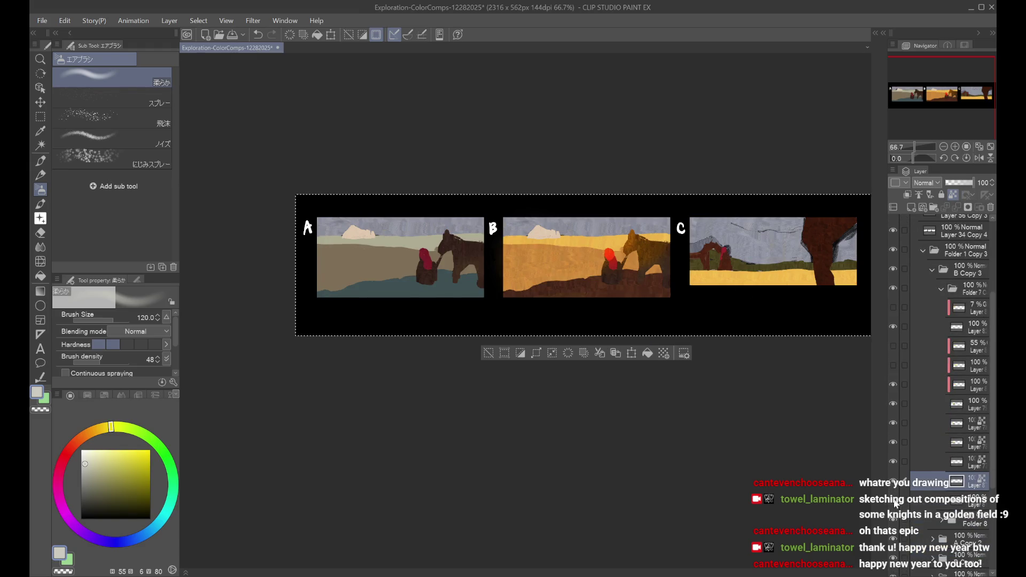
{"action": "left_click", "coordinate": [957, 499]}
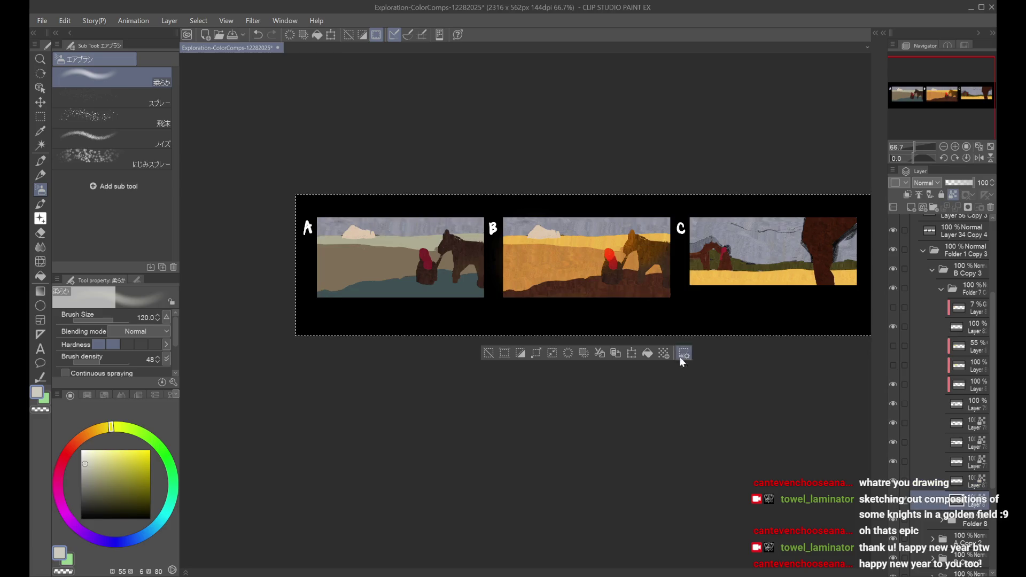
{"action": "left_click", "coordinate": [648, 354]}
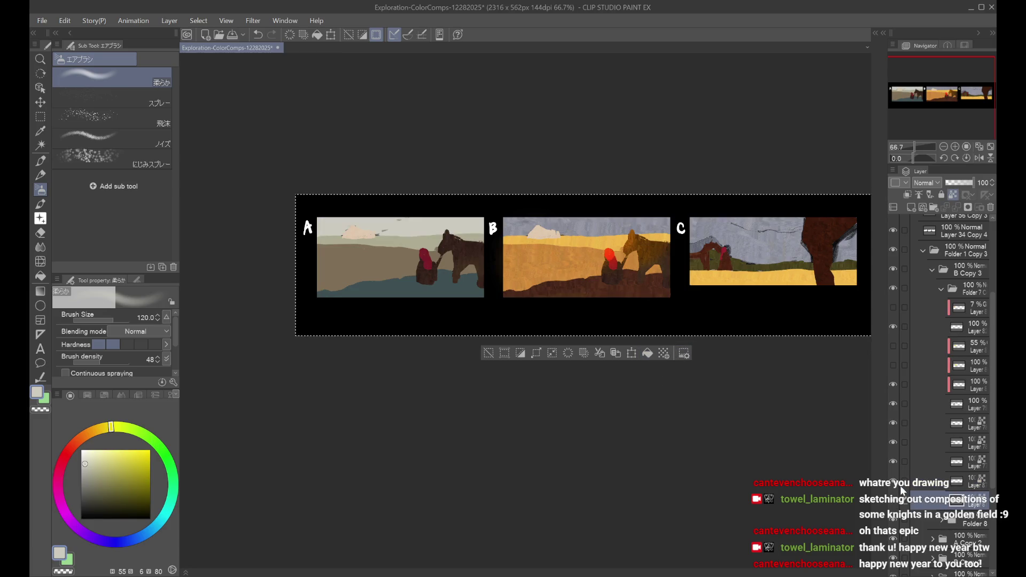
{"action": "left_click", "coordinate": [425, 230], "text": "alt"}
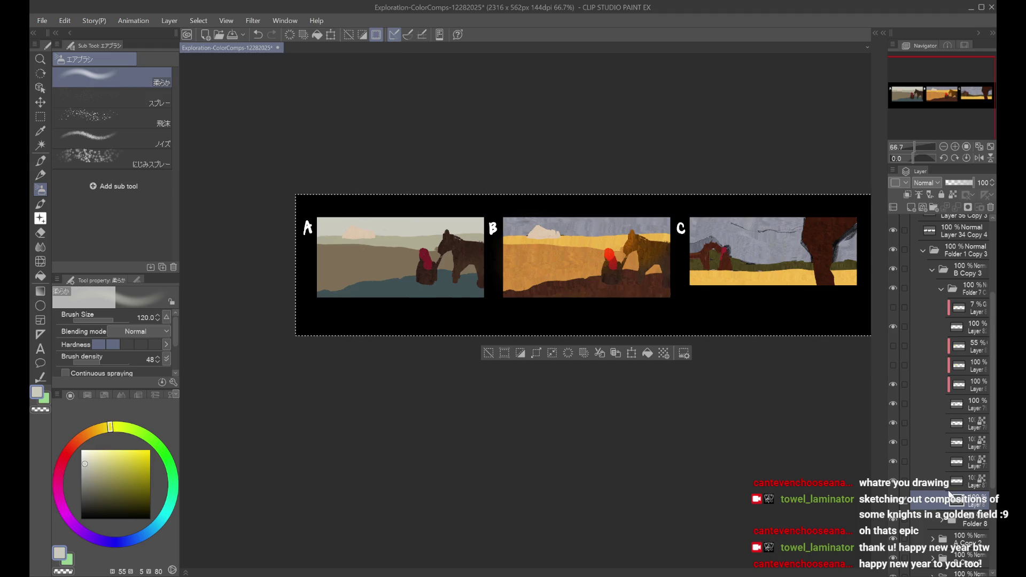
Step: Hide the knight-and-horse layer in comp A
{"action": "left_click", "coordinate": [904, 484]}
{"action": "left_click", "coordinate": [894, 405]}
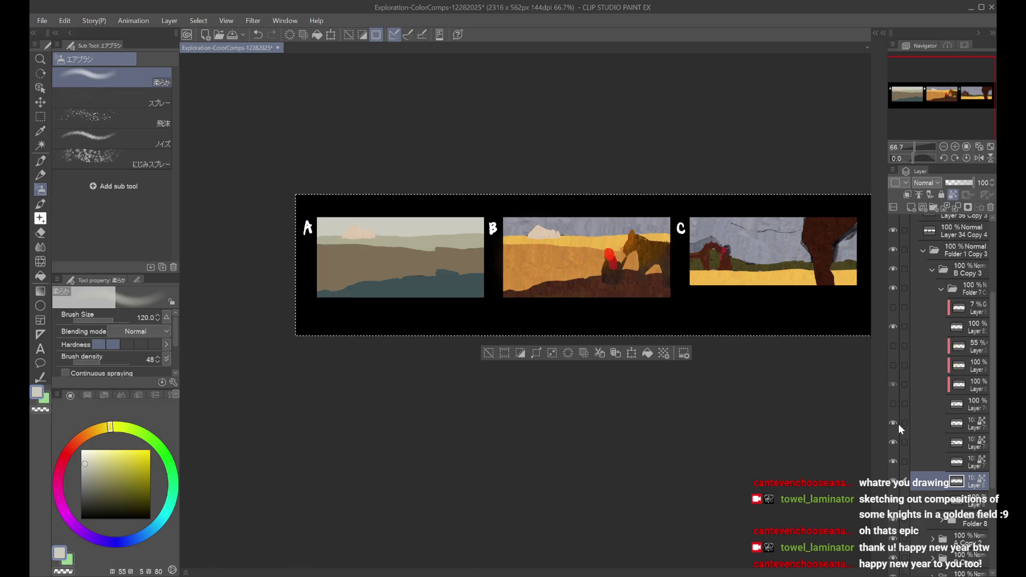
{"action": "left_click", "coordinate": [893, 484]}
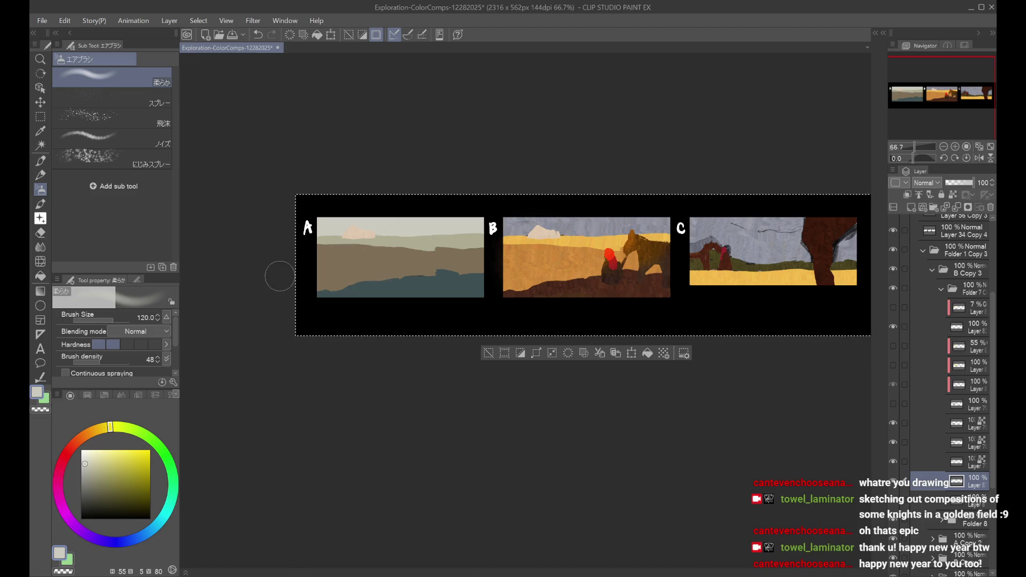
Step: Choose a deeper, less saturated light blue for the horizon band
{"action": "left_click", "coordinate": [138, 537]}
{"action": "left_click", "coordinate": [110, 452]}
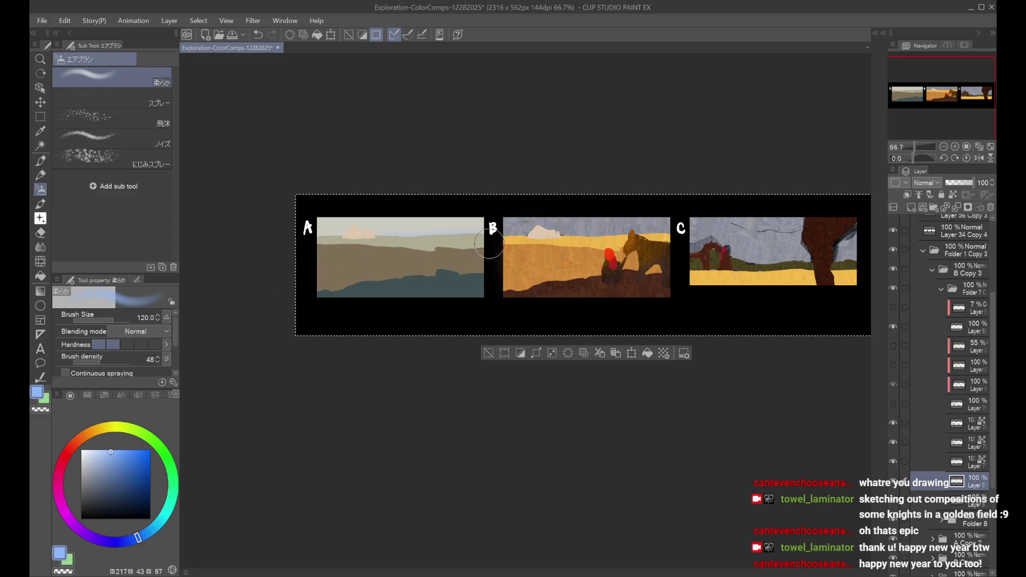
{"action": "key", "text": "ctrl+z"}
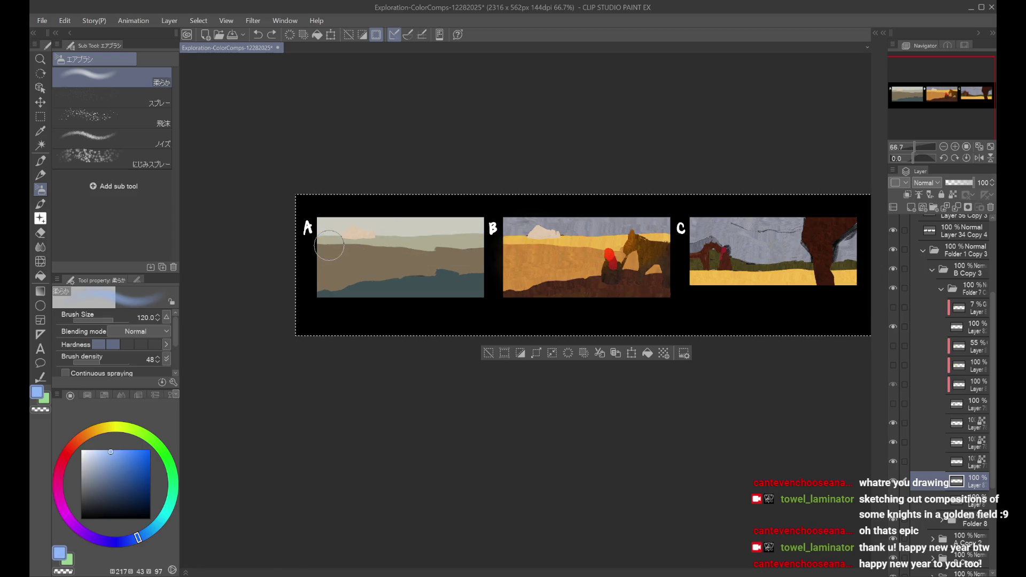
{"action": "left_click", "coordinate": [125, 467]}
{"action": "left_click_drag", "start_coordinate": [127, 544], "coordinate": [156, 543]}
{"action": "left_click", "coordinate": [113, 470]}
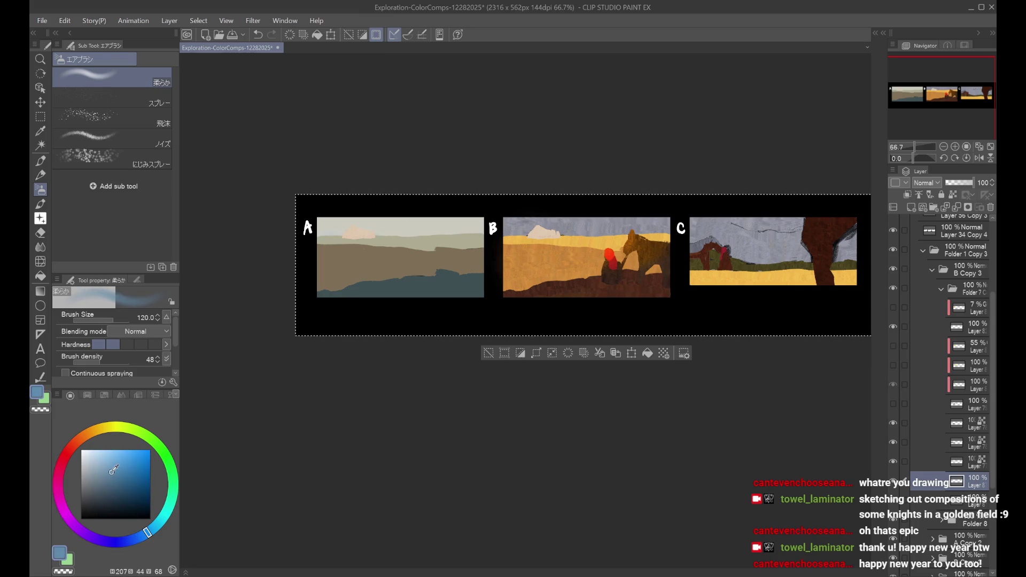
{"action": "left_click", "coordinate": [125, 474]}
Step: Airbrush a soft blue band along comp A's horizon, then switch to light salmon
{"action": "mouse_move", "coordinate": [314, 255]}
{"action": "left_mouse_down"}
{"action": "mouse_move", "coordinate": [508, 246]}
{"action": "mouse_move", "coordinate": [374, 235]}
{"action": "mouse_move", "coordinate": [298, 246]}
{"action": "left_mouse_up"}
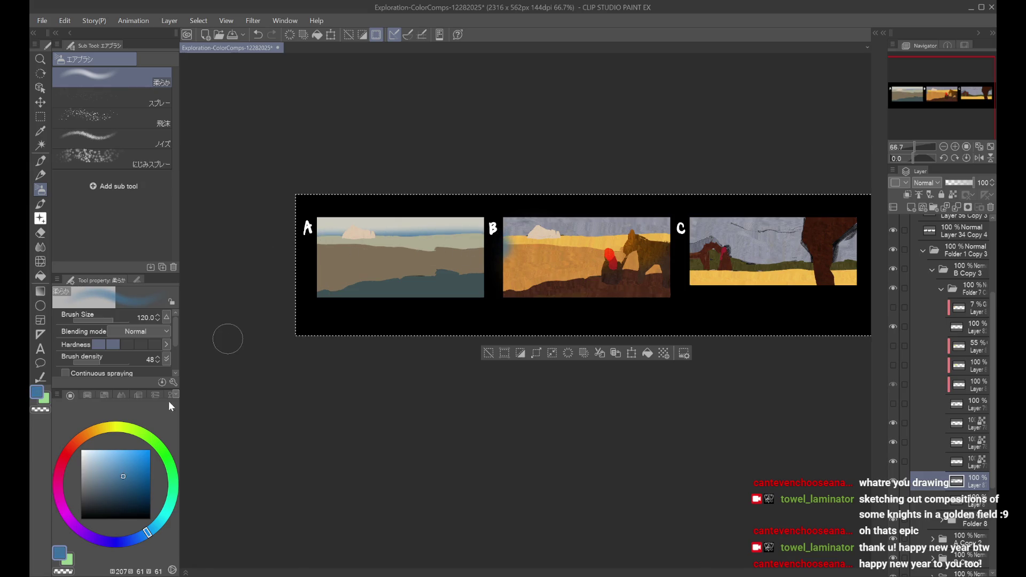
{"action": "key", "text": "ctrl+z"}
{"action": "left_click", "coordinate": [121, 467]}
{"action": "key", "text": "ctrl+y"}
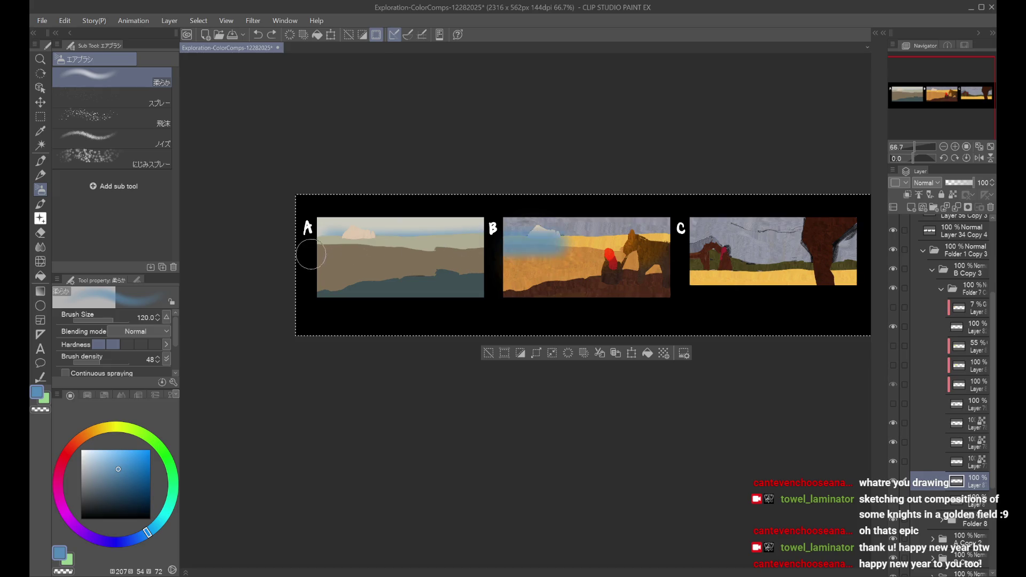
{"action": "key", "text": "ctrl+z"}
{"action": "left_click_drag", "start_coordinate": [312, 240], "coordinate": [486, 239]}
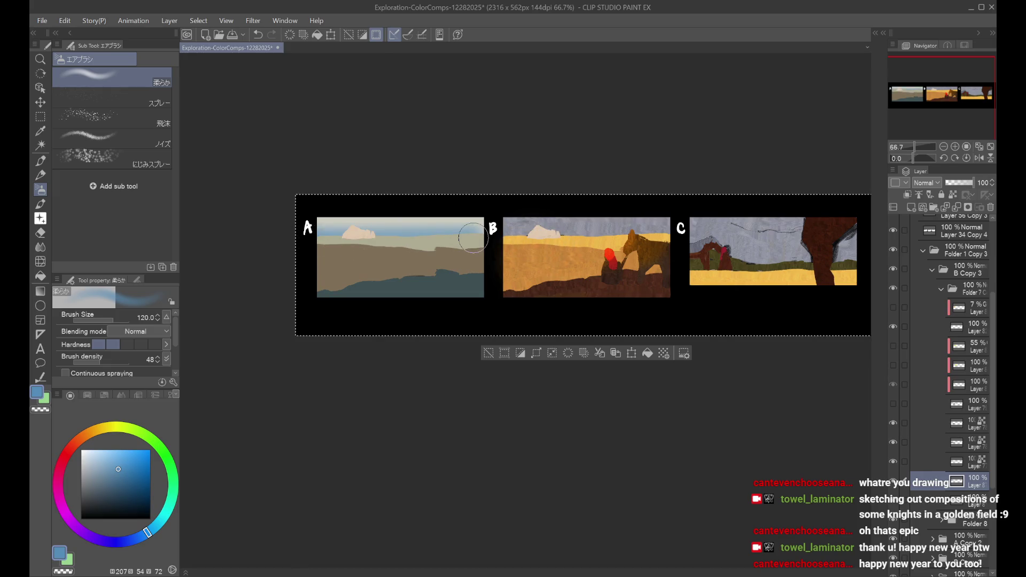
{"action": "mouse_move", "coordinate": [75, 498]}
{"action": "left_mouse_down"}
{"action": "mouse_move", "coordinate": [85, 435]}
{"action": "mouse_move", "coordinate": [73, 444]}
{"action": "left_mouse_up"}
{"action": "left_click", "coordinate": [120, 454]}
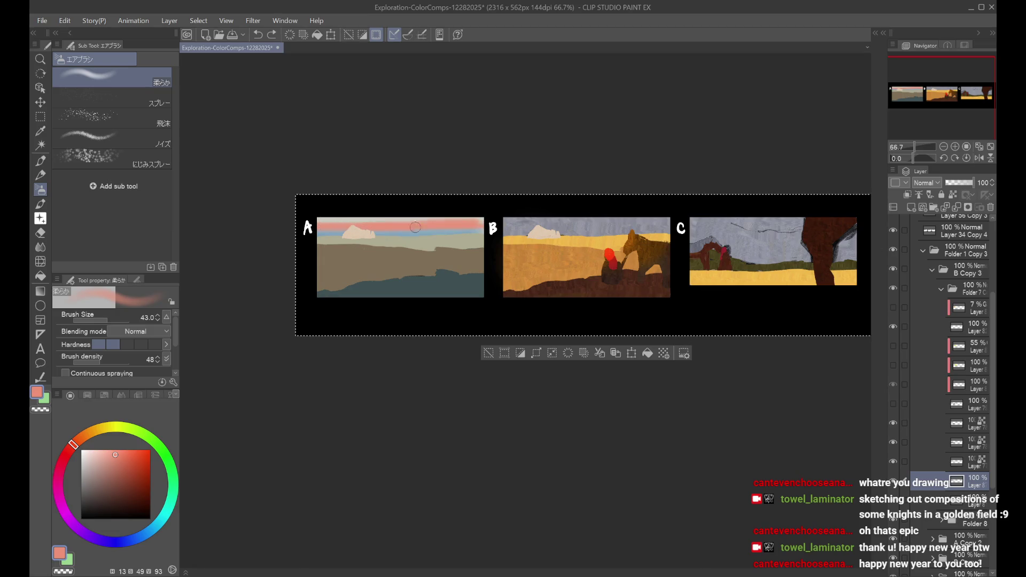
Step: Sample comp A's light grey sky and compare the panel with a layer hidden
{"action": "left_click", "coordinate": [329, 220], "text": "alt"}
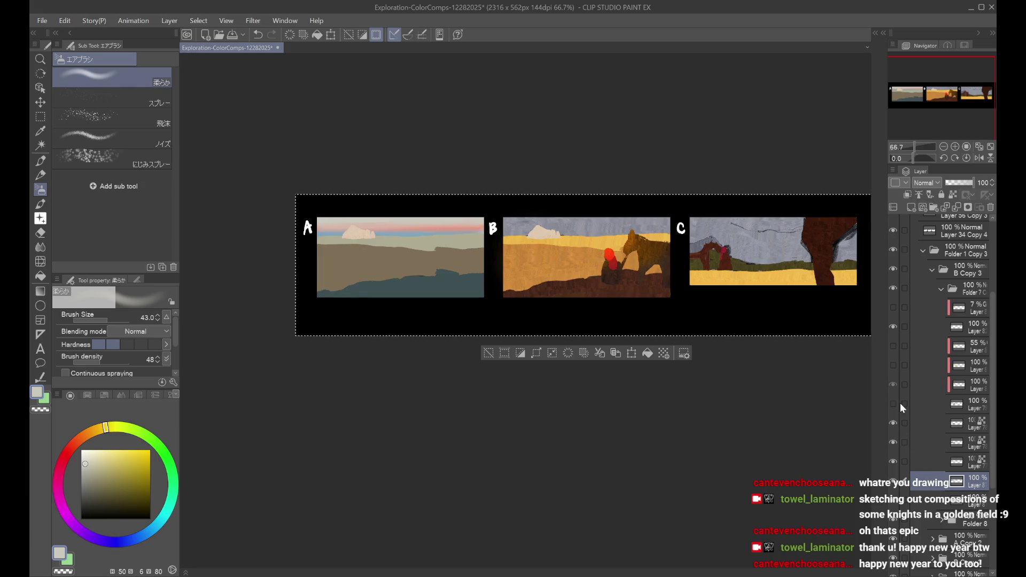
{"action": "left_click", "coordinate": [929, 407]}
{"action": "left_click", "coordinate": [887, 480]}
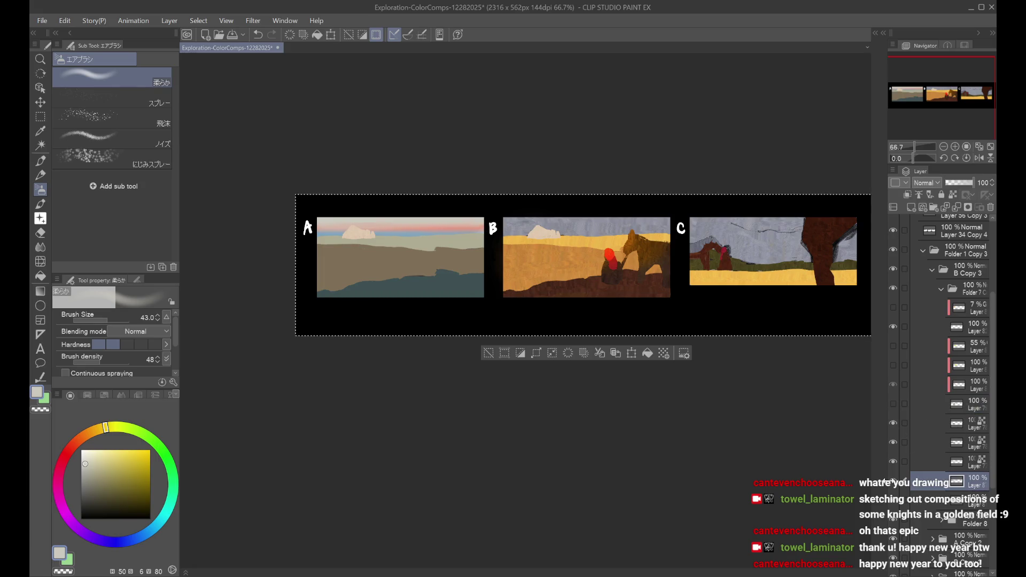
{"action": "left_click", "coordinate": [893, 463]}
{"action": "left_click", "coordinate": [893, 463]}
{"action": "left_click", "coordinate": [945, 461]}
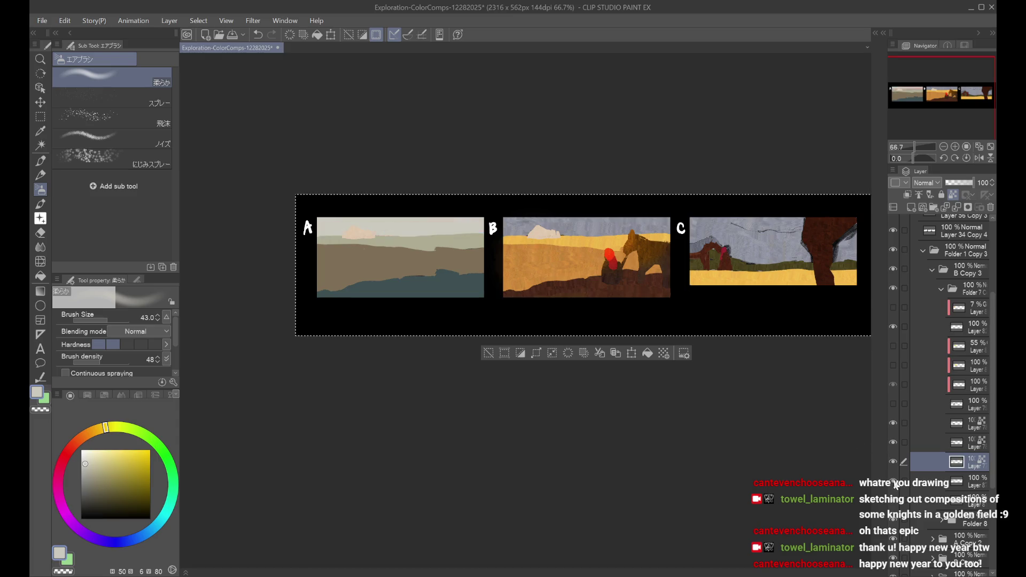
Step: Toggle the pink sky band off and on, then show the knight and horse again
{"action": "left_click", "coordinate": [898, 502]}
{"action": "left_click", "coordinate": [898, 486]}
{"action": "left_click", "coordinate": [893, 482]}
{"action": "left_click", "coordinate": [893, 422]}
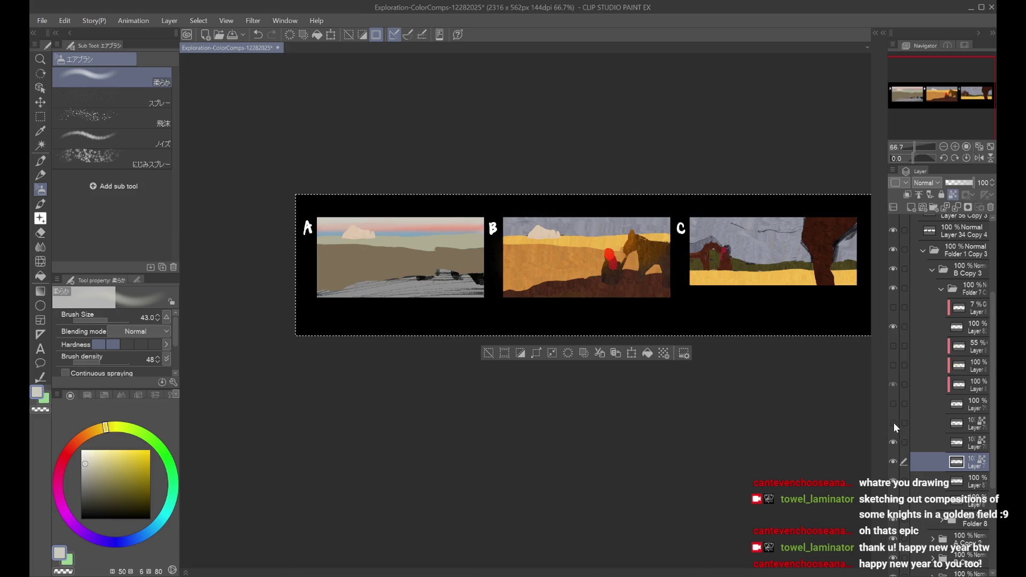
{"action": "left_click", "coordinate": [893, 423]}
{"action": "left_click", "coordinate": [939, 425]}
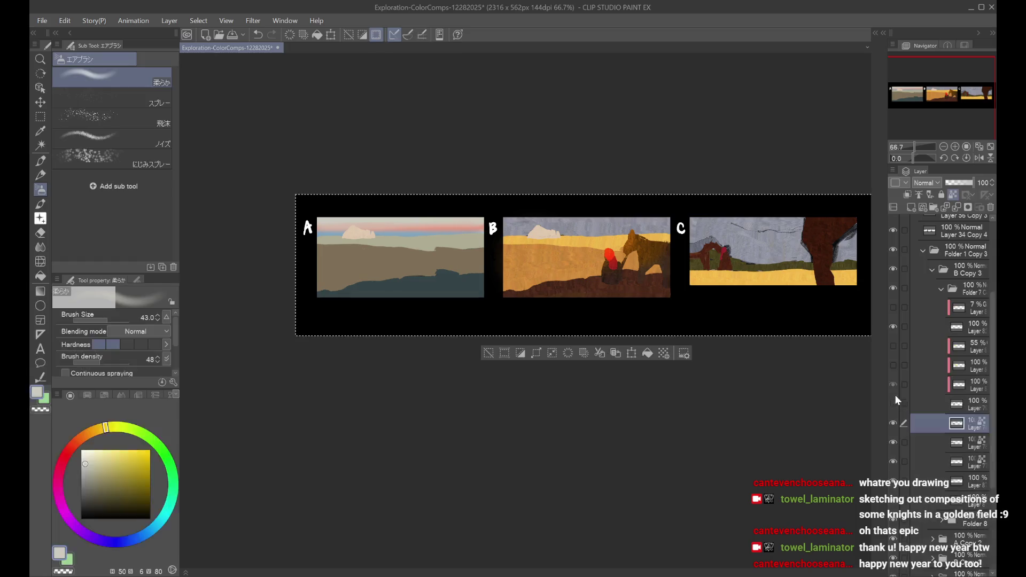
{"action": "left_click", "coordinate": [896, 404]}
Step: Recolour comp A's horse dark teal using locked transparent pixels and Fill
{"action": "left_click", "coordinate": [941, 402]}
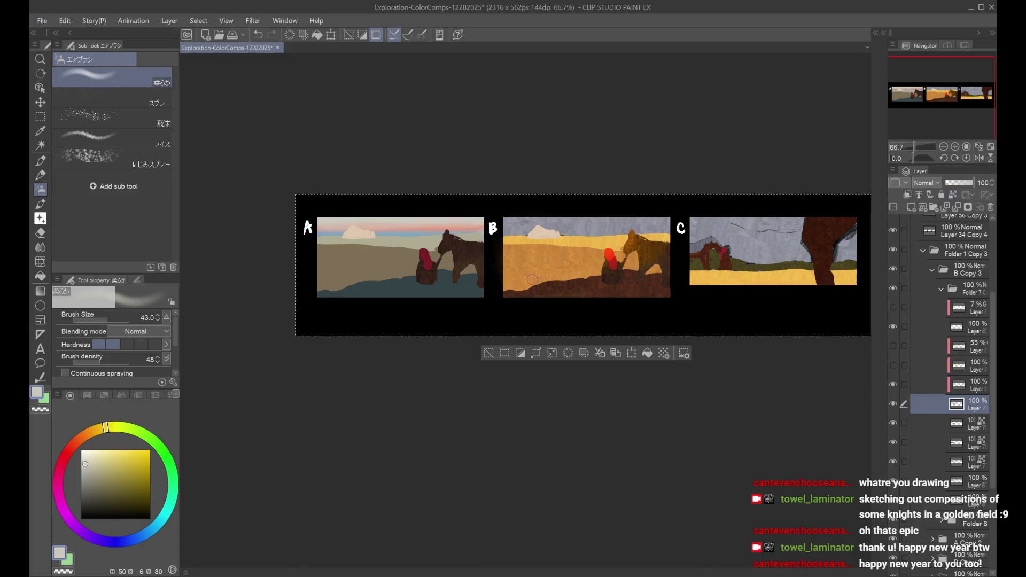
{"action": "left_click", "coordinate": [427, 289], "text": "alt"}
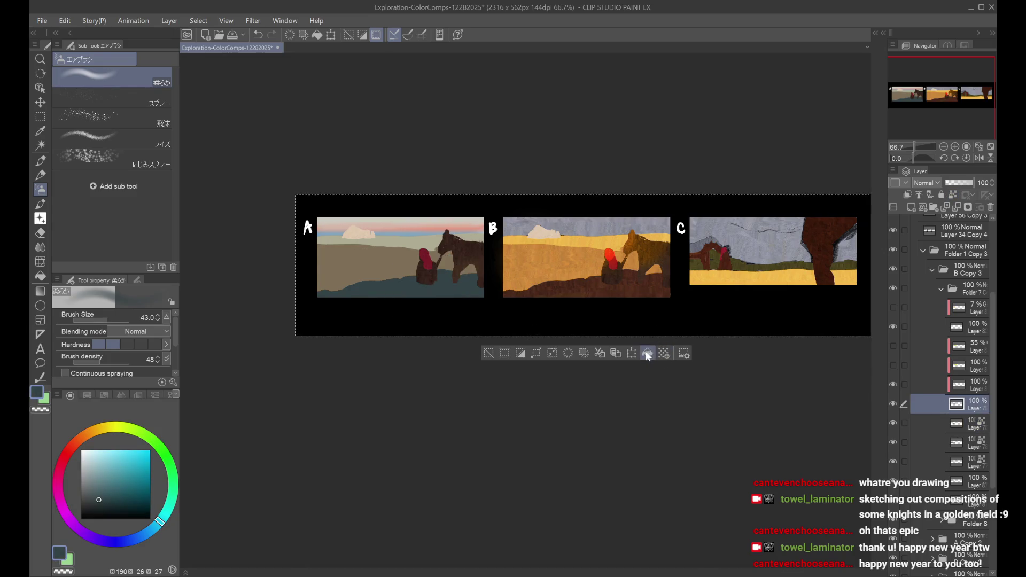
{"action": "left_click", "coordinate": [953, 195]}
{"action": "left_click", "coordinate": [647, 353]}
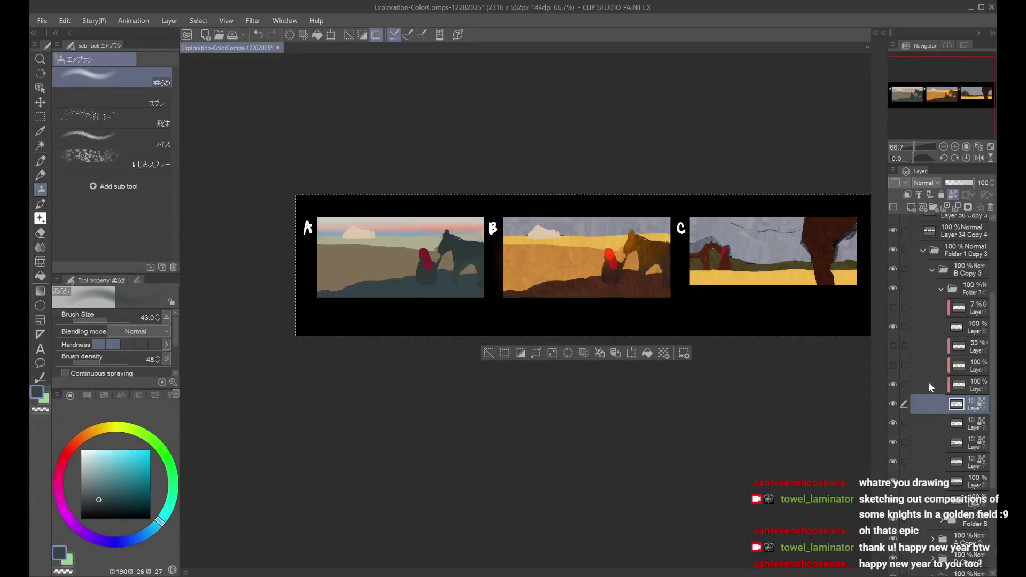
Step: Show the overlay layers above the horse and hide the 55% layer
{"action": "left_click", "coordinate": [927, 383]}
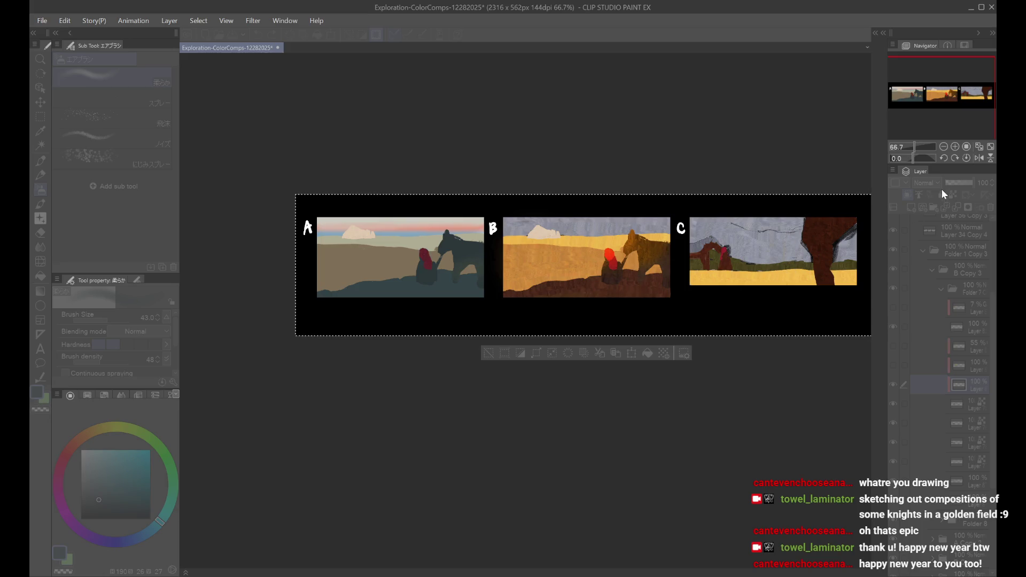
{"action": "left_click", "coordinate": [894, 367]}
{"action": "left_click", "coordinate": [894, 348]}
{"action": "left_click", "coordinate": [894, 348]}
{"action": "left_click", "coordinate": [962, 366]}
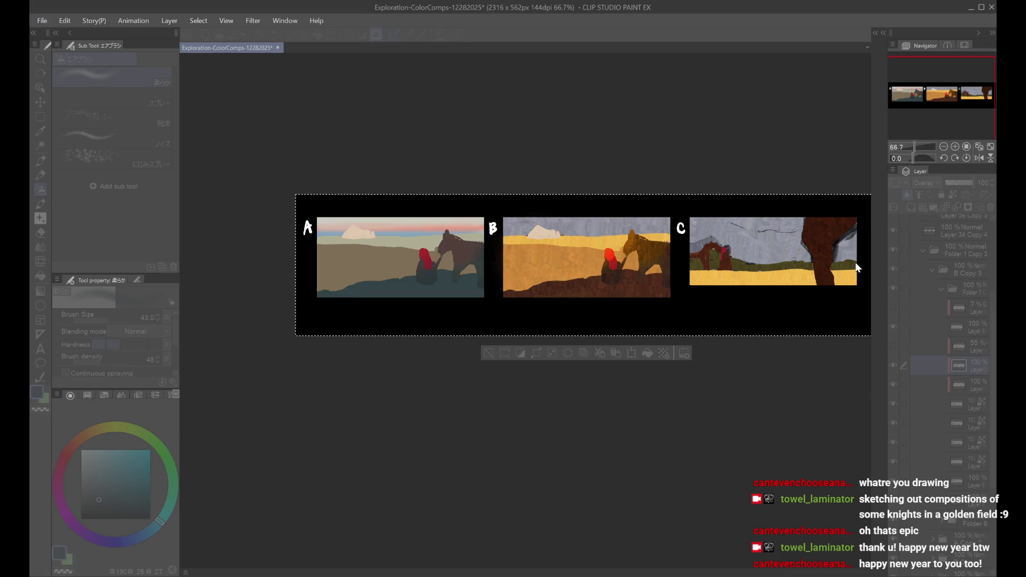
{"action": "left_click", "coordinate": [890, 349]}
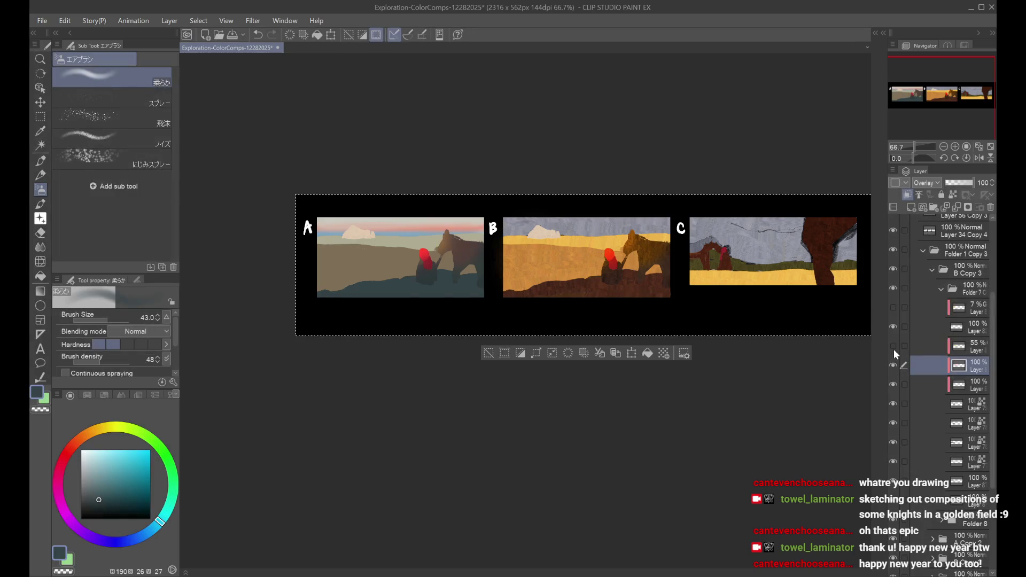
{"action": "left_click", "coordinate": [946, 347]}
{"action": "key", "text": "h"}
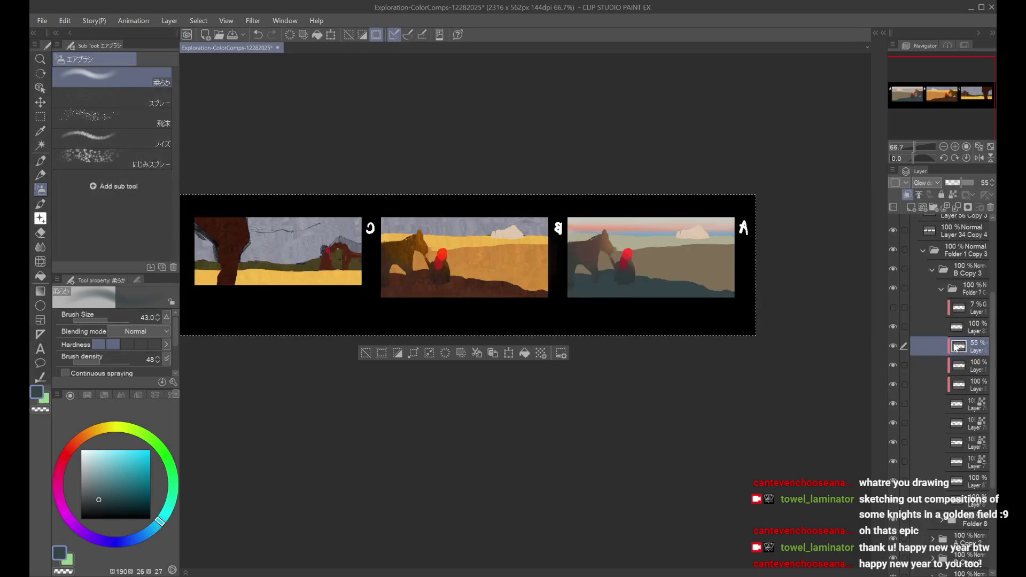
{"action": "key", "text": "h"}
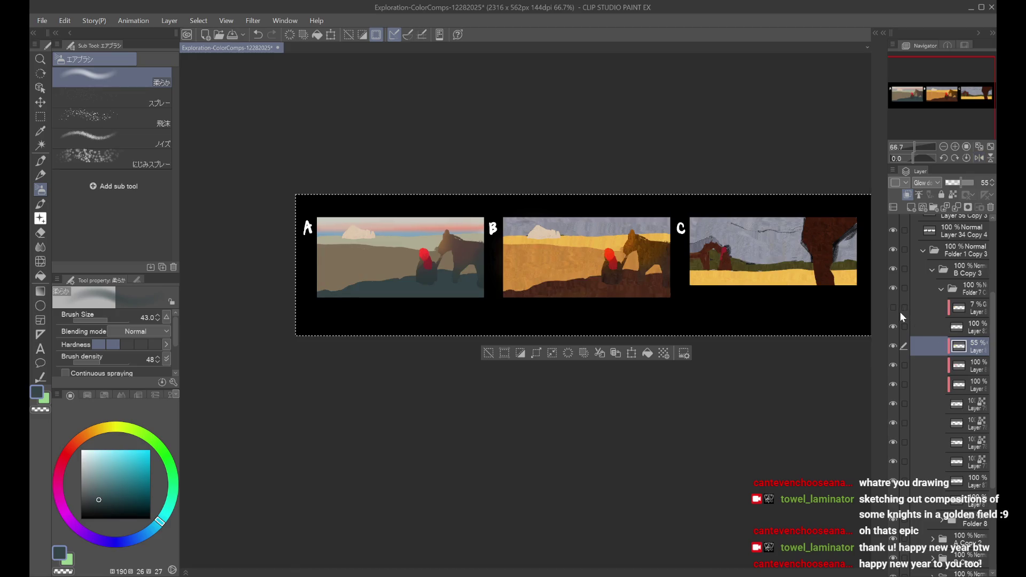
{"action": "left_click", "coordinate": [891, 347]}
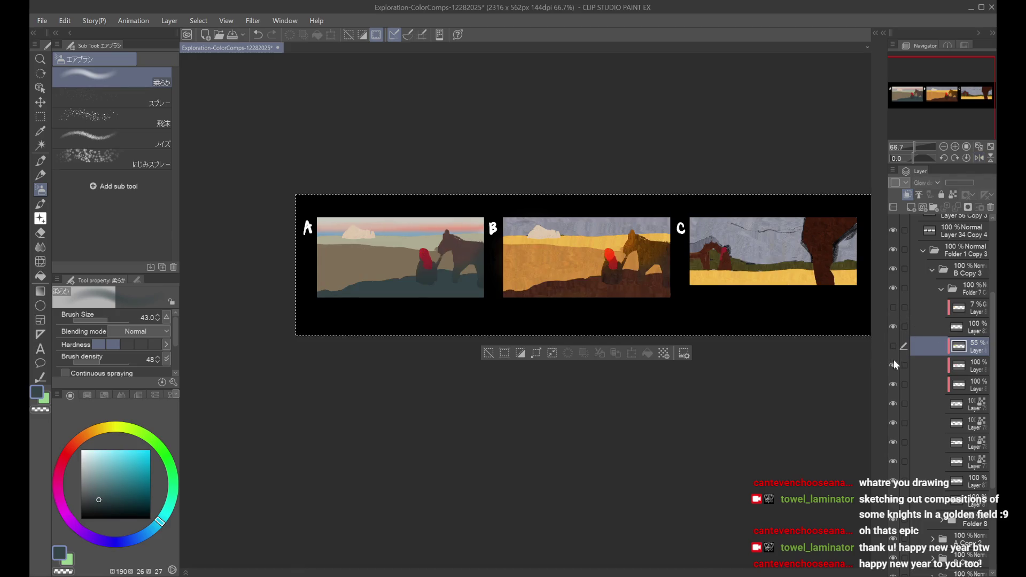
{"action": "key", "text": "h"}
{"action": "key", "text": "h"}
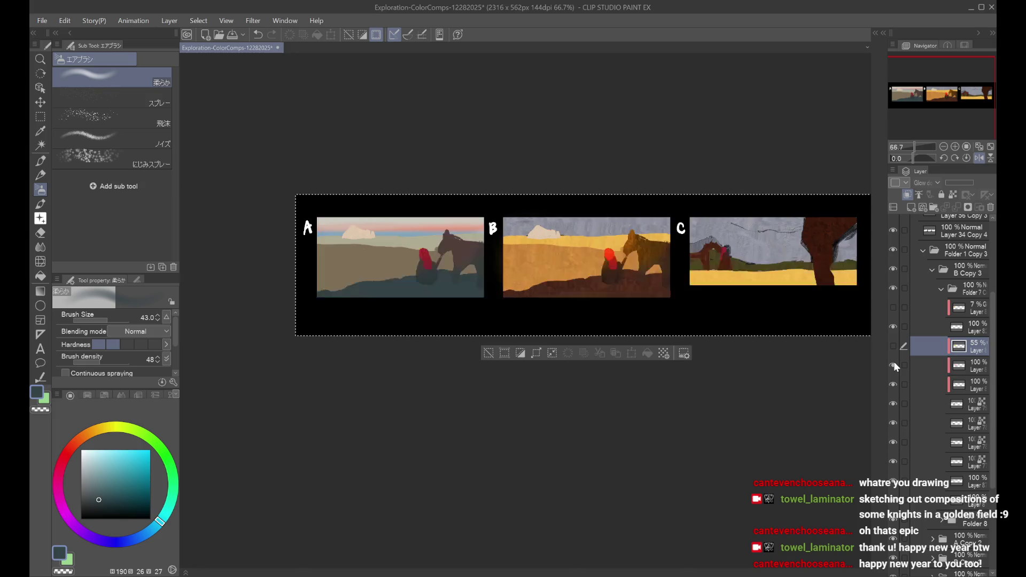
{"action": "key", "text": "ctrl+minus"}
{"action": "scroll", "coordinate": [582, 317], "scroll_direction": "up", "scroll_amount": 1}
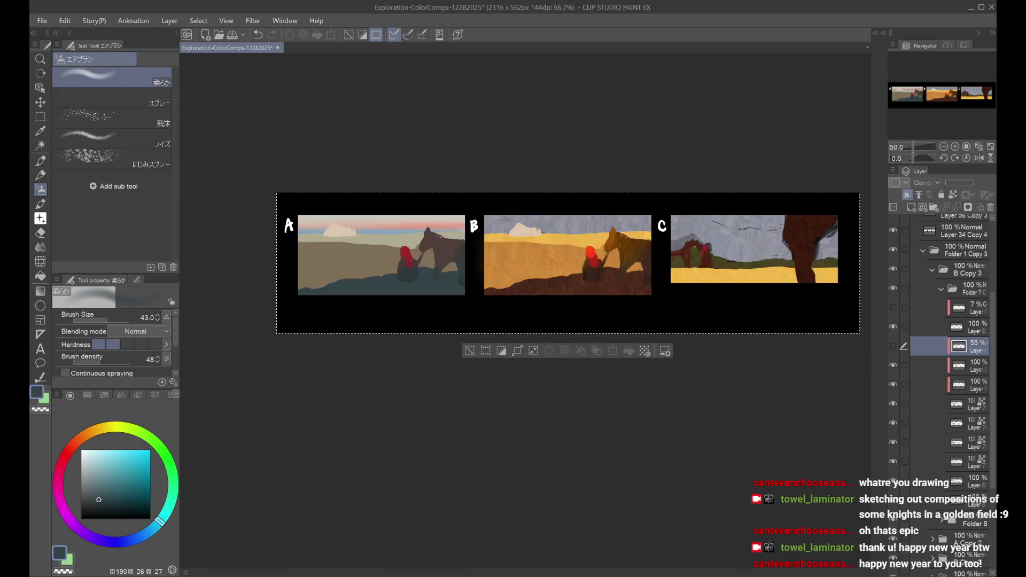
{"action": "key", "text": "ctrl+d"}
{"action": "left_click", "coordinate": [893, 365]}
{"action": "left_click", "coordinate": [894, 366]}
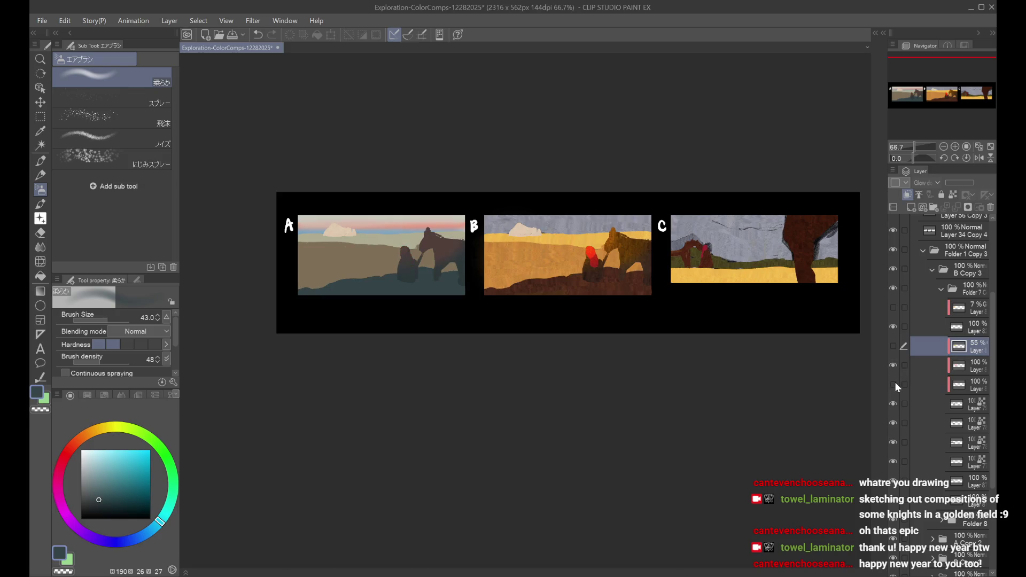
{"action": "left_click", "coordinate": [894, 327]}
{"action": "left_click", "coordinate": [894, 327]}
{"action": "left_click", "coordinate": [935, 328]}
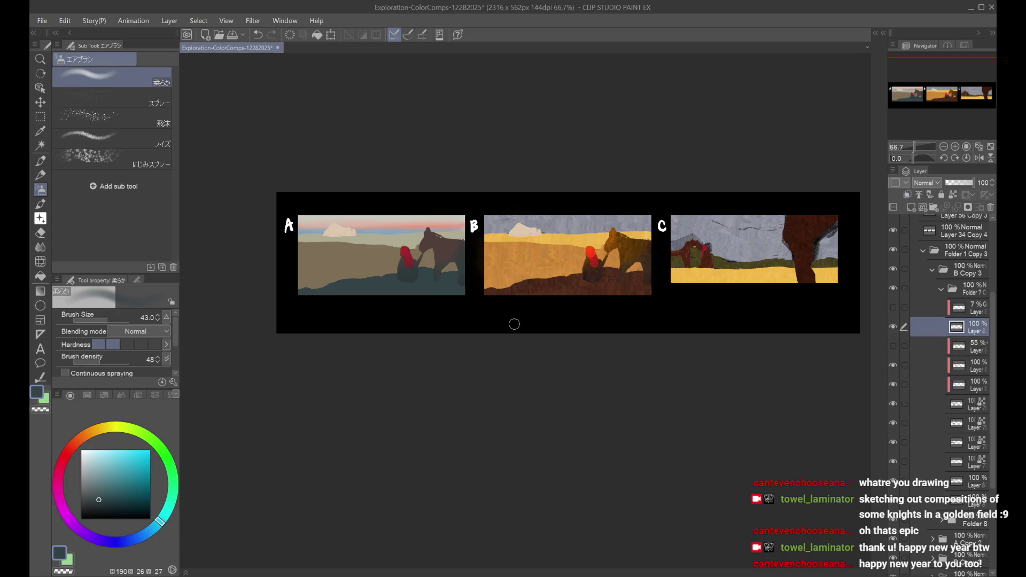
{"action": "left_click", "coordinate": [341, 232], "text": "alt"}
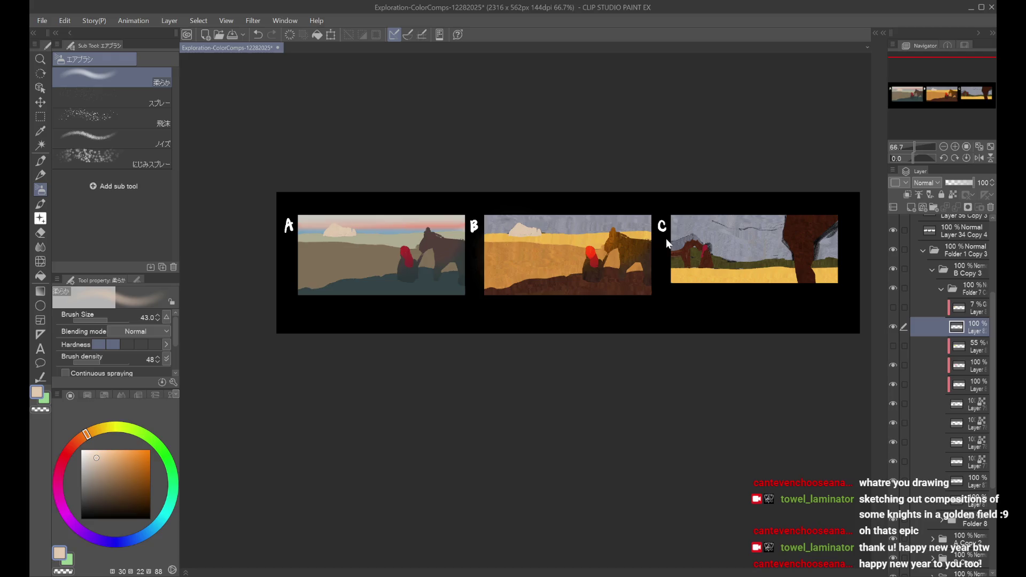
Step: Save, apply comp A's colour adjustment, and compare the horse and ground layers on and off
{"action": "key", "text": "ctrl+s"}
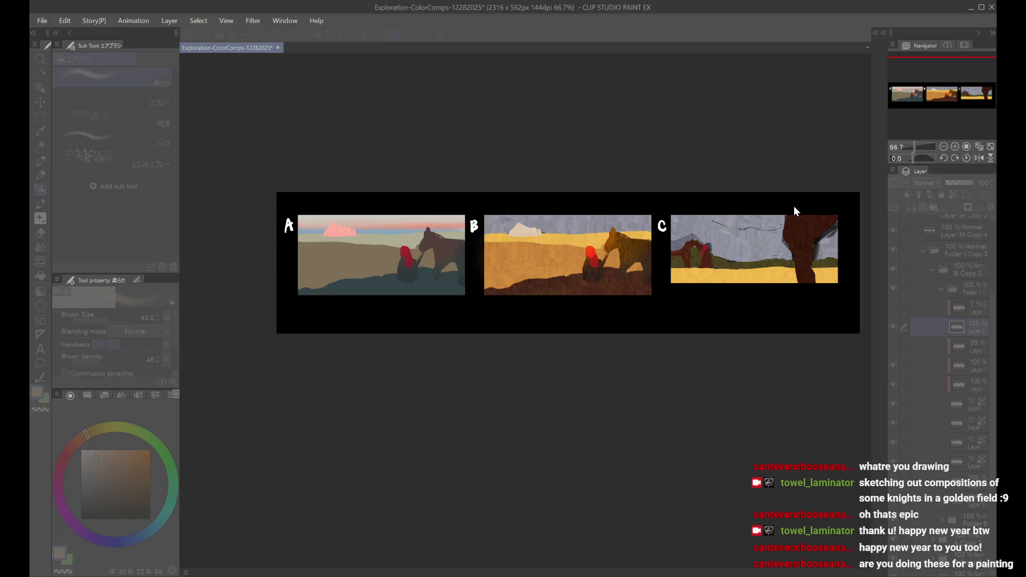
{"action": "key", "text": "Return"}
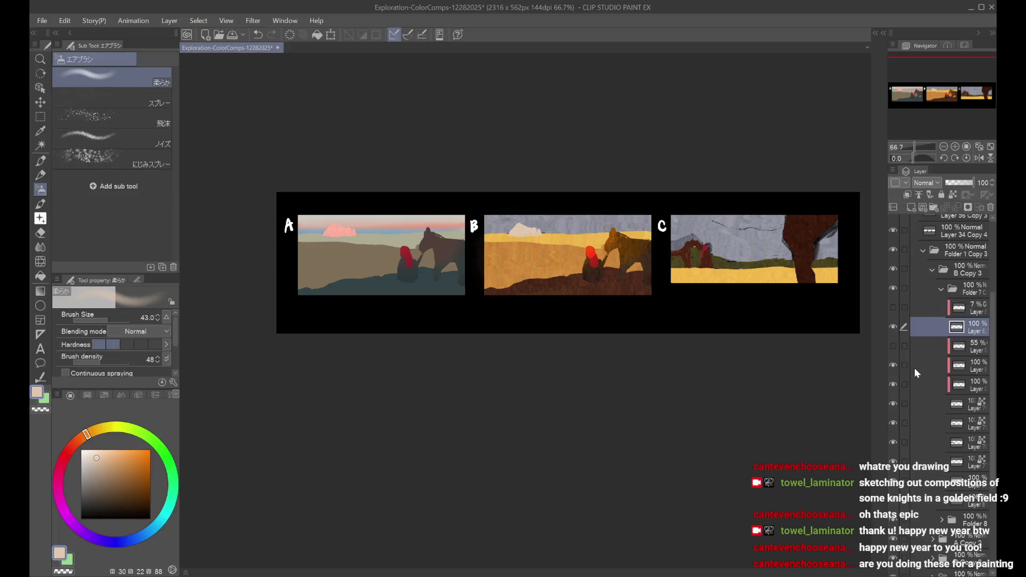
{"action": "left_click", "coordinate": [893, 365]}
{"action": "left_click", "coordinate": [893, 366]}
{"action": "left_click", "coordinate": [910, 424]}
{"action": "left_click", "coordinate": [894, 423]}
{"action": "left_click", "coordinate": [894, 424]}
{"action": "left_click", "coordinate": [891, 405]}
{"action": "left_click", "coordinate": [891, 405]}
Step: Toggle comp A's sky and ground layers to compare, then sample the pale tan
{"action": "left_click", "coordinate": [893, 452]}
{"action": "left_click", "coordinate": [893, 451]}
{"action": "left_click", "coordinate": [894, 448]}
{"action": "left_click", "coordinate": [893, 448]}
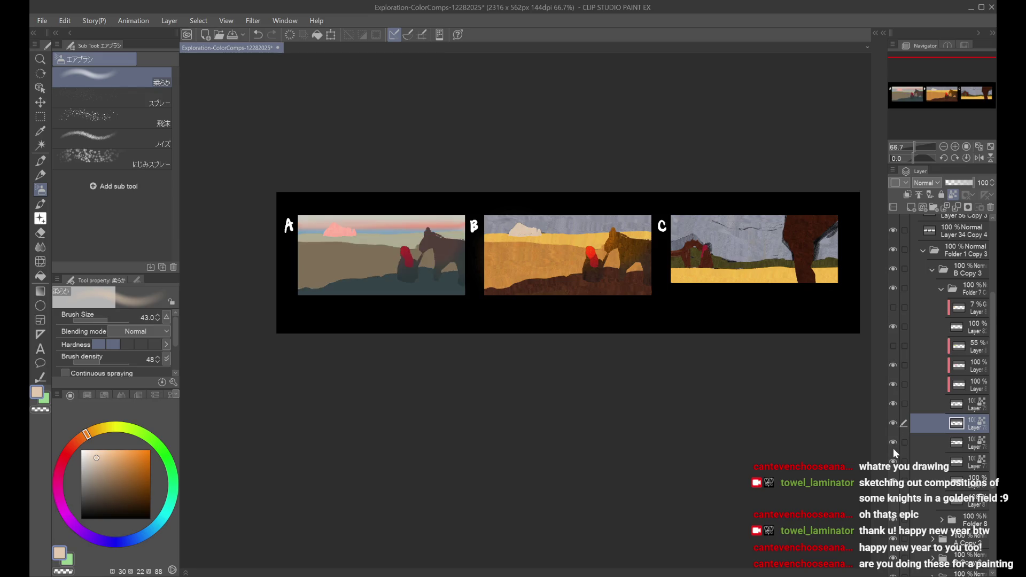
{"action": "left_click", "coordinate": [935, 447]}
{"action": "left_click", "coordinate": [893, 443]}
{"action": "left_click", "coordinate": [893, 443]}
{"action": "left_click", "coordinate": [933, 463]}
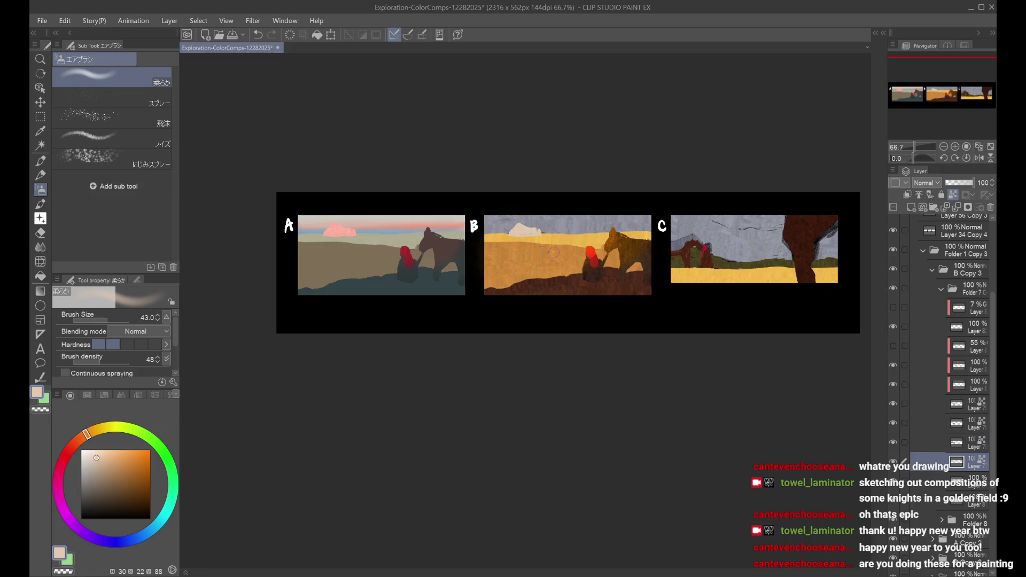
{"action": "left_click", "coordinate": [406, 241], "text": "alt"}
{"action": "left_click_drag", "start_coordinate": [531, 237], "coordinate": [501, 234]}
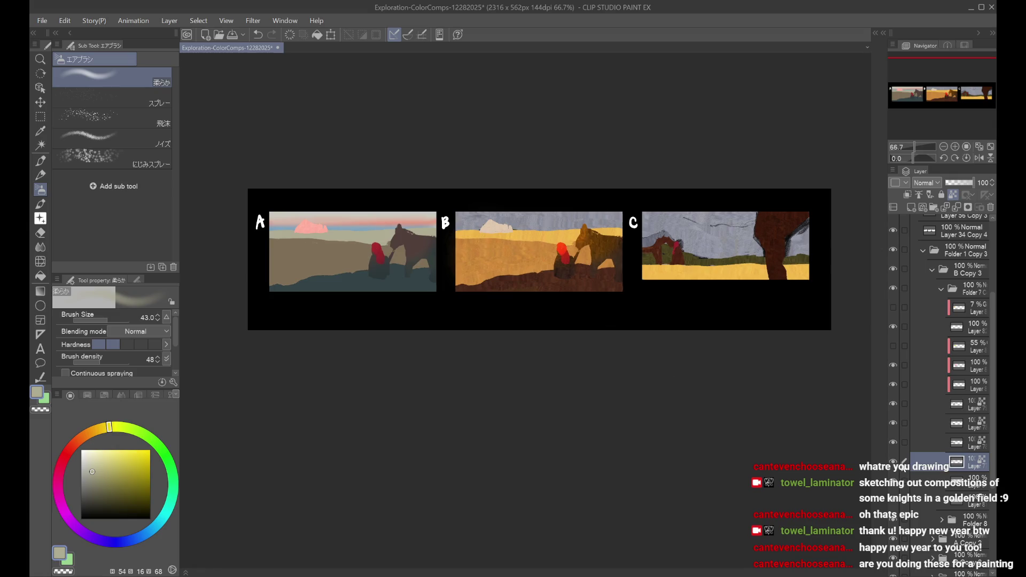
Step: Preview comp A's blue band and sample the light blue from its sky
{"action": "left_click", "coordinate": [893, 462]}
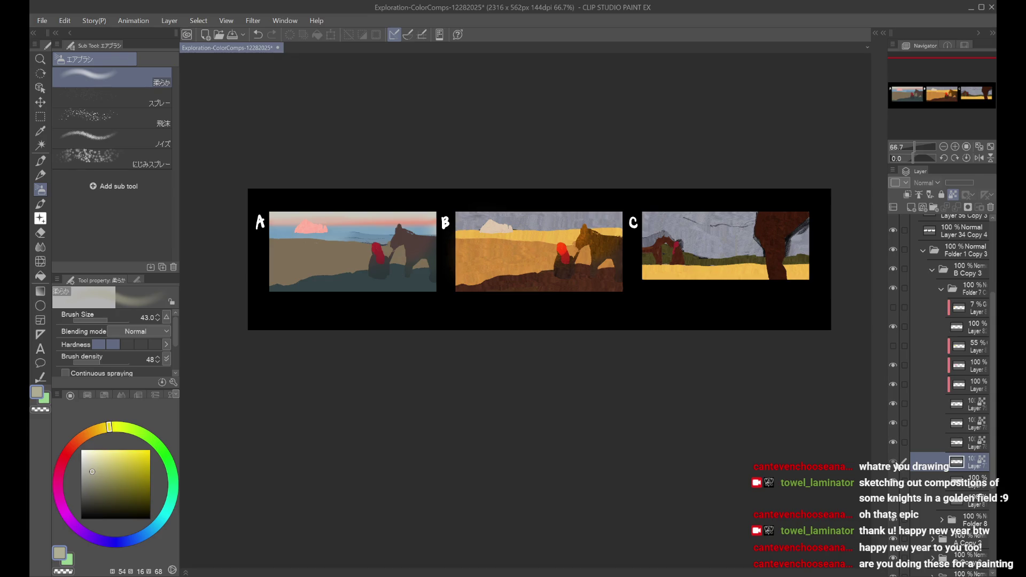
{"action": "left_click", "coordinate": [902, 462]}
{"action": "left_click", "coordinate": [368, 230], "text": "alt"}
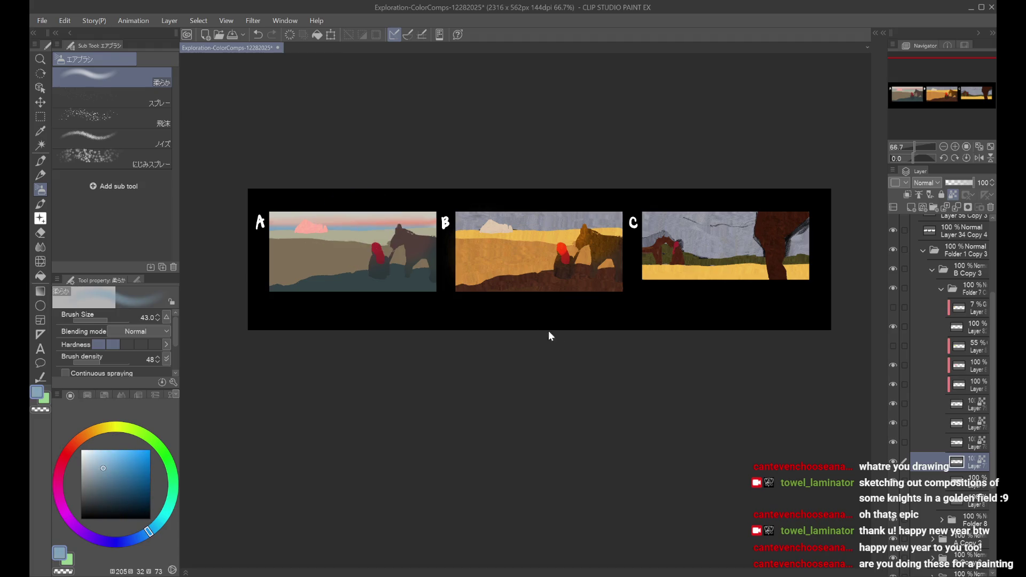
{"action": "key", "text": "ctrl+a"}
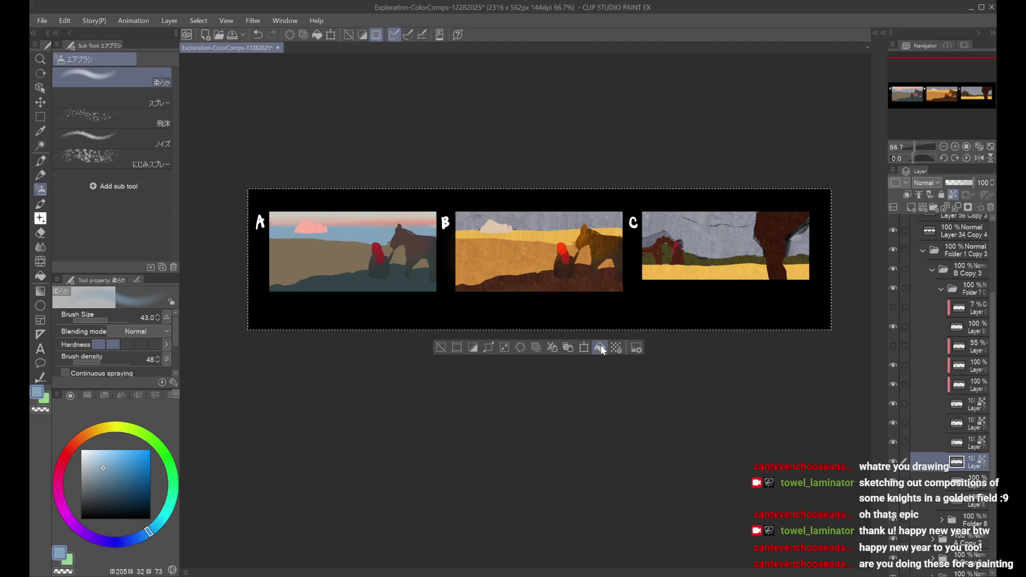
{"action": "key", "text": "ctrl+d"}
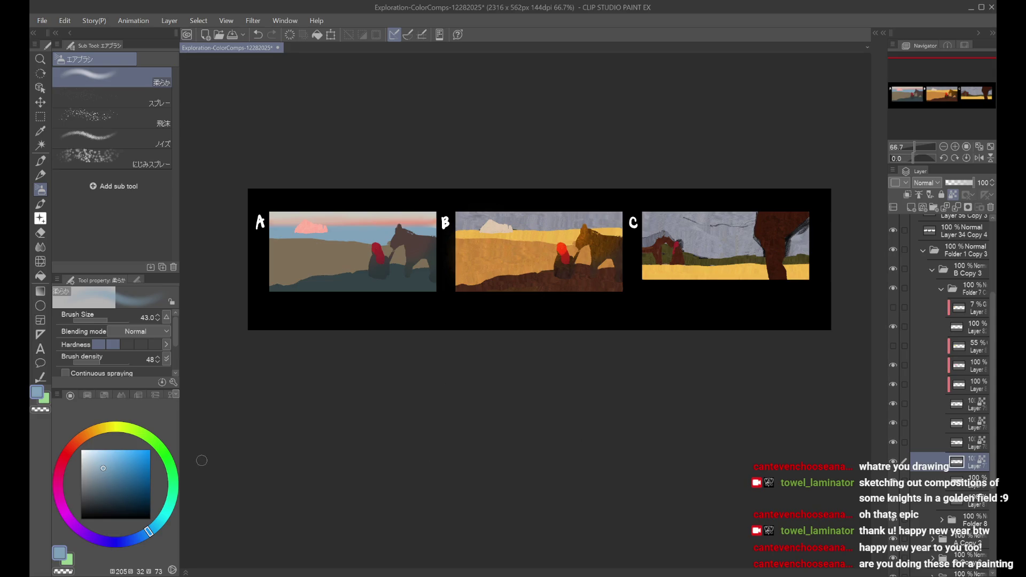
Step: Try a light tan band, then a pale green band, across comp A's horizon
{"action": "left_click_drag", "start_coordinate": [110, 428], "coordinate": [110, 434]}
{"action": "left_click", "coordinate": [101, 461]}
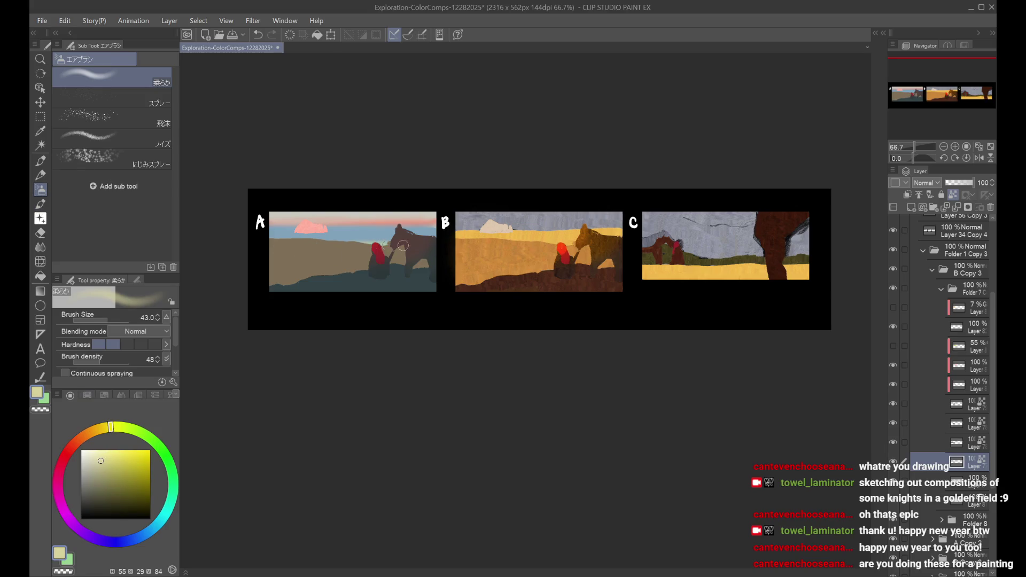
{"action": "left_click_drag", "start_coordinate": [270, 236], "coordinate": [448, 233]}
{"action": "left_click", "coordinate": [344, 234], "text": "alt"}
{"action": "left_click_drag", "start_coordinate": [272, 236], "coordinate": [437, 233]}
Step: Airbrush a bright saturated yellow band across comp A's horizon at size 231.6
{"action": "left_click", "coordinate": [115, 320]}
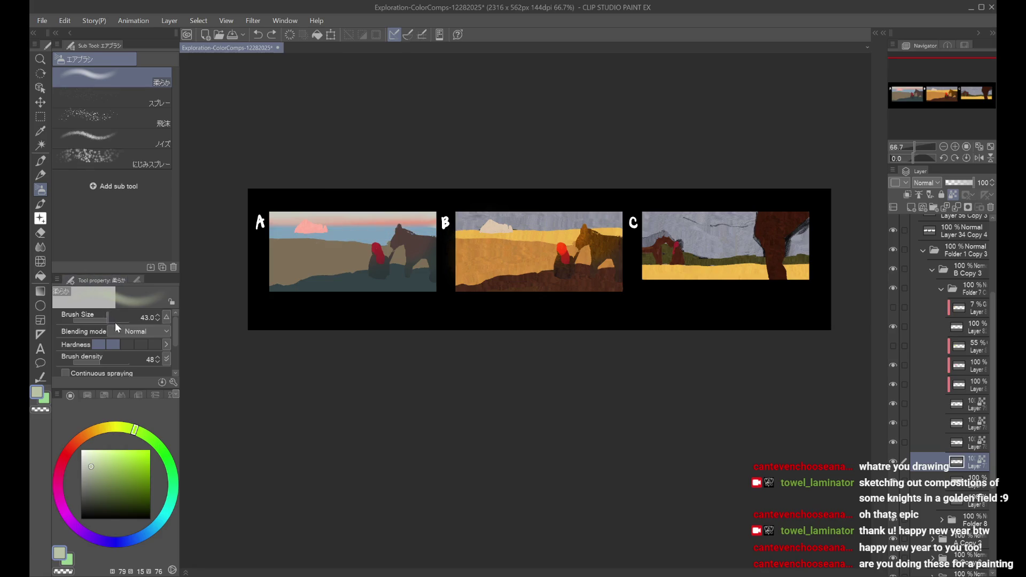
{"action": "left_click", "coordinate": [359, 231], "text": "alt"}
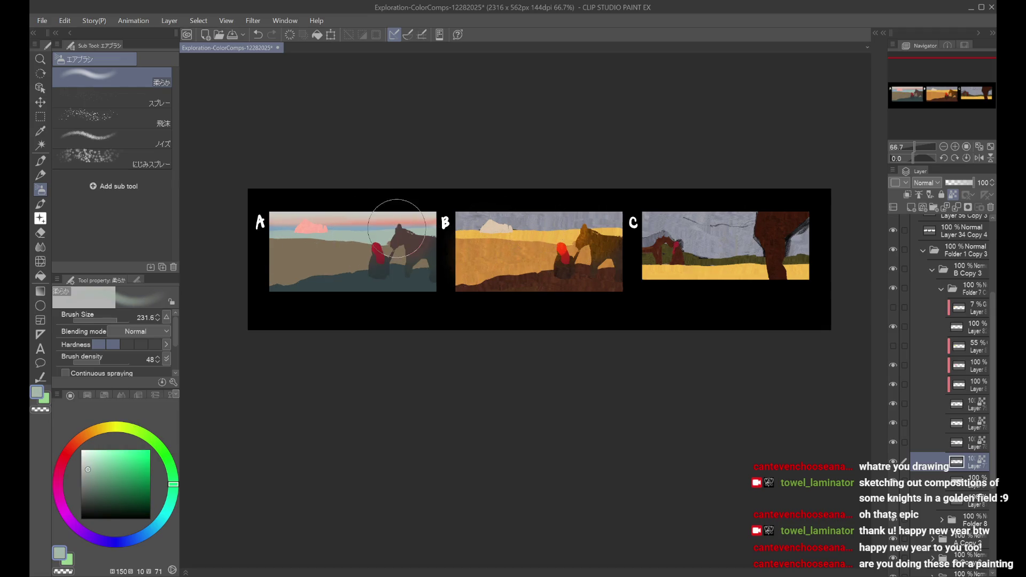
{"action": "left_click", "coordinate": [112, 428]}
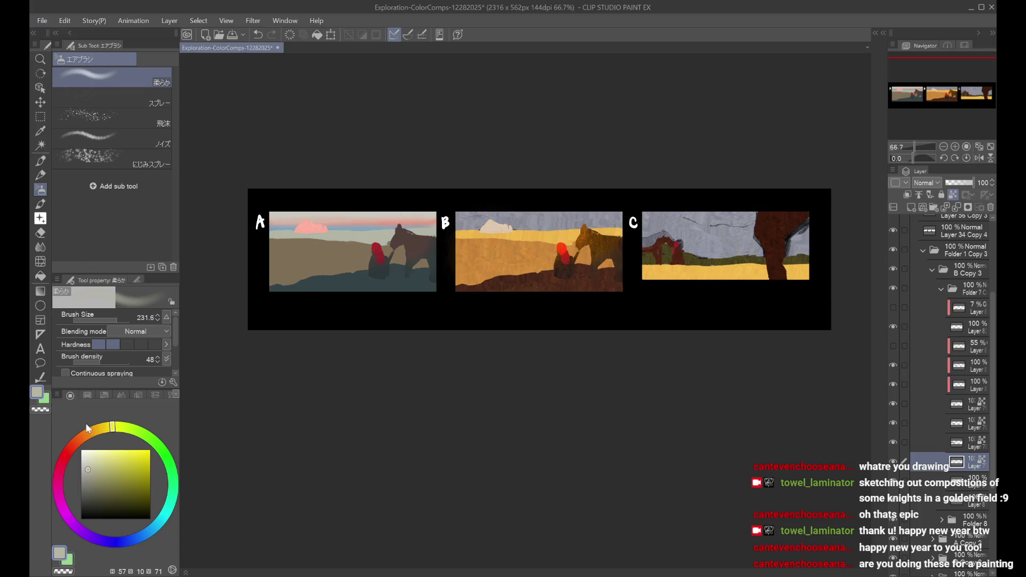
{"action": "left_click", "coordinate": [142, 451]}
{"action": "left_click_drag", "start_coordinate": [417, 235], "coordinate": [248, 236]}
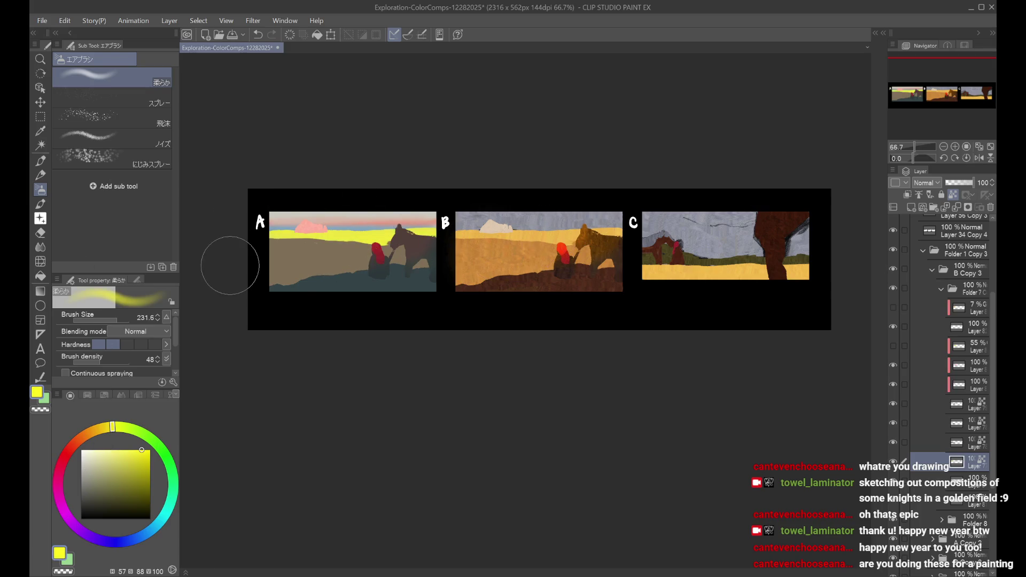
Step: Zoom out to the whole strip and shift the yellow band's hue through magenta and green
{"action": "scroll", "coordinate": [236, 256], "scroll_direction": "down", "scroll_amount": 1}
{"action": "key", "text": "h"}
{"action": "key", "text": "h"}
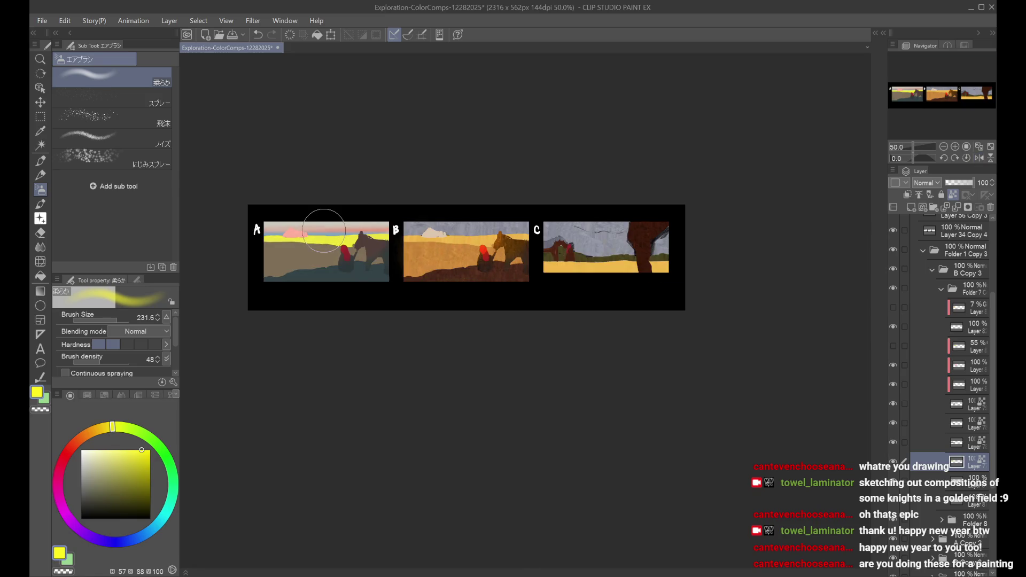
{"action": "scroll", "coordinate": [321, 242], "scroll_direction": "down", "scroll_amount": 1}
{"action": "scroll", "coordinate": [268, 242], "scroll_direction": "up", "scroll_amount": 2}
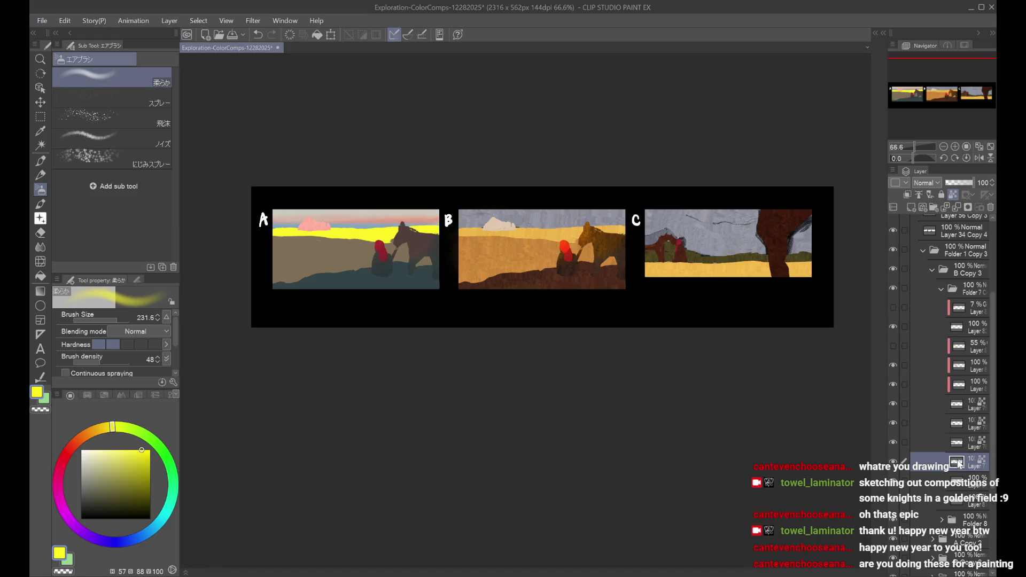
{"action": "key", "text": "ctrl+z"}
{"action": "key", "text": "ctrl+z"}
{"action": "key", "text": "ctrl+y"}
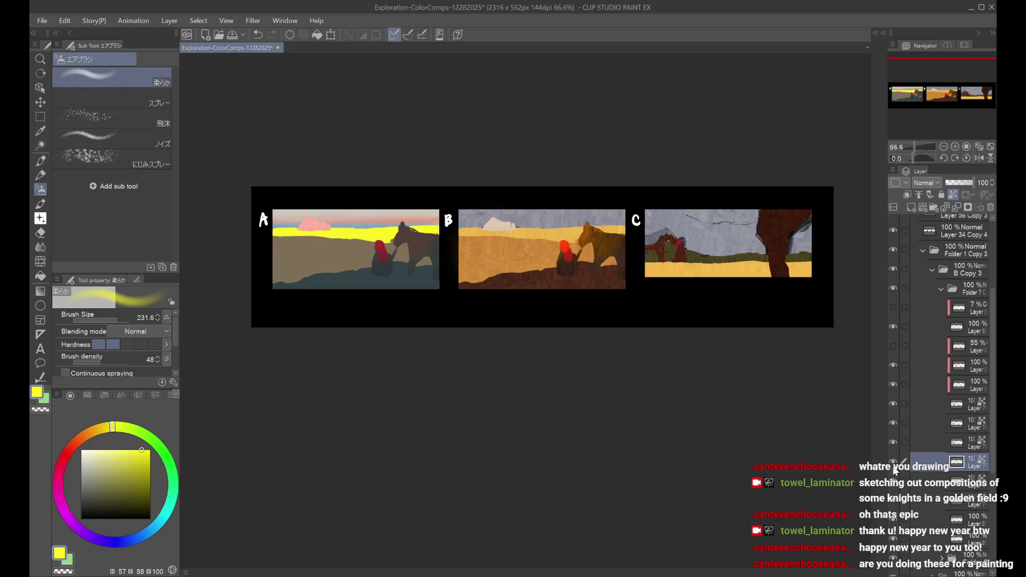
{"action": "key", "text": "ctrl+y"}
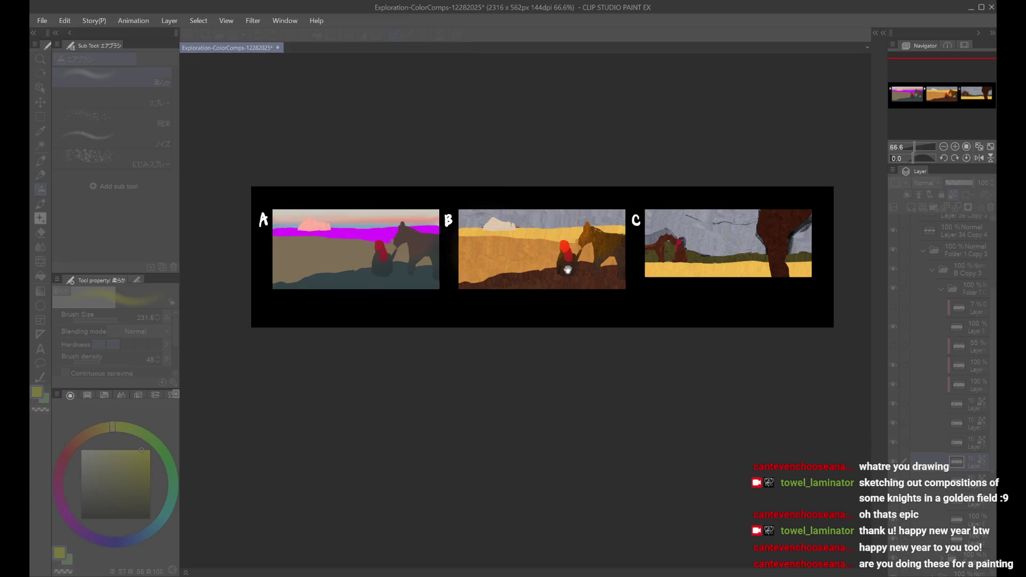
{"action": "key", "text": "ctrl+minus"}
{"action": "key", "text": "h"}
{"action": "key", "text": "h"}
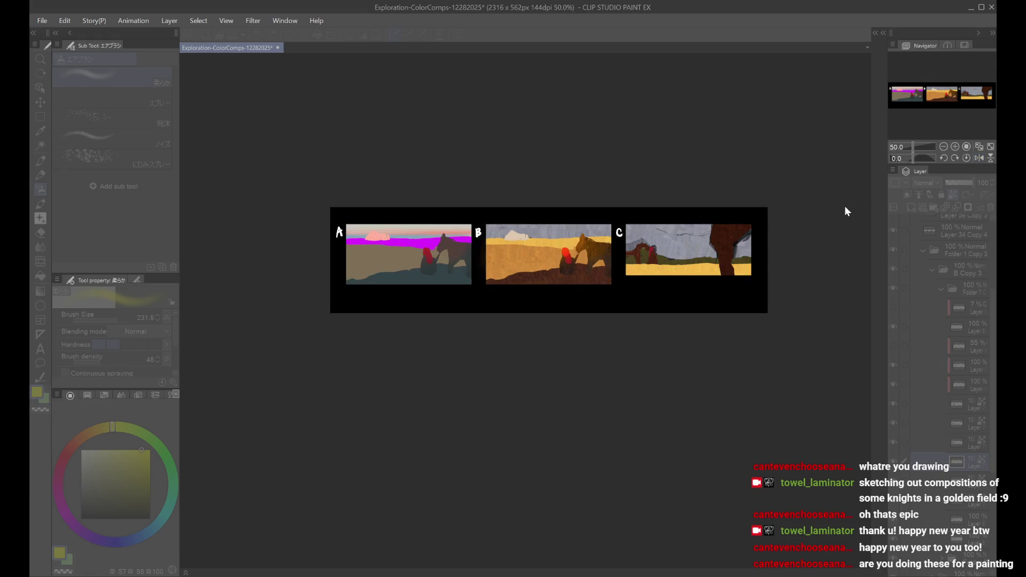
{"action": "key", "text": "ctrl+y"}
{"action": "scroll", "coordinate": [844, 203], "scroll_direction": "up", "scroll_amount": 2}
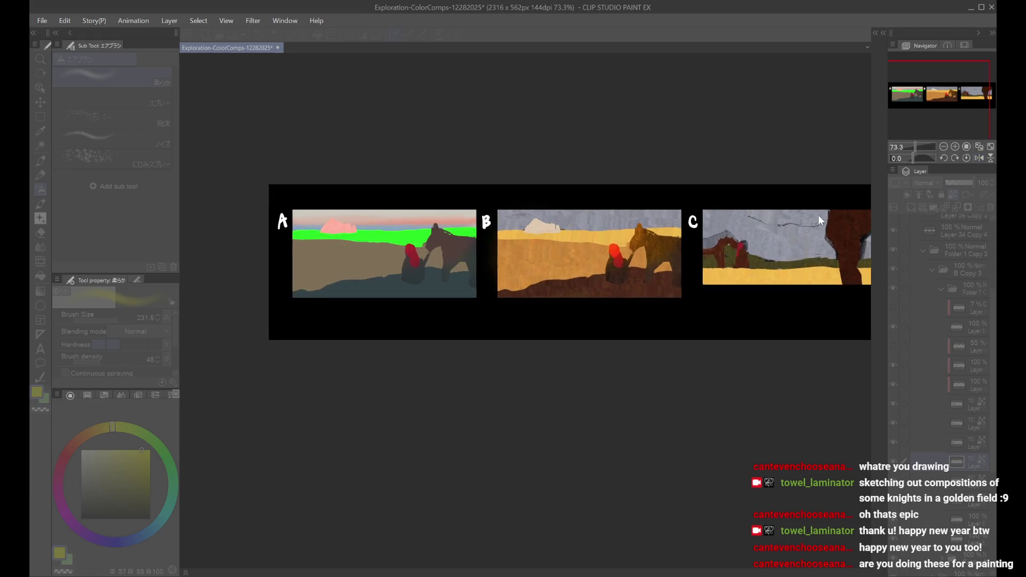
{"action": "key", "text": "ctrl+y"}
{"action": "key", "text": "ctrl+y"}
{"action": "key", "text": "ctrl+y"}
{"action": "key", "text": "ctrl+y"}
{"action": "key", "text": "ctrl+y"}
{"action": "key", "text": "ctrl+y"}
{"action": "key", "text": "ctrl+y"}
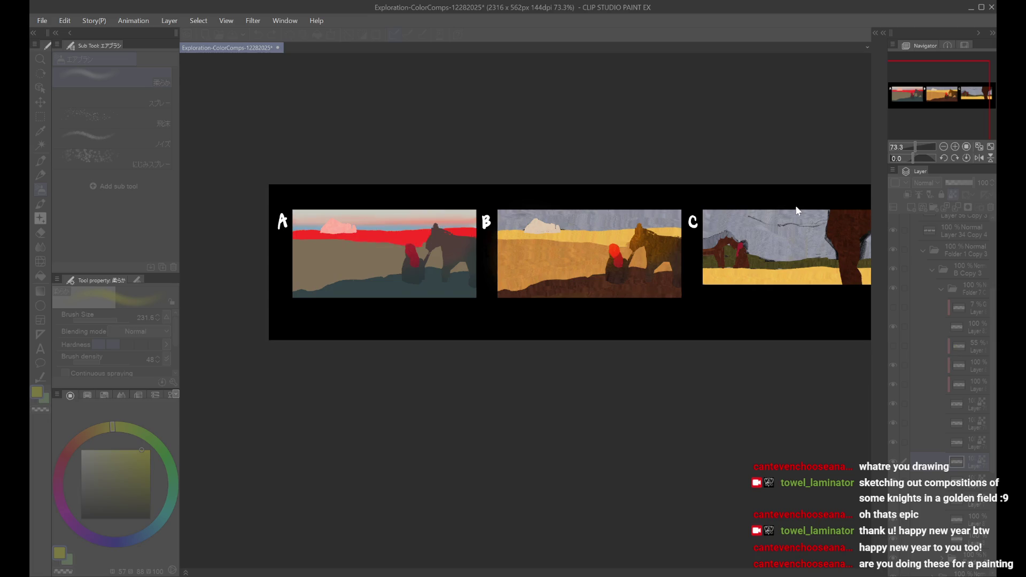
Step: Try red, yellow, green and dark tones for the band, settling on muted pale tan
{"action": "key", "text": "ctrl+plus"}
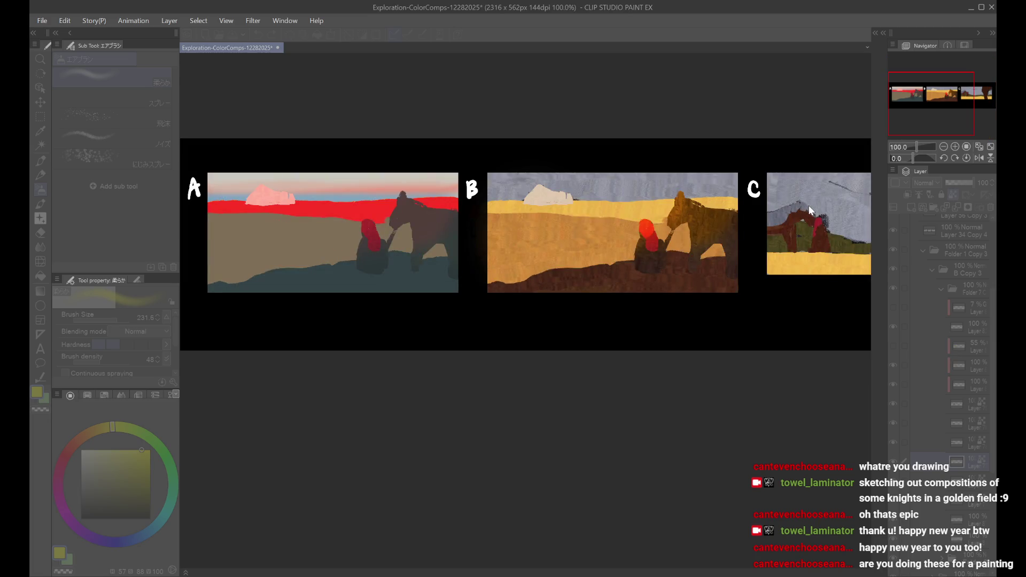
{"action": "key", "text": "ctrl+y"}
{"action": "key", "text": "ctrl+minus"}
{"action": "key", "text": "ctrl+y"}
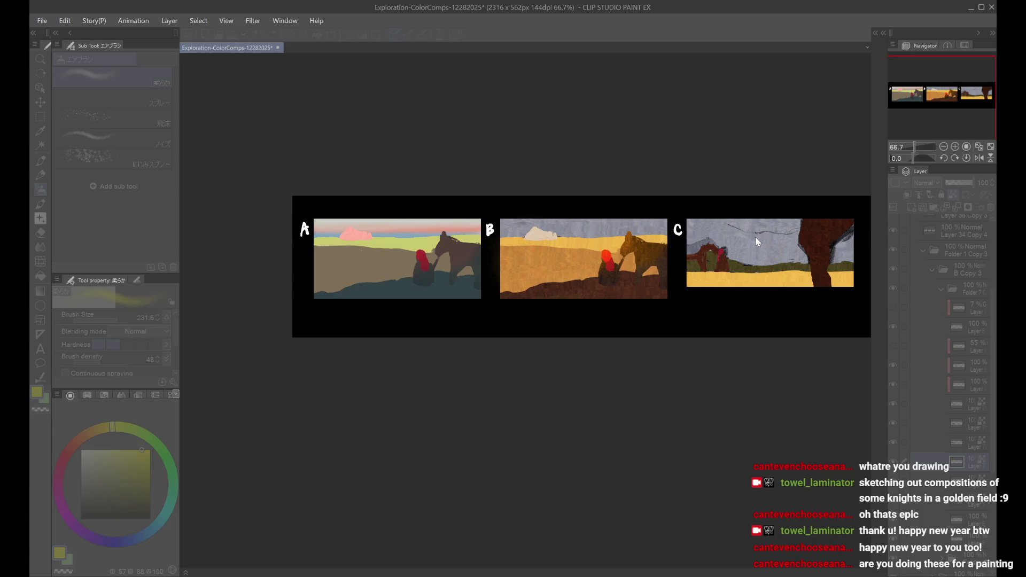
{"action": "key", "text": "ctrl+y"}
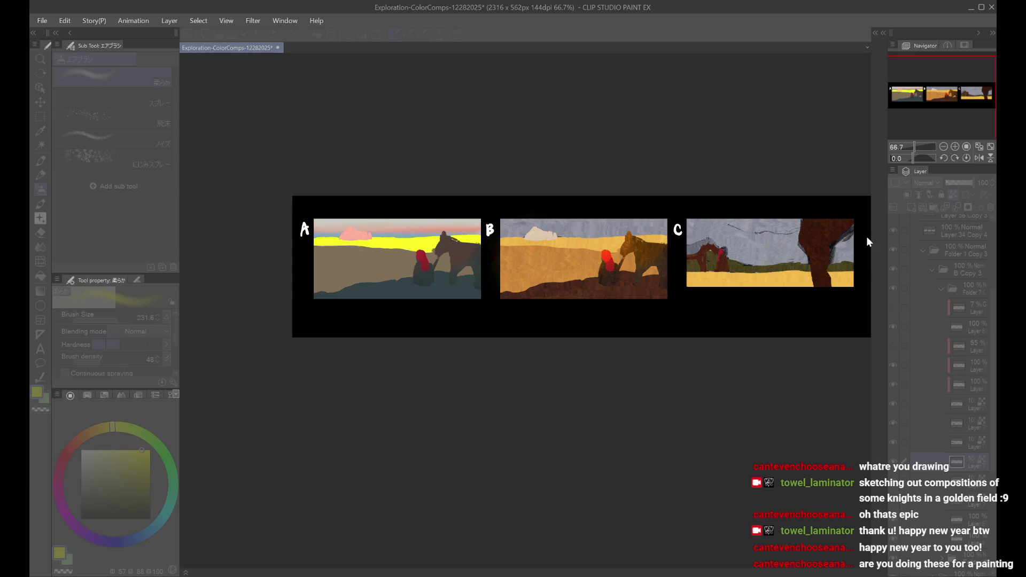
{"action": "key", "text": "ctrl+y"}
{"action": "key", "text": "ctrl+y"}
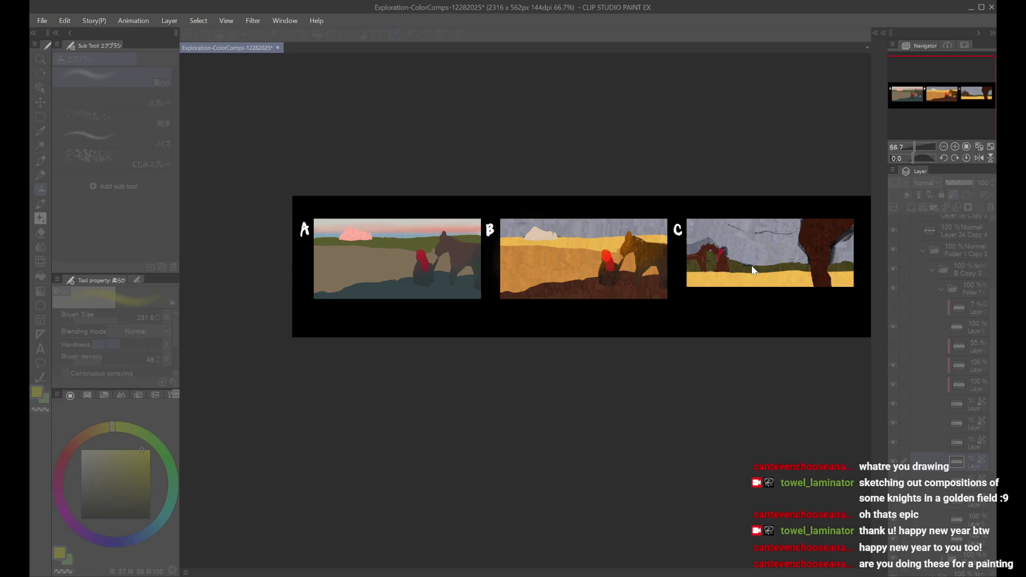
{"action": "key", "text": "ctrl+z"}
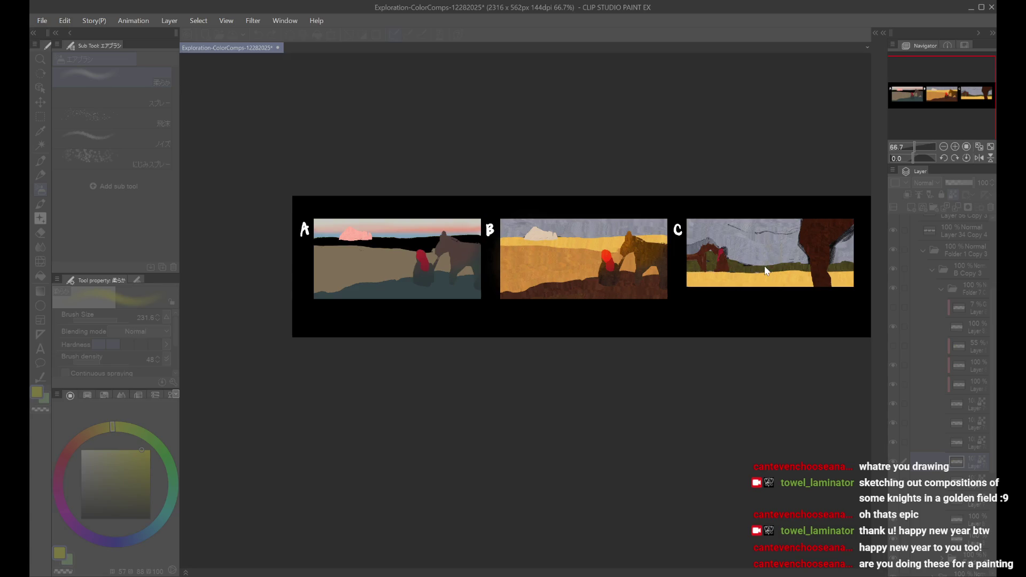
{"action": "key", "text": "ctrl+y"}
{"action": "key", "text": "ctrl+y"}
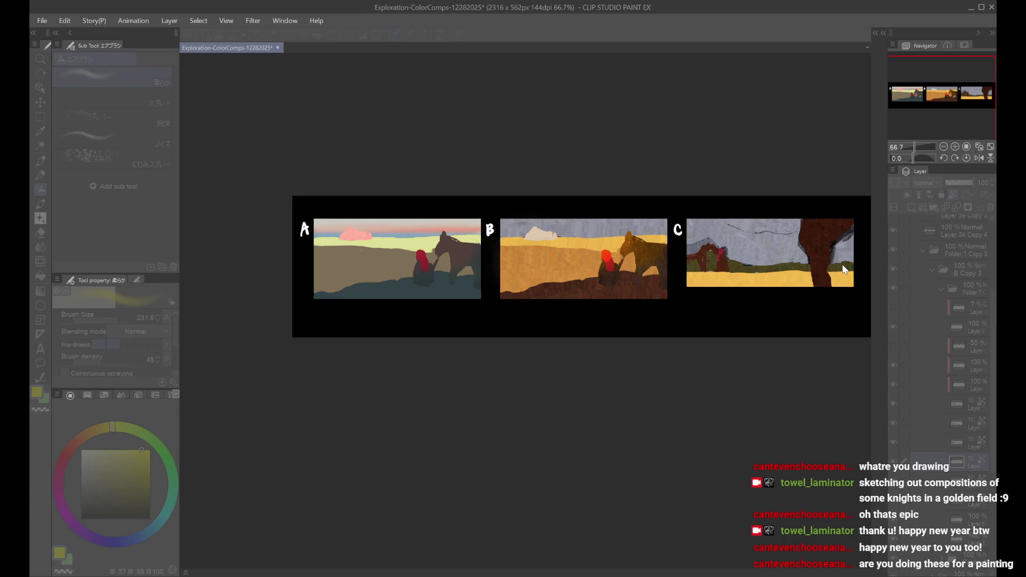
{"action": "key", "text": "ctrl+y"}
{"action": "key", "text": "ctrl+y"}
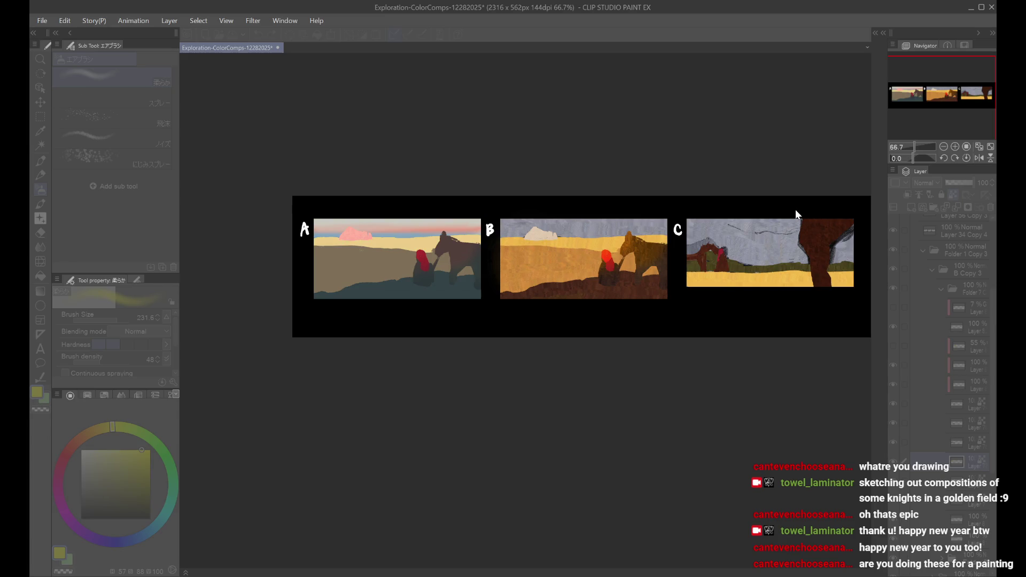
{"action": "key", "text": "ctrl+z"}
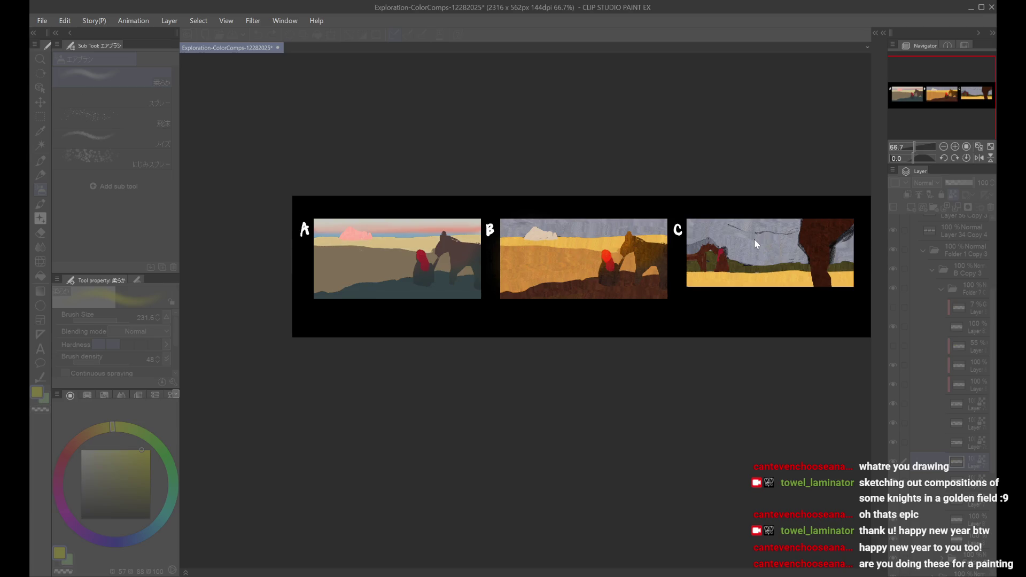
{"action": "left_click", "coordinate": [965, 458]}
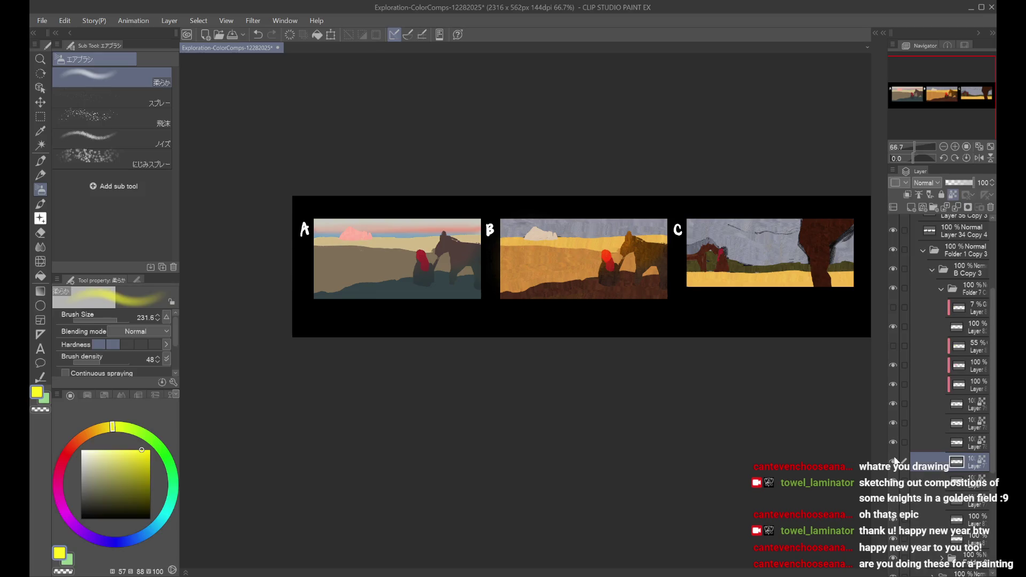
{"action": "key", "text": "ctrl+y"}
{"action": "key", "text": "ctrl+z"}
{"action": "left_click", "coordinate": [892, 443]}
{"action": "left_click", "coordinate": [891, 442]}
{"action": "left_click", "coordinate": [935, 441]}
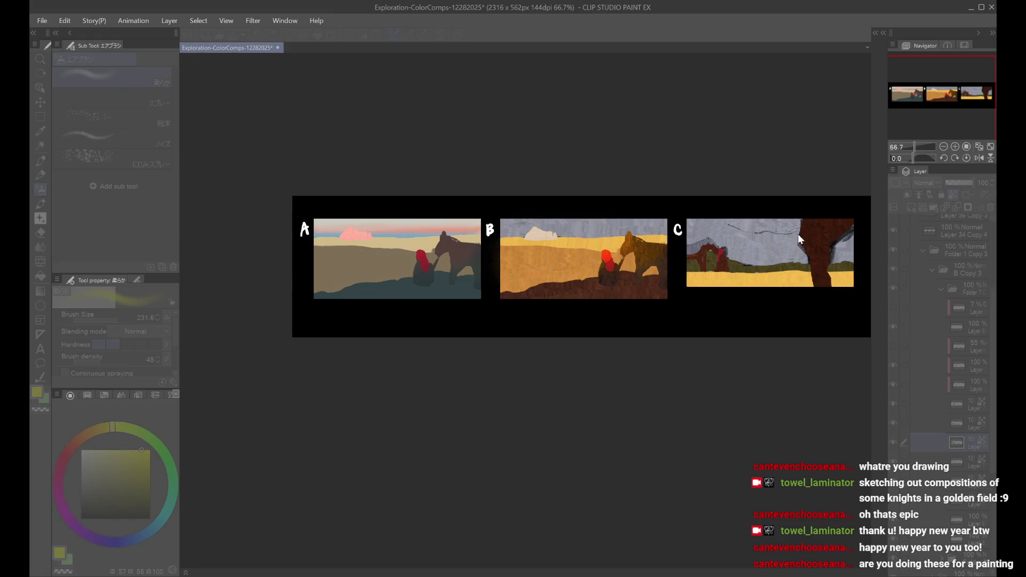
{"action": "key", "text": "ctrl+z"}
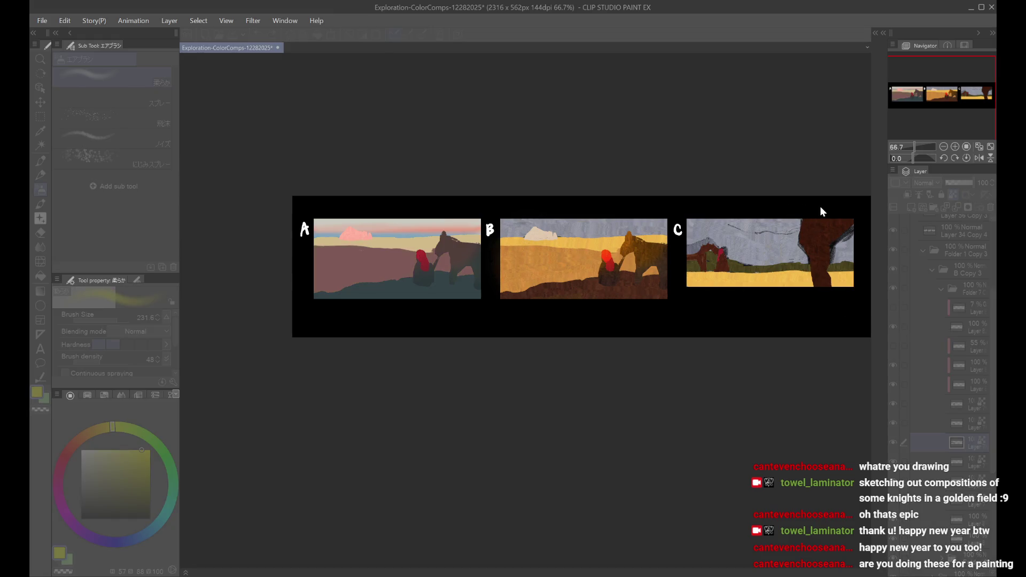
{"action": "key", "text": "ctrl+y"}
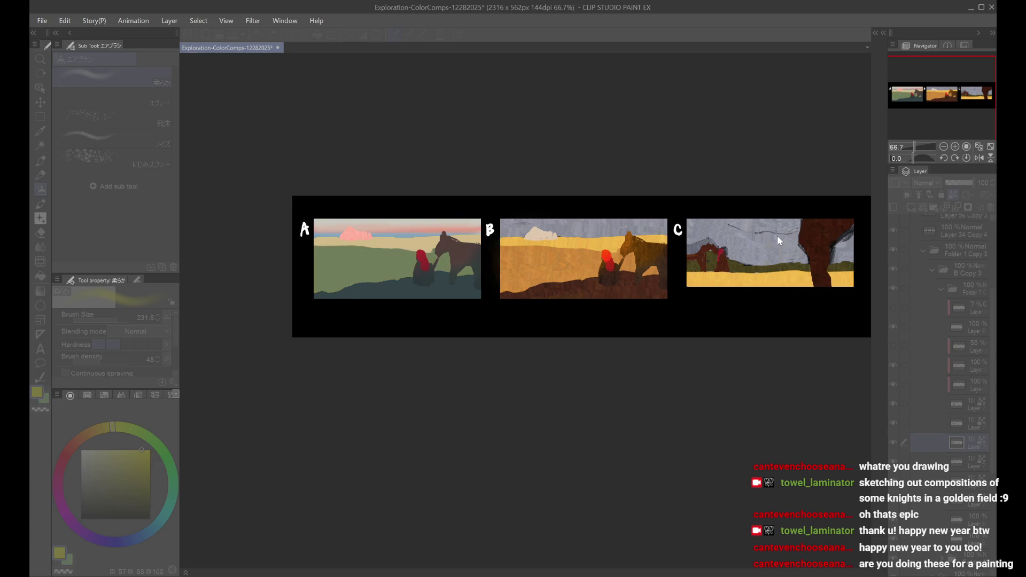
{"action": "key", "text": "ctrl+z"}
{"action": "scroll", "coordinate": [619, 332], "scroll_direction": "down", "scroll_amount": 2}
{"action": "scroll", "coordinate": [674, 321], "scroll_direction": "up", "scroll_amount": 1}
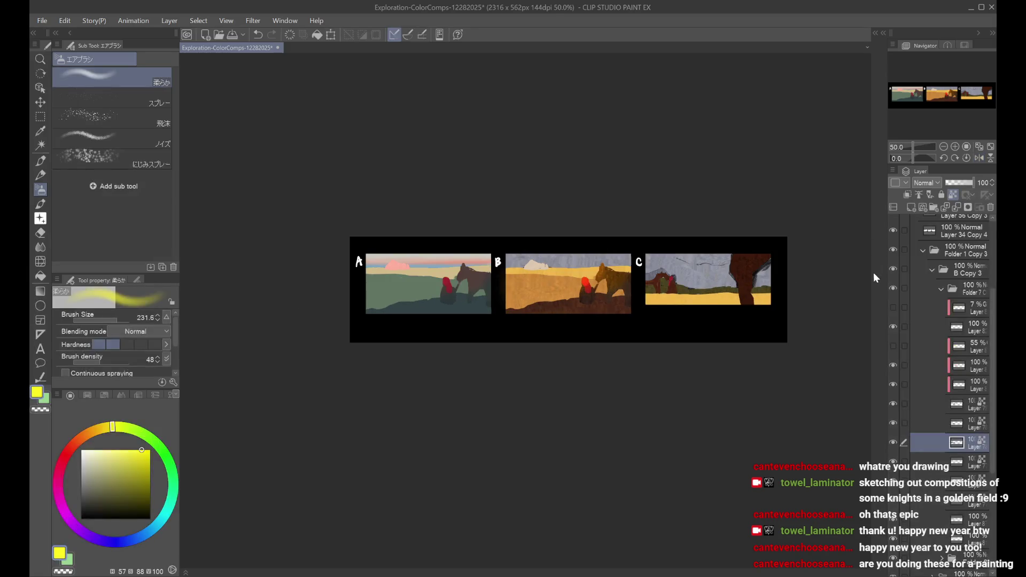
{"action": "scroll", "coordinate": [873, 272], "scroll_direction": "up", "scroll_amount": 1}
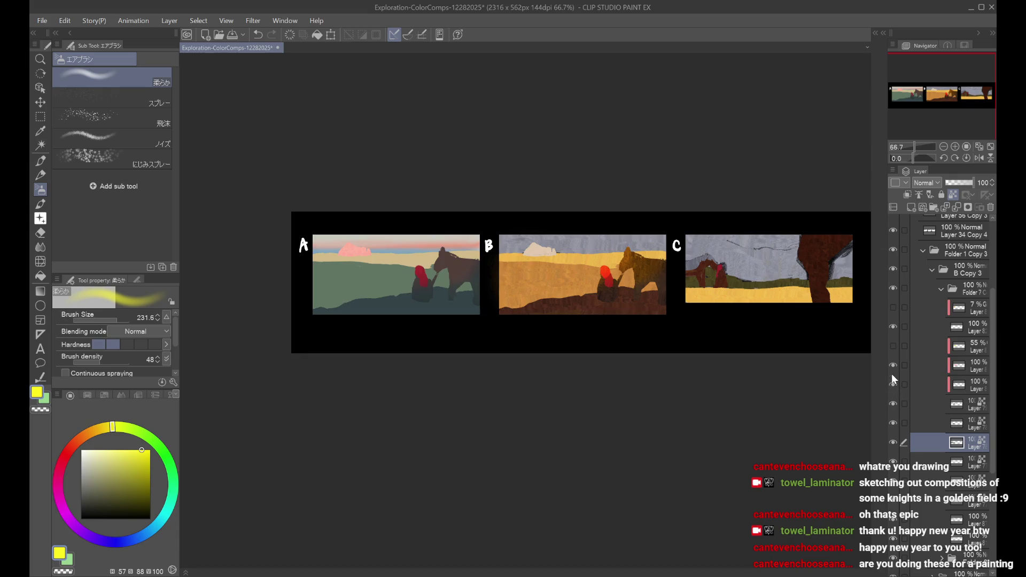
Step: Show and select panel A's Glow dodge layer and switch the painting colour to pink
{"action": "left_click", "coordinate": [894, 351]}
{"action": "left_click", "coordinate": [920, 346]}
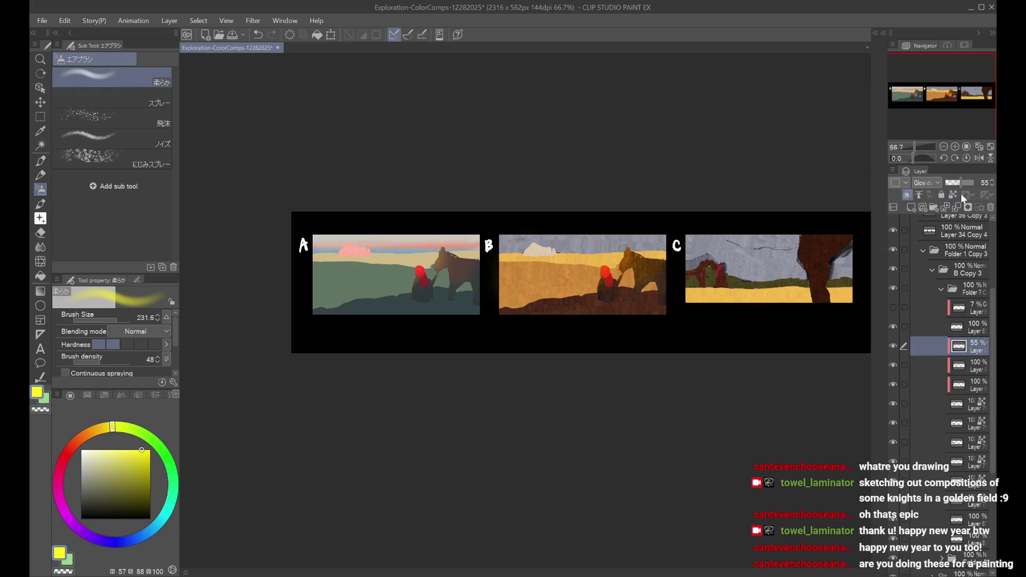
{"action": "left_click_drag", "start_coordinate": [78, 448], "coordinate": [70, 520]}
{"action": "left_click", "coordinate": [110, 450]}
{"action": "key", "text": "ctrl+a"}
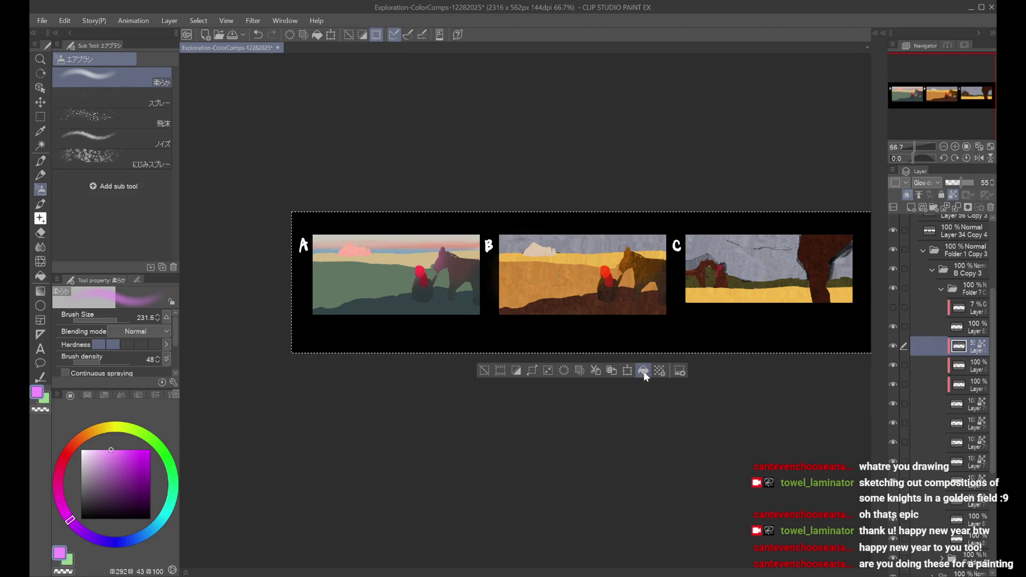
Step: Raise the glow layer to full opacity, refine the pink, and size the brush to 70
{"action": "left_click", "coordinate": [971, 182]}
{"action": "left_click_drag", "start_coordinate": [970, 181], "coordinate": [974, 181]}
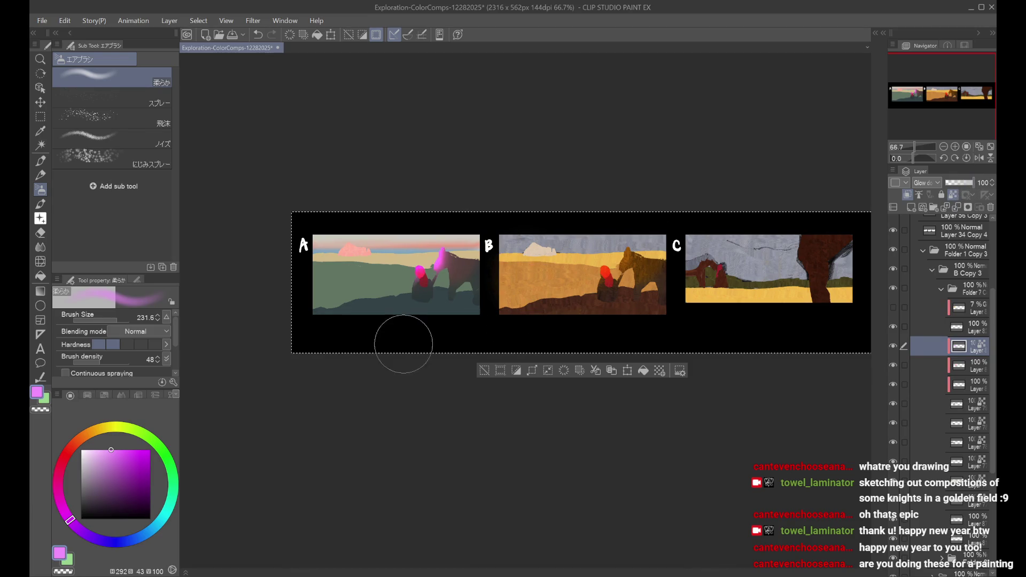
{"action": "mouse_move", "coordinate": [70, 520]}
{"action": "left_mouse_down"}
{"action": "mouse_move", "coordinate": [63, 463]}
{"action": "mouse_move", "coordinate": [58, 479]}
{"action": "left_mouse_up"}
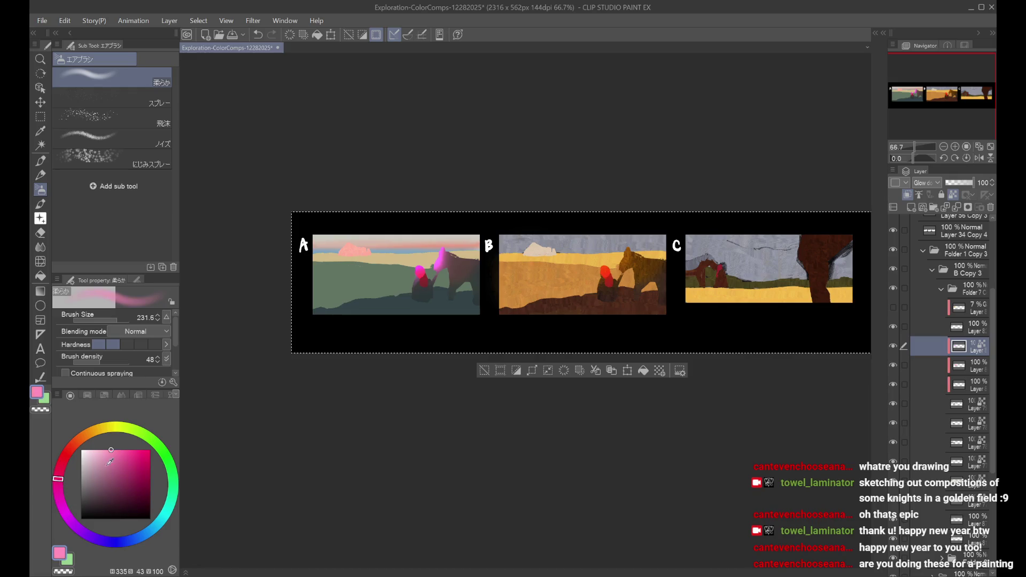
{"action": "key", "text": "ctrl+d"}
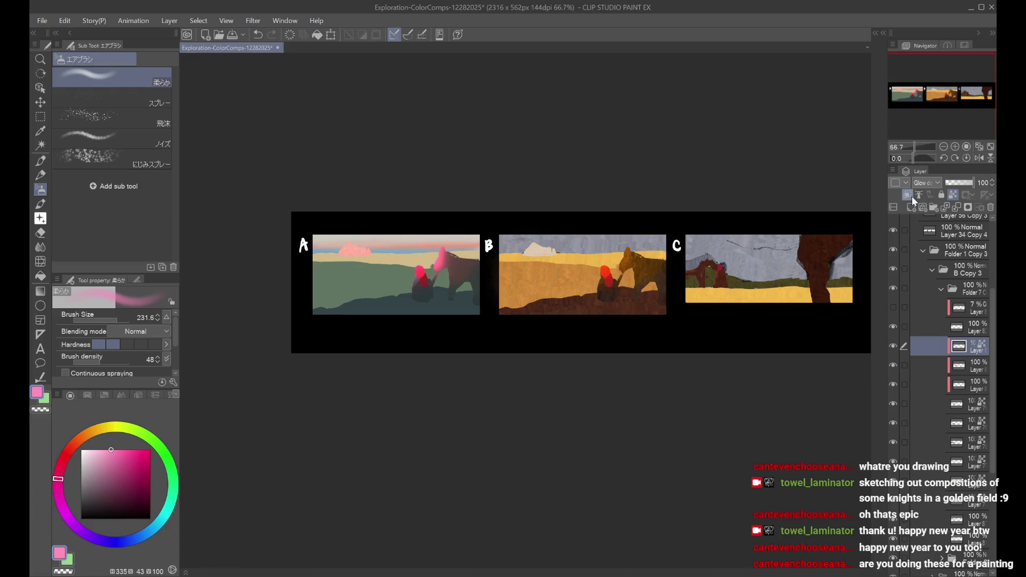
{"action": "key", "text": "ctrl+z"}
{"action": "key", "text": "c"}
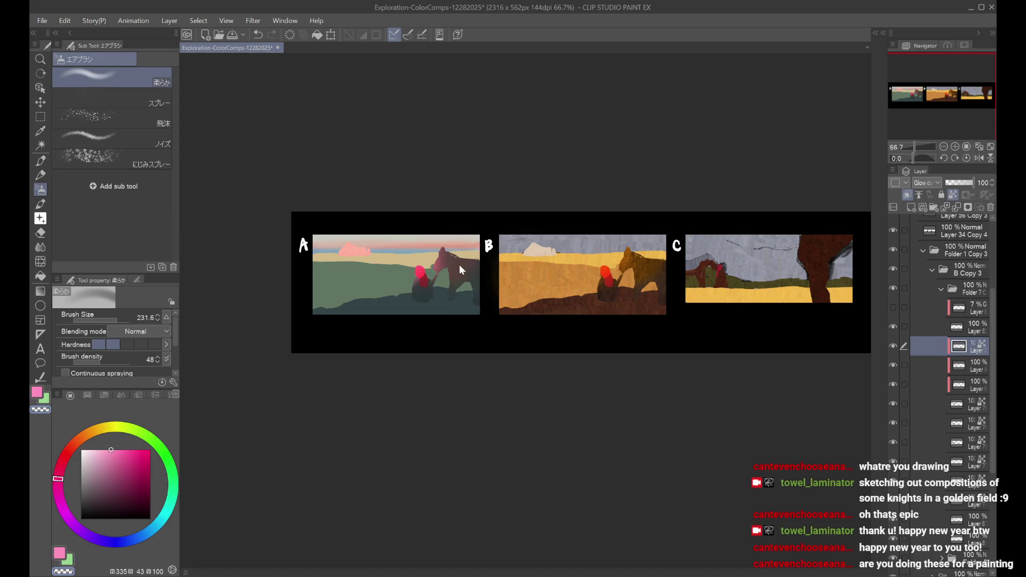
{"action": "key", "text": "bracketleft"}
{"action": "key", "text": "bracketleft"}
{"action": "key", "text": "bracketleft"}
Step: Airbrush pink over the horse's head and back, then lower the layer opacity to 56%
{"action": "key", "text": "c"}
{"action": "mouse_move", "coordinate": [447, 265]}
{"action": "left_mouse_down"}
{"action": "mouse_move", "coordinate": [454, 251]}
{"action": "mouse_move", "coordinate": [449, 261]}
{"action": "left_mouse_up"}
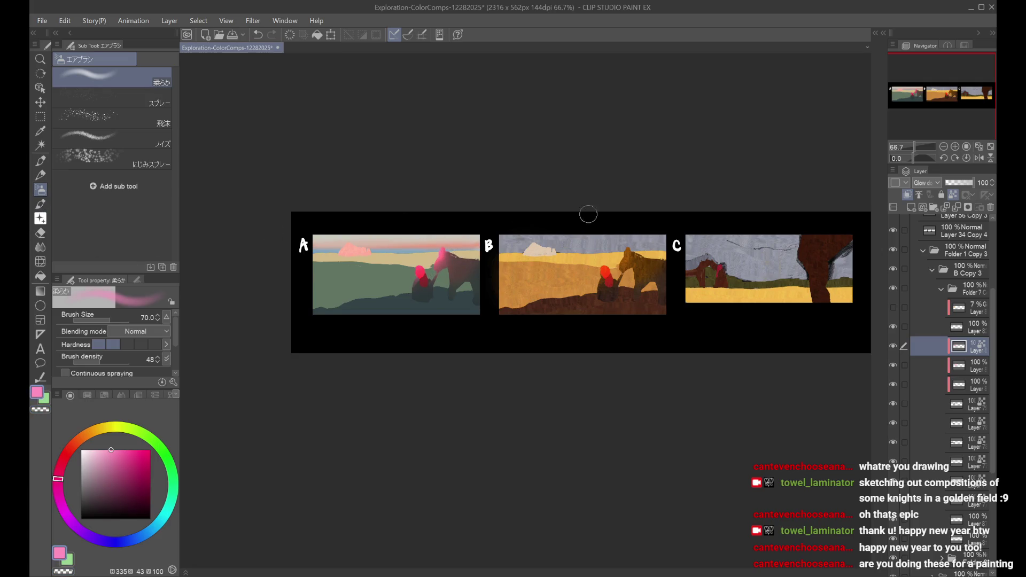
{"action": "key", "text": "ctrl+z"}
{"action": "mouse_move", "coordinate": [441, 253]}
{"action": "left_mouse_down"}
{"action": "mouse_move", "coordinate": [473, 255]}
{"action": "mouse_move", "coordinate": [436, 261]}
{"action": "mouse_move", "coordinate": [483, 260]}
{"action": "left_mouse_up"}
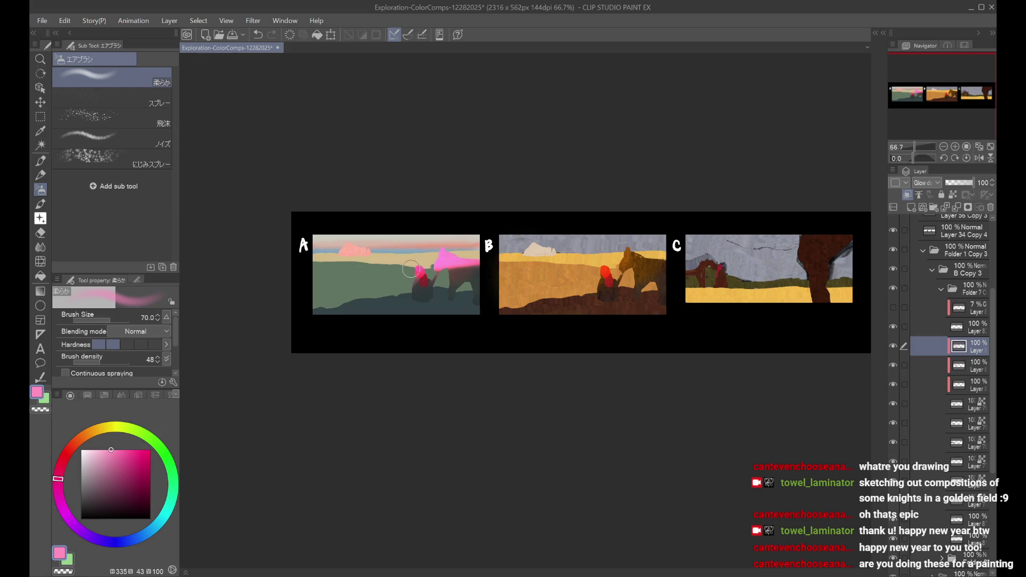
{"action": "key", "text": "ctrl+z"}
{"action": "left_click_drag", "start_coordinate": [956, 183], "coordinate": [961, 180]}
Step: Mirror the canvas to check the composition and briefly toggle panel A's grey hatched strokes
{"action": "key", "text": "h"}
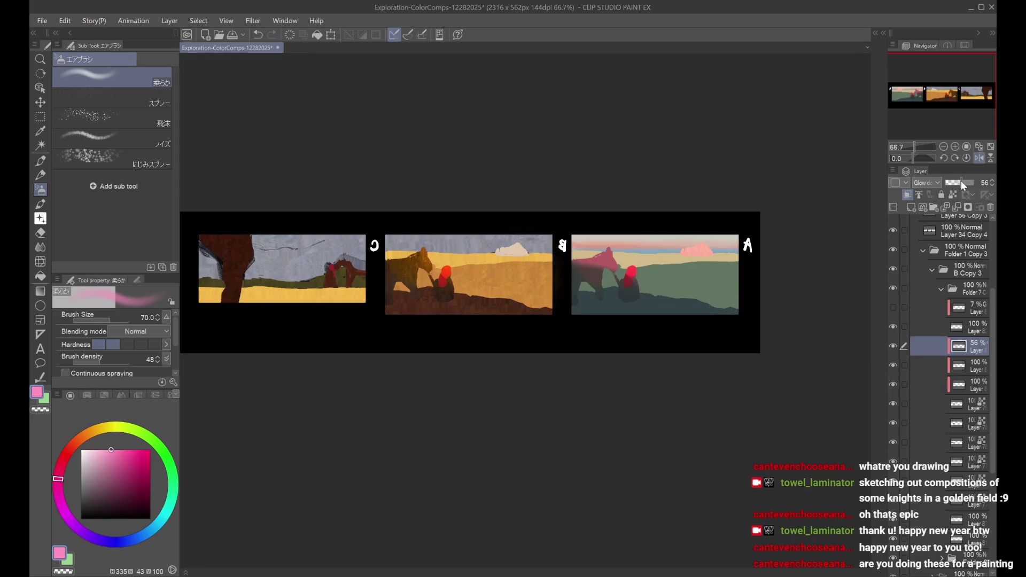
{"action": "left_click", "coordinate": [979, 158]}
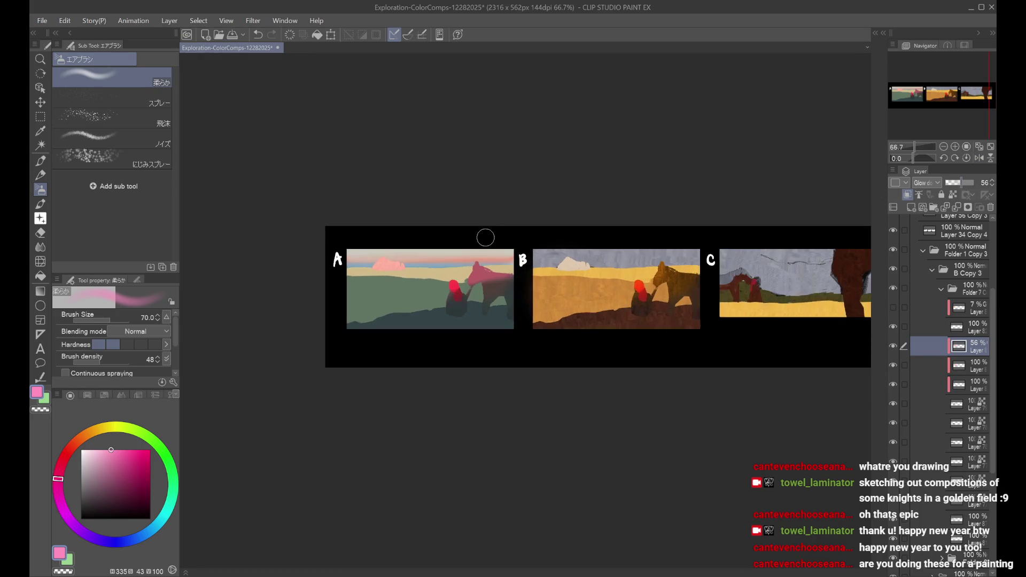
{"action": "scroll", "coordinate": [485, 237], "scroll_direction": "down", "scroll_amount": 2}
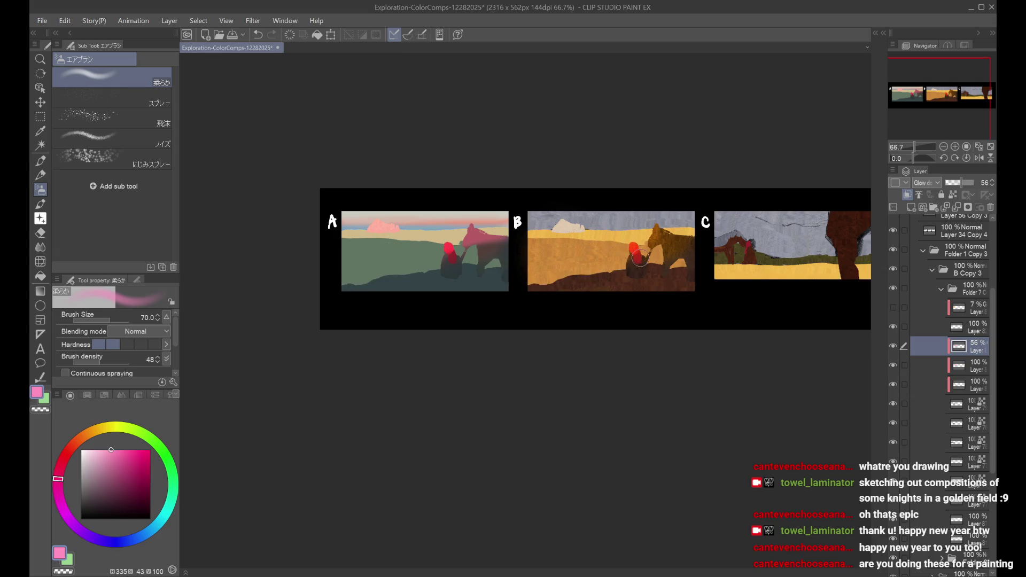
{"action": "left_click", "coordinate": [893, 419]}
{"action": "left_click", "coordinate": [893, 420]}
Step: Show and select panel A's band layer
{"action": "left_click", "coordinate": [944, 446]}
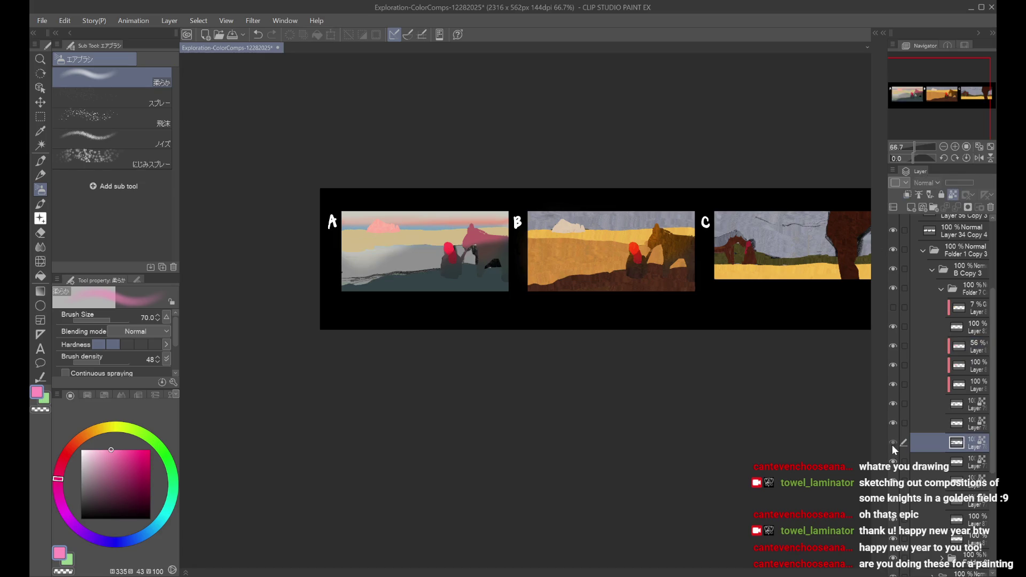
{"action": "left_click", "coordinate": [894, 463]}
{"action": "left_click", "coordinate": [893, 462]}
{"action": "left_click", "coordinate": [967, 461]}
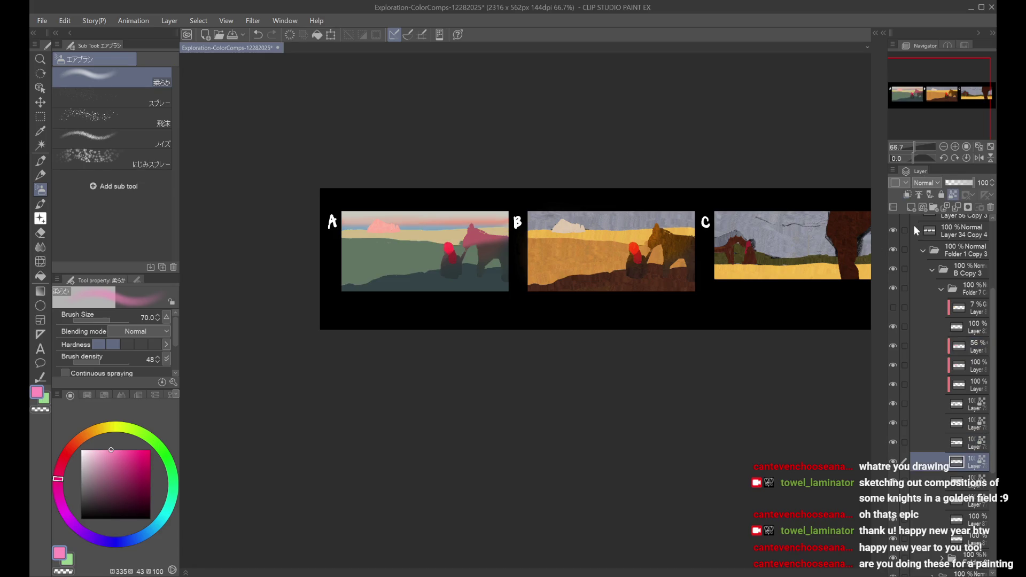
Step: Fill the band layer with pink, set it to Overlay blending, and save
{"action": "key", "text": "ctrl+a"}
{"action": "key", "text": "alt+BackSpace"}
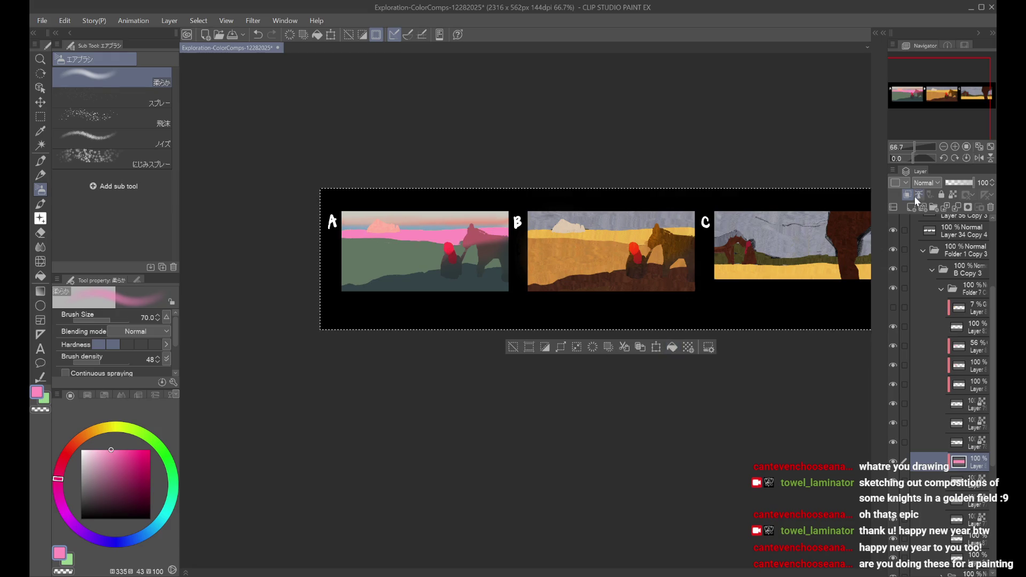
{"action": "key", "text": "ctrl+d"}
{"action": "left_click", "coordinate": [922, 184]}
{"action": "left_click", "coordinate": [938, 345]}
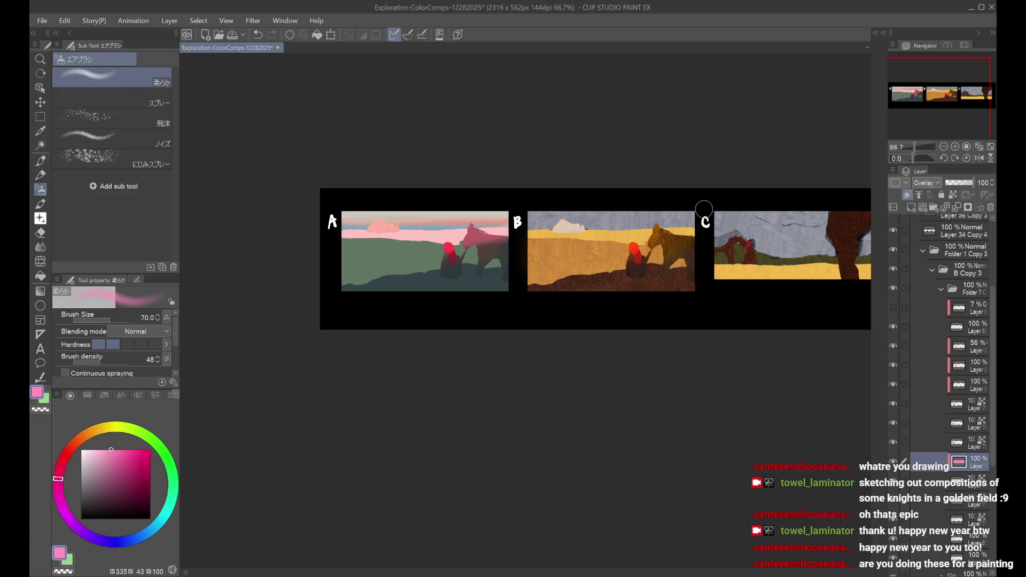
{"action": "key", "text": "ctrl+s"}
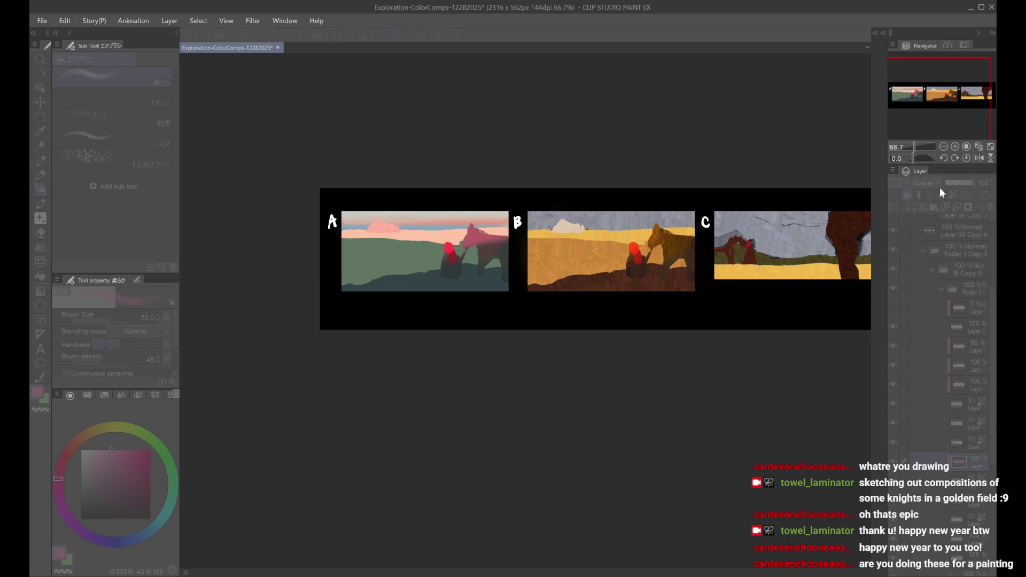
{"action": "left_click", "coordinate": [965, 345]}
{"action": "left_click", "coordinate": [892, 346]}
{"action": "left_click", "coordinate": [892, 347]}
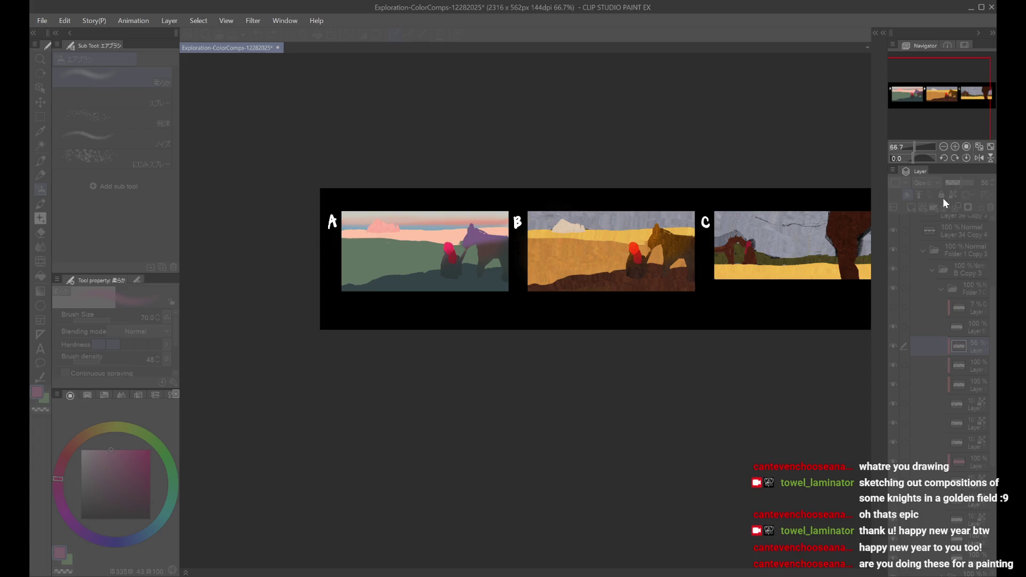
{"action": "scroll", "coordinate": [804, 267], "scroll_direction": "down", "scroll_amount": 2}
{"action": "key", "text": "h"}
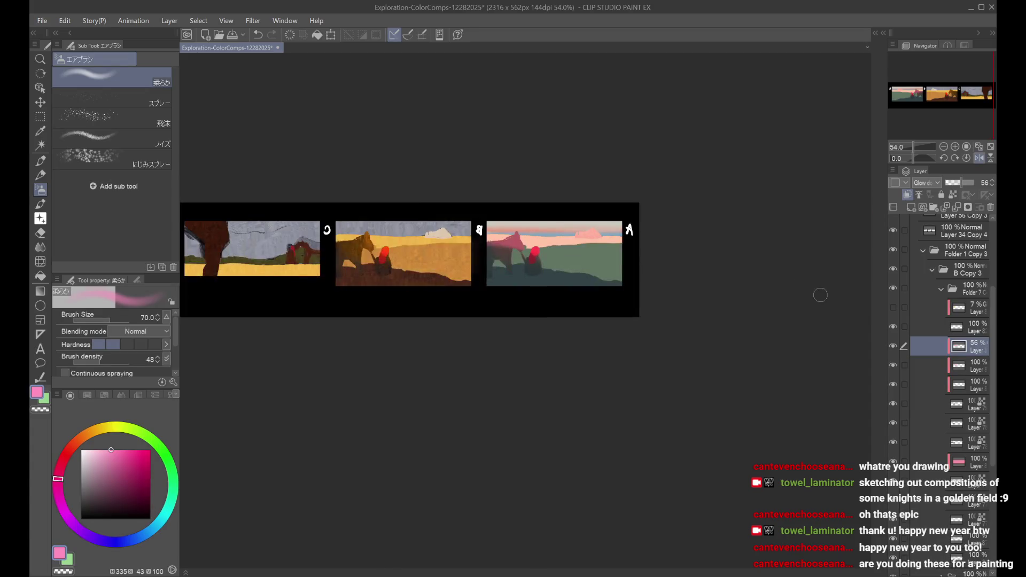
{"action": "key", "text": "h"}
{"action": "scroll", "coordinate": [825, 321], "scroll_direction": "down", "scroll_amount": 2}
{"action": "scroll", "coordinate": [836, 318], "scroll_direction": "up", "scroll_amount": 1}
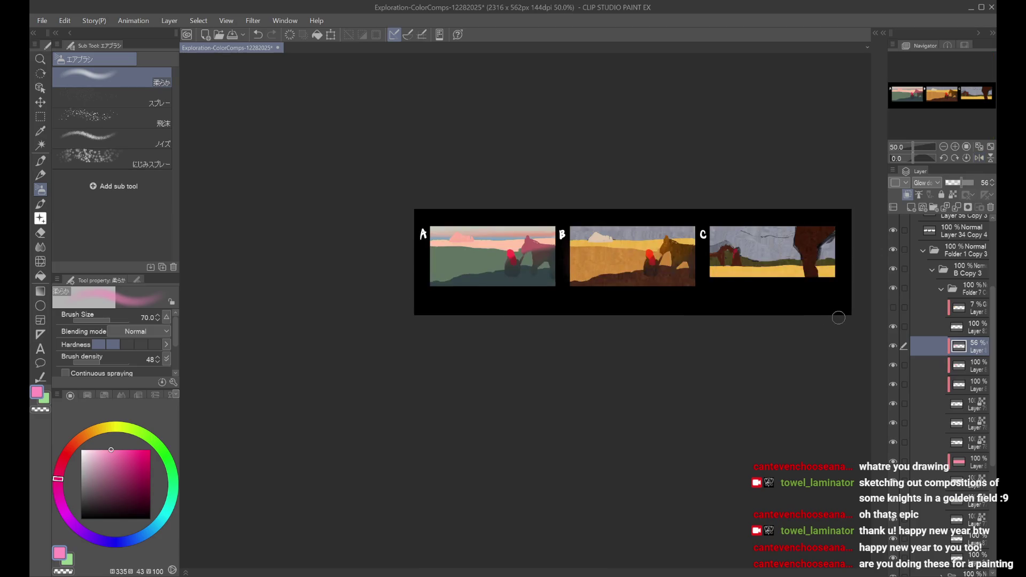
{"action": "left_click", "coordinate": [893, 327]}
{"action": "left_click", "coordinate": [893, 326]}
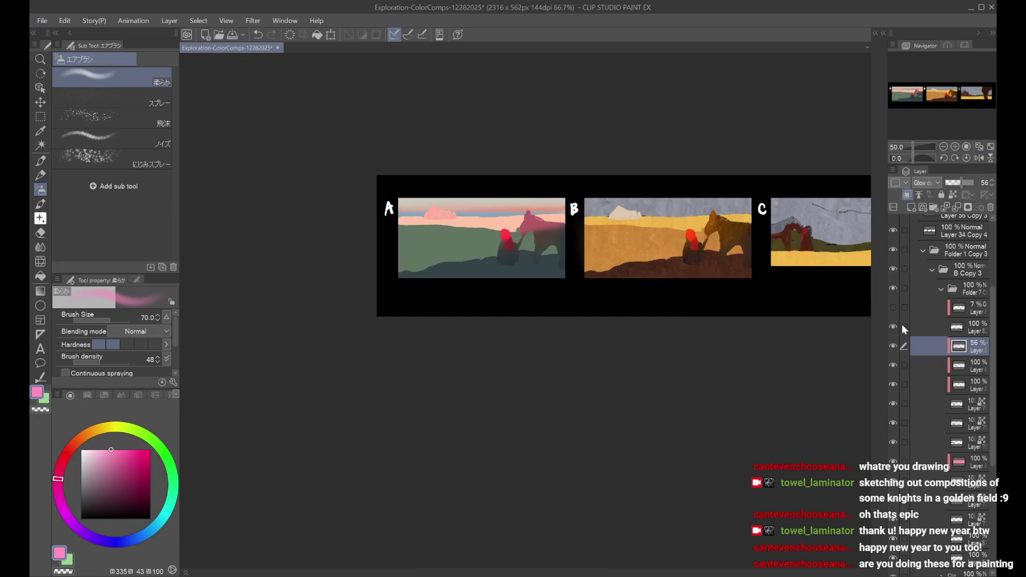
{"action": "left_click", "coordinate": [902, 323]}
{"action": "scroll", "coordinate": [772, 321], "scroll_direction": "up", "scroll_amount": 1}
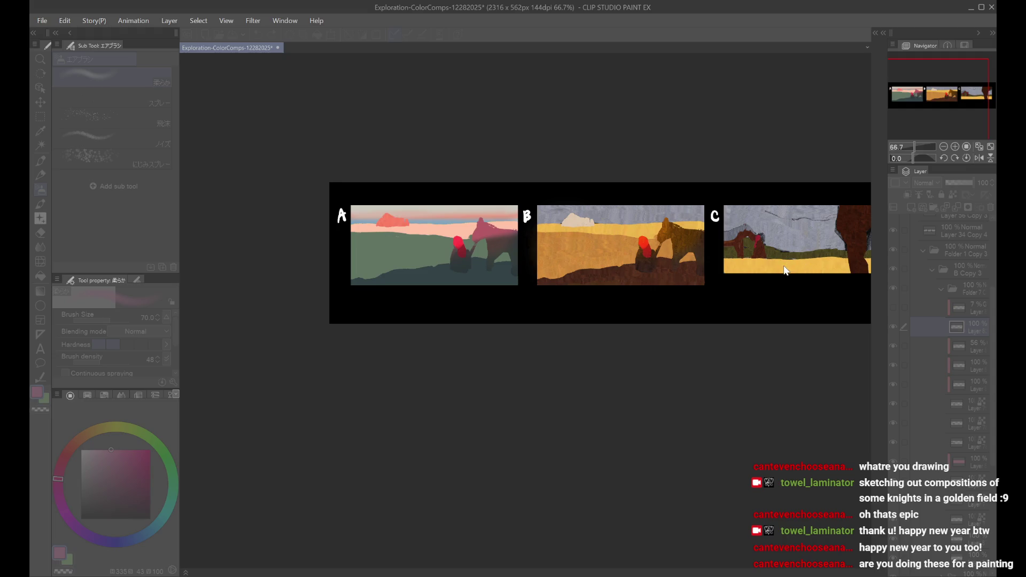
{"action": "key", "text": "ctrl+z"}
{"action": "key", "text": "ctrl+z"}
{"action": "left_click", "coordinate": [890, 405]}
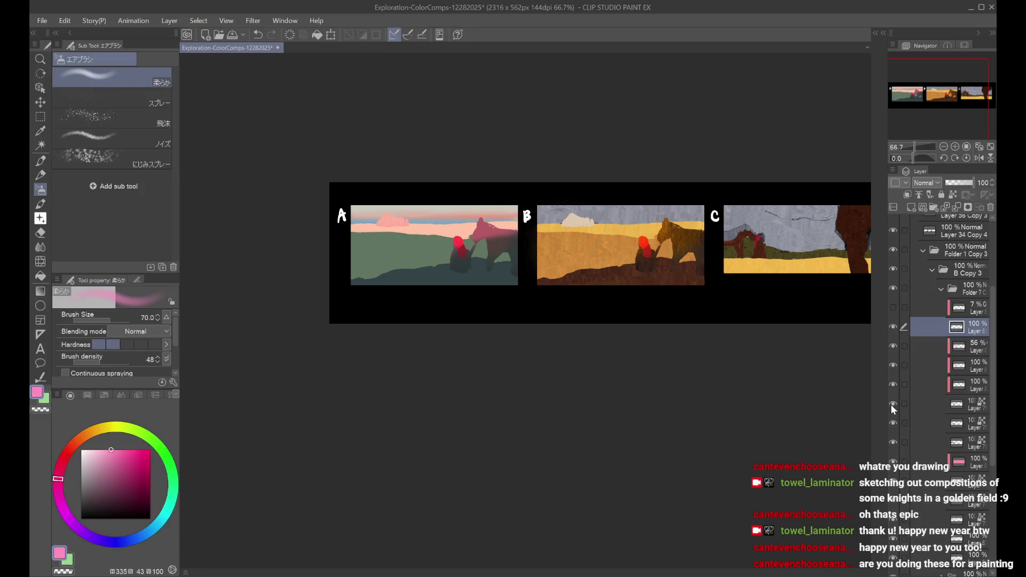
Step: Switch panel A's cloud back to its other tone and pan the comps left
{"action": "left_click", "coordinate": [894, 384]}
{"action": "left_click_drag", "start_coordinate": [836, 307], "coordinate": [729, 312]}
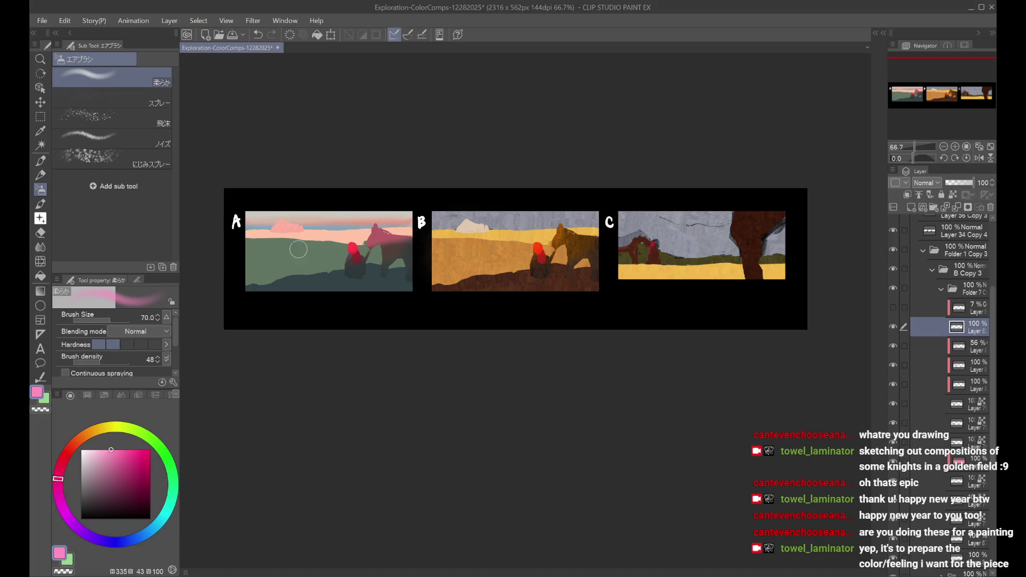
{"action": "scroll", "coordinate": [298, 250], "scroll_direction": "up", "scroll_amount": 1}
{"action": "scroll", "coordinate": [407, 190], "scroll_direction": "down", "scroll_amount": 1}
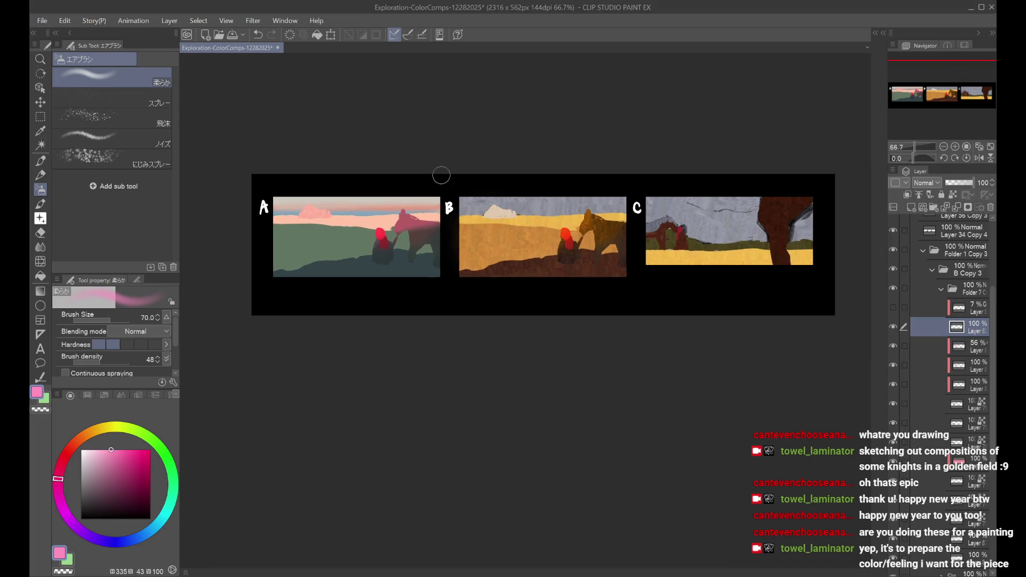
Step: Toggle panel A's knight and green field layers to compare, then select the field layer
{"action": "left_click", "coordinate": [897, 404]}
{"action": "left_click", "coordinate": [897, 403]}
{"action": "left_click", "coordinate": [901, 423]}
{"action": "left_click", "coordinate": [893, 438]}
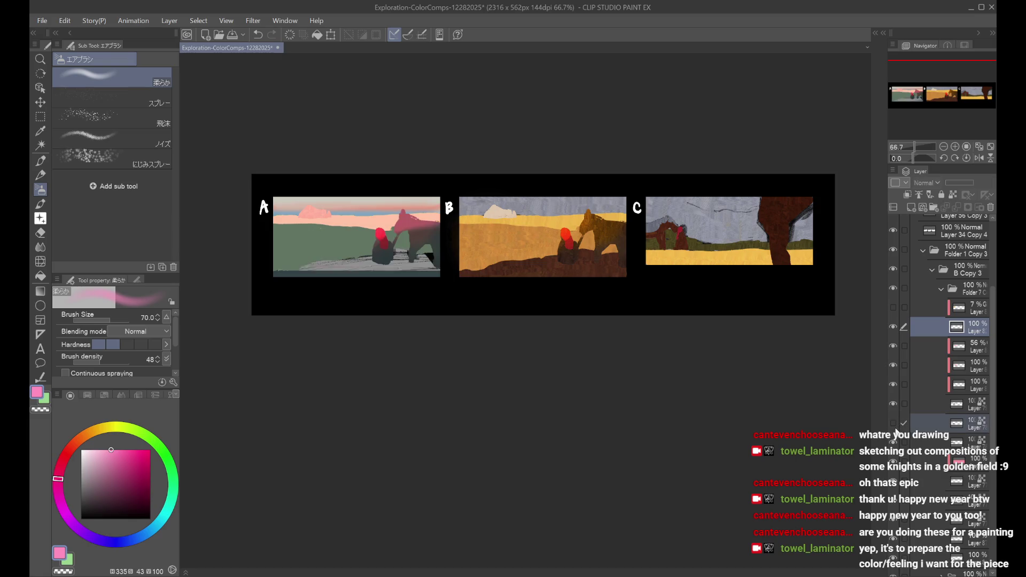
{"action": "left_click", "coordinate": [893, 442]}
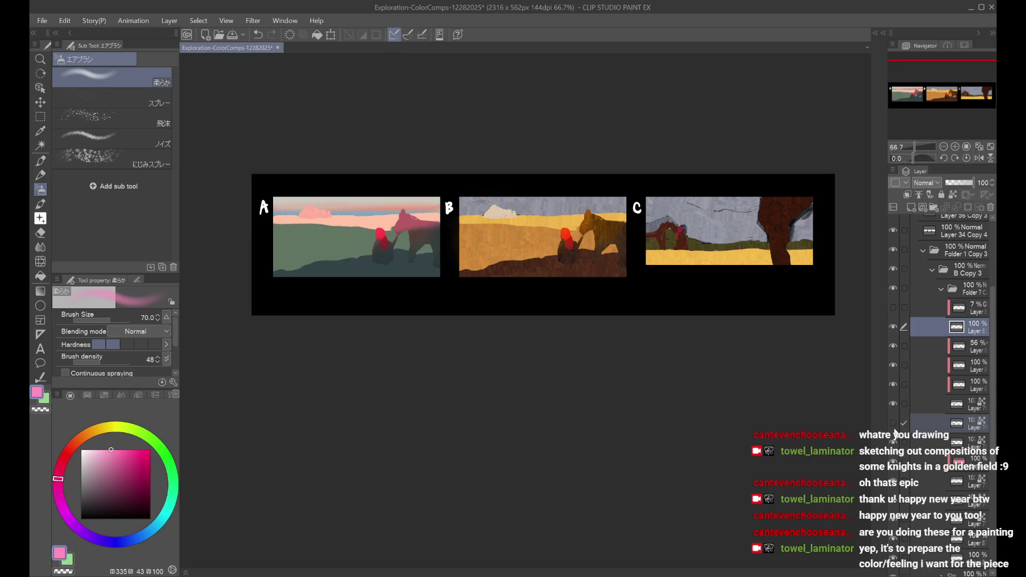
{"action": "left_click", "coordinate": [930, 428]}
Step: Mirror the view to check, toggle panel A's sky and cloud, and select a lower layer
{"action": "scroll", "coordinate": [793, 309], "scroll_direction": "down", "scroll_amount": 1}
{"action": "key", "text": "h"}
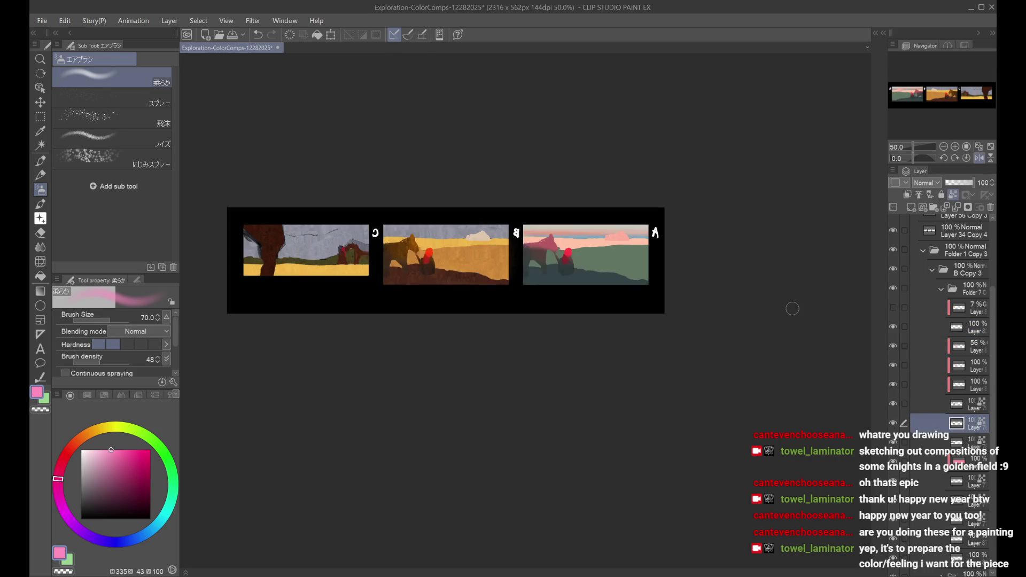
{"action": "key", "text": "h"}
{"action": "scroll", "coordinate": [793, 308], "scroll_direction": "up", "scroll_amount": 1}
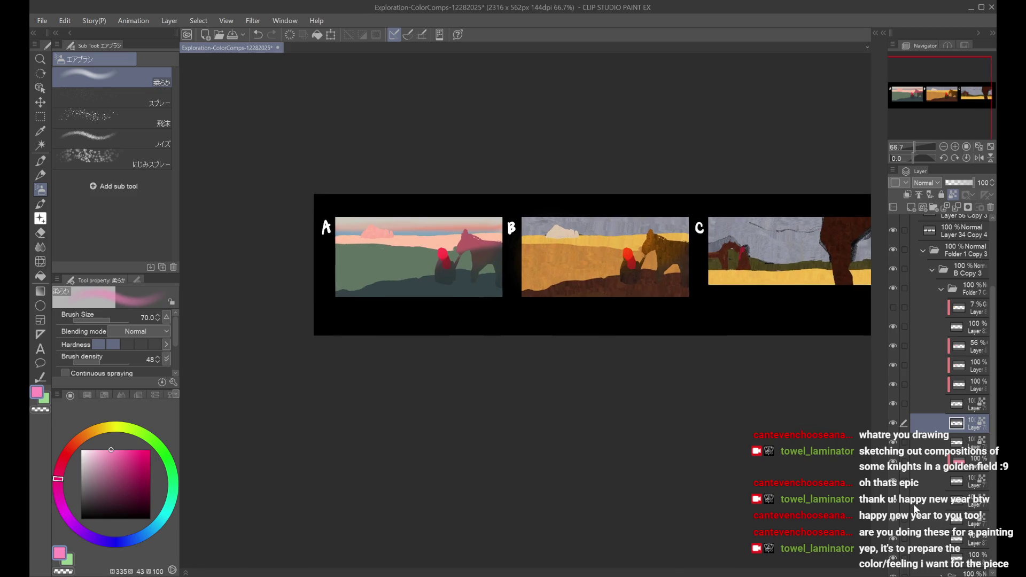
{"action": "left_click", "coordinate": [893, 491]}
{"action": "left_click", "coordinate": [894, 494]}
{"action": "left_click", "coordinate": [930, 497]}
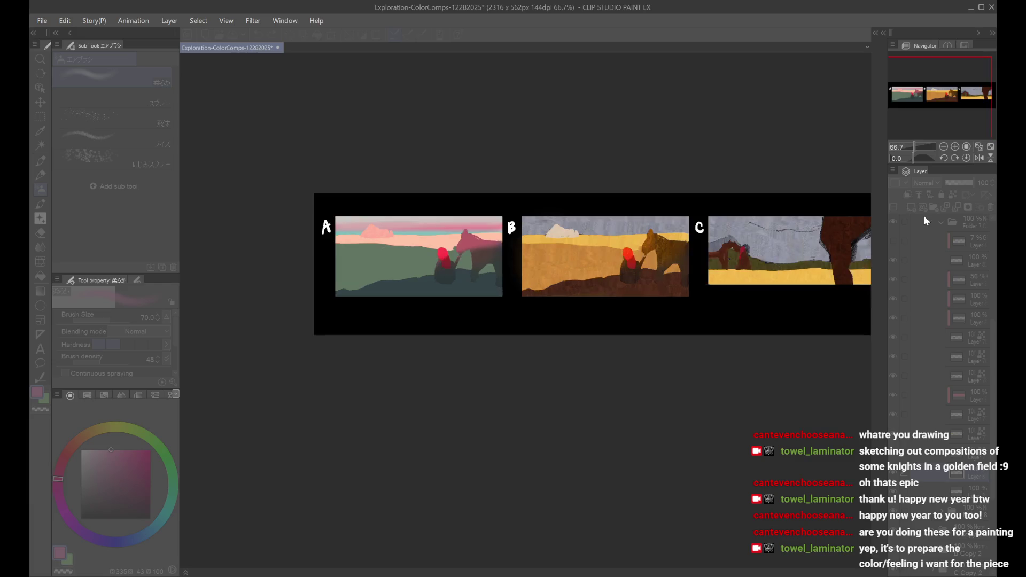
Step: Lower the layer opacity to 32% and merge Folder 7's layers into one layer
{"action": "key", "text": "Return"}
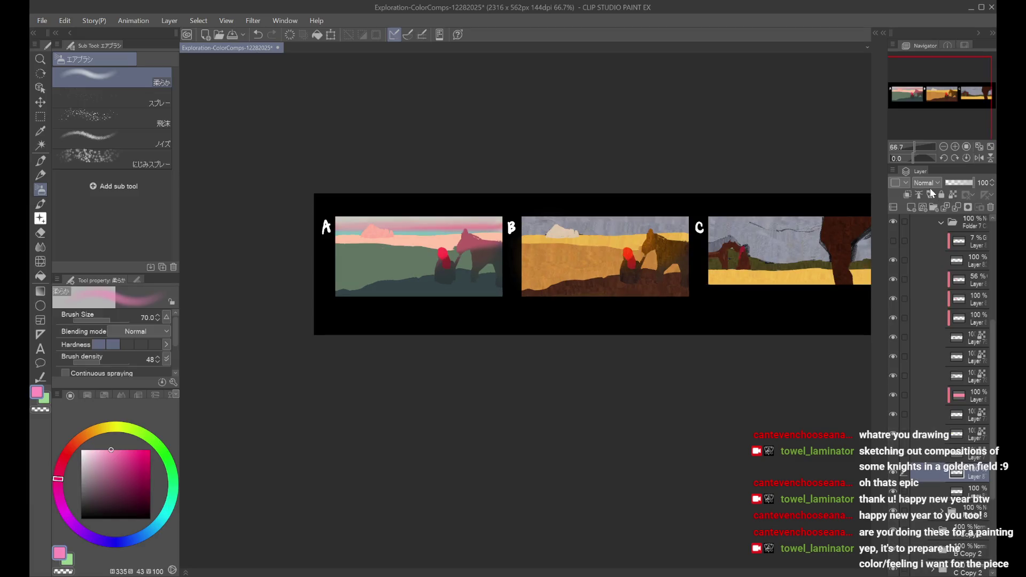
{"action": "left_click", "coordinate": [954, 183]}
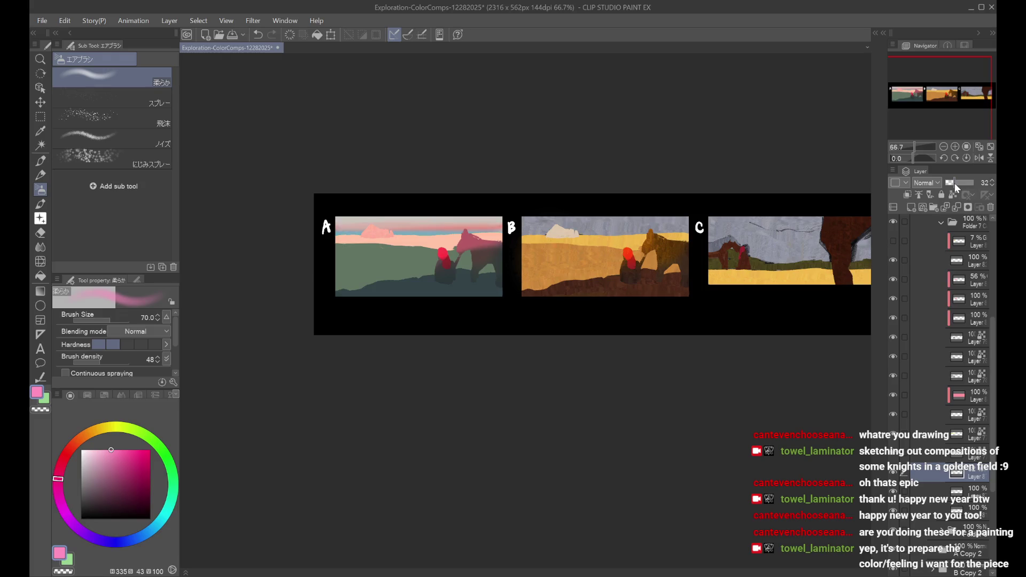
{"action": "left_click", "coordinate": [938, 465]}
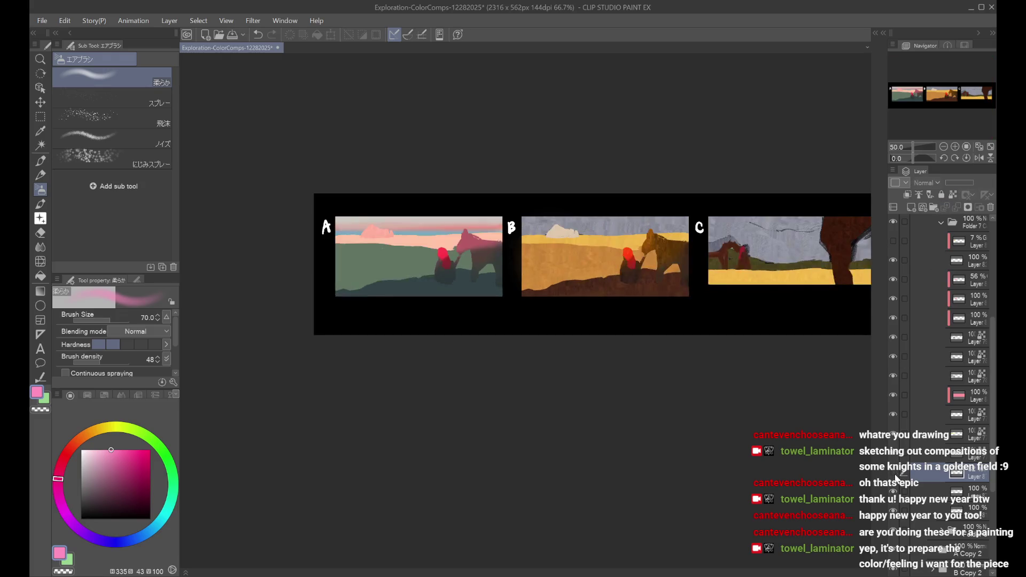
{"action": "scroll", "coordinate": [957, 374], "scroll_direction": "up", "scroll_amount": 3}
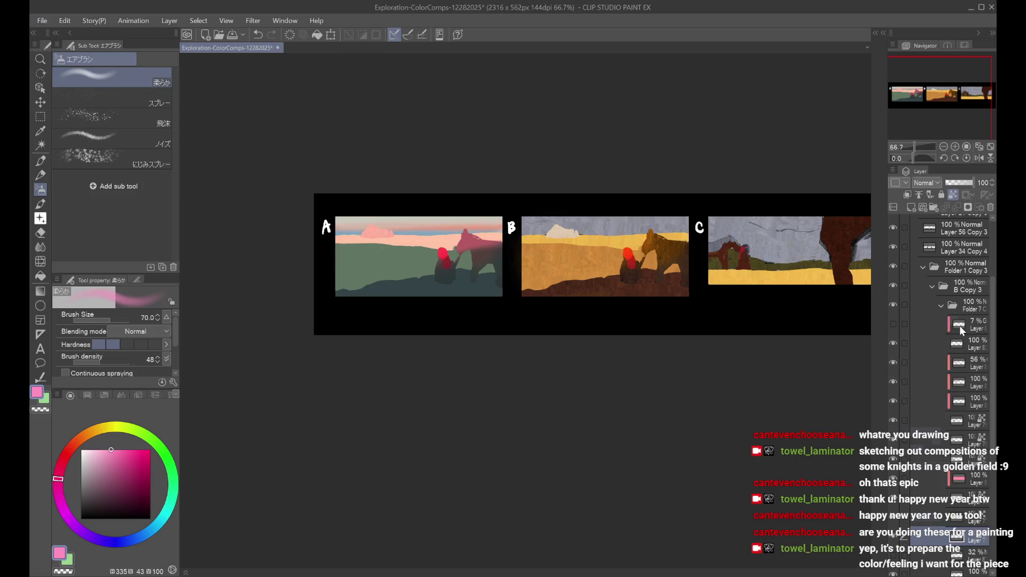
{"action": "left_click", "coordinate": [968, 309], "text": "shift"}
{"action": "key", "text": "shift+alt+e"}
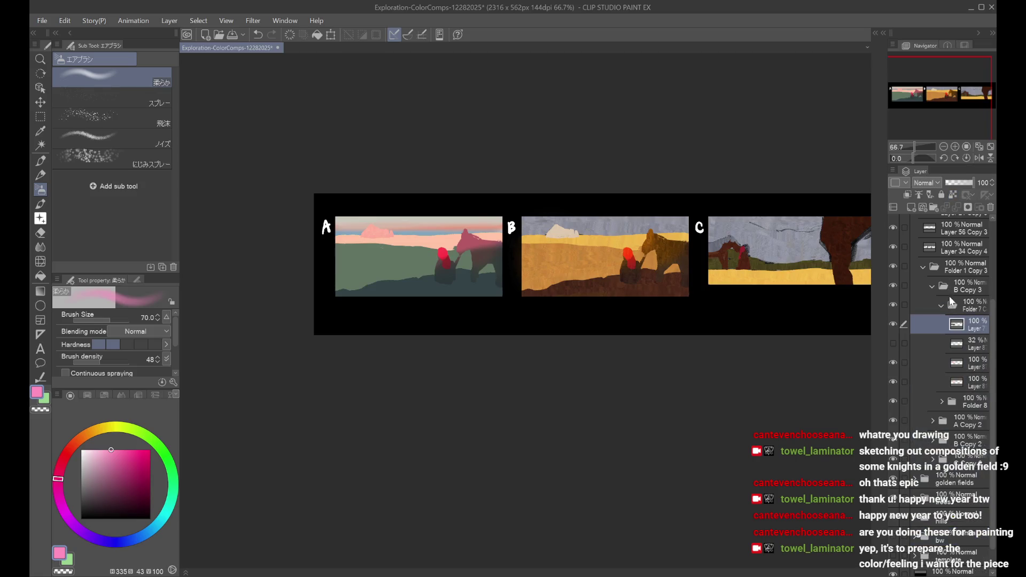
Step: Undo a trial merge of B Copy 3, then duplicate it as B Copy 4 and expand it
{"action": "left_click", "coordinate": [943, 293]}
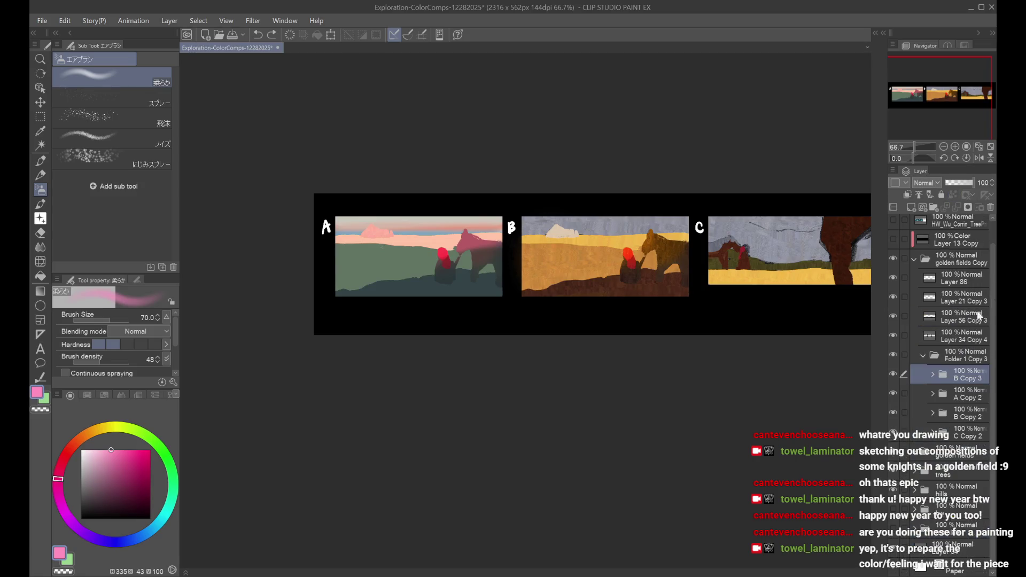
{"action": "key", "text": "shift+alt+e"}
{"action": "key", "text": "ctrl+z"}
{"action": "key", "text": "ctrl+j"}
{"action": "left_click", "coordinate": [930, 378]}
{"action": "scroll", "coordinate": [957, 374], "scroll_direction": "down", "scroll_amount": 3}
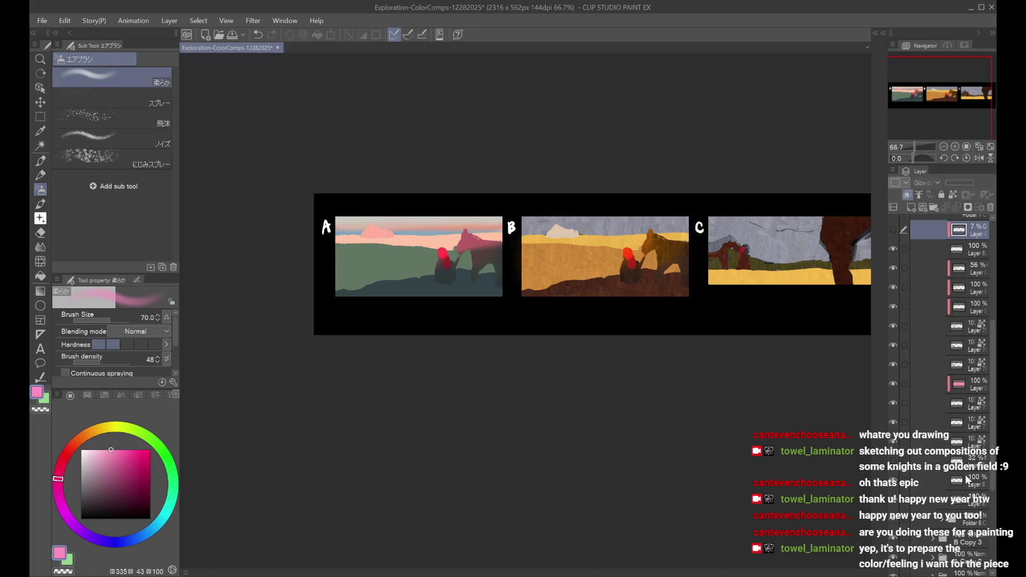
{"action": "scroll", "coordinate": [899, 370], "scroll_direction": "up", "scroll_amount": 5}
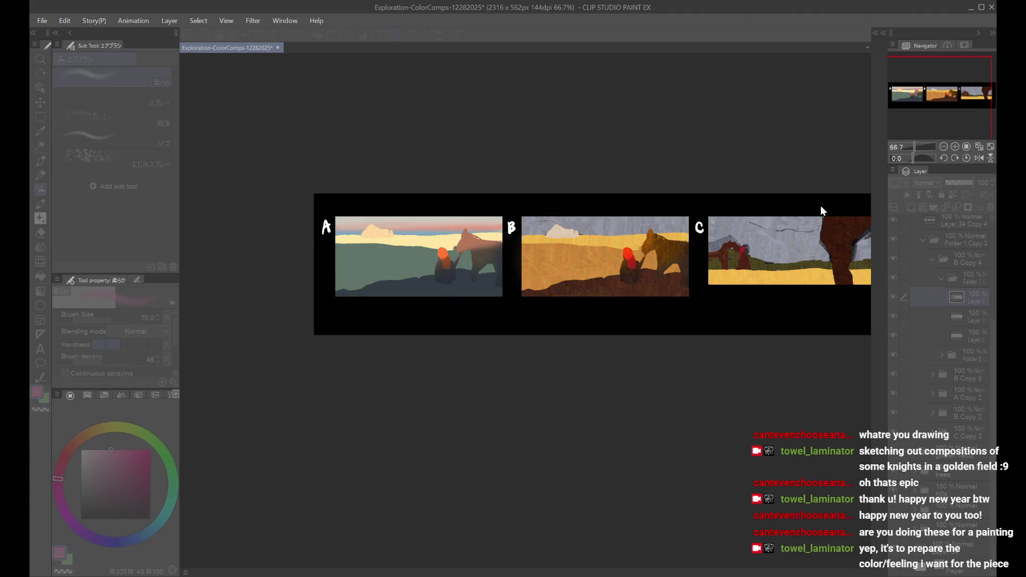
Step: Zoom out to all three comps and mirror the view back and forth to check them
{"action": "key", "text": "h"}
{"action": "key", "text": "ctrl+minus"}
{"action": "key", "text": "h"}
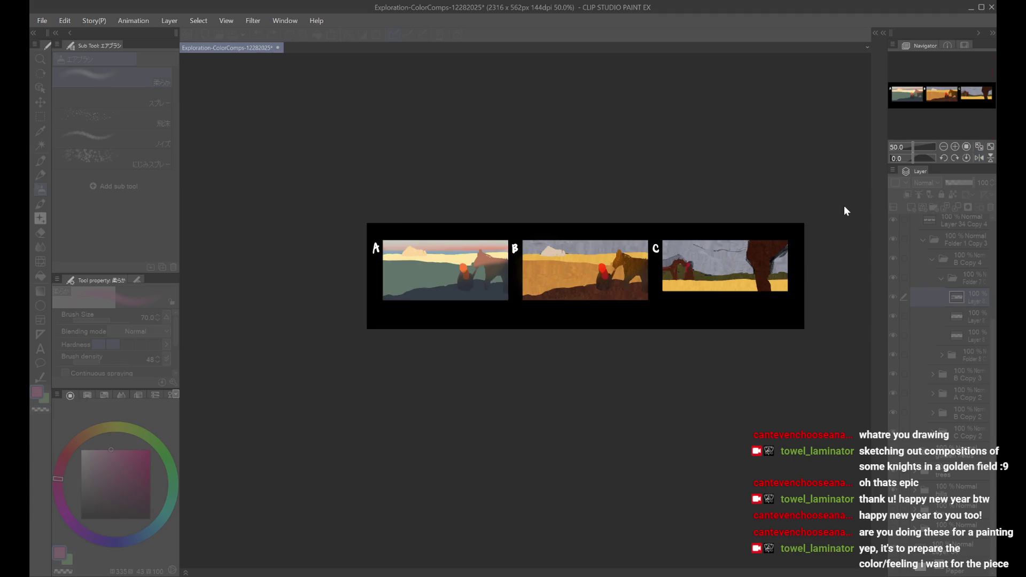
{"action": "key", "text": "h"}
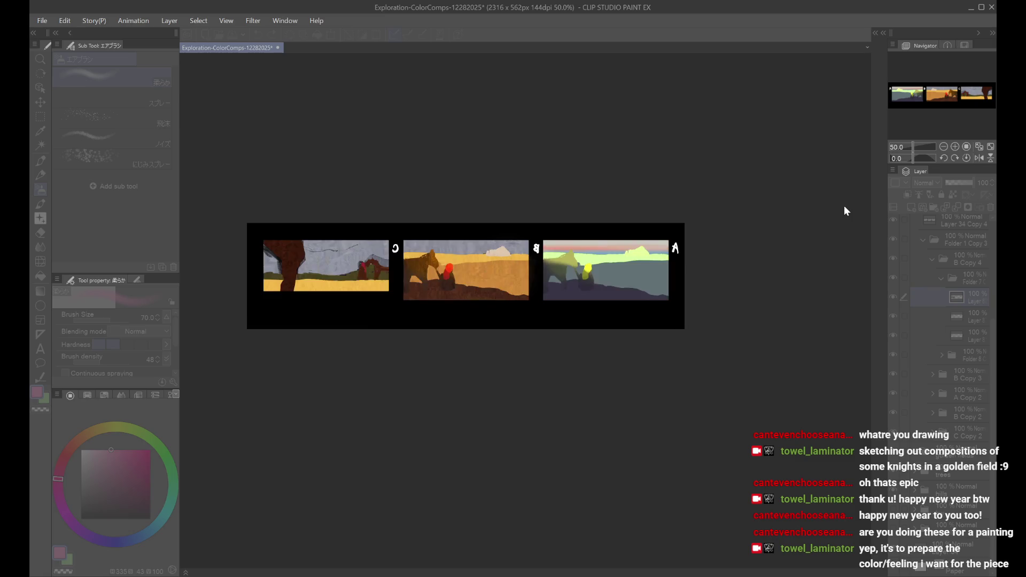
{"action": "key", "text": "h"}
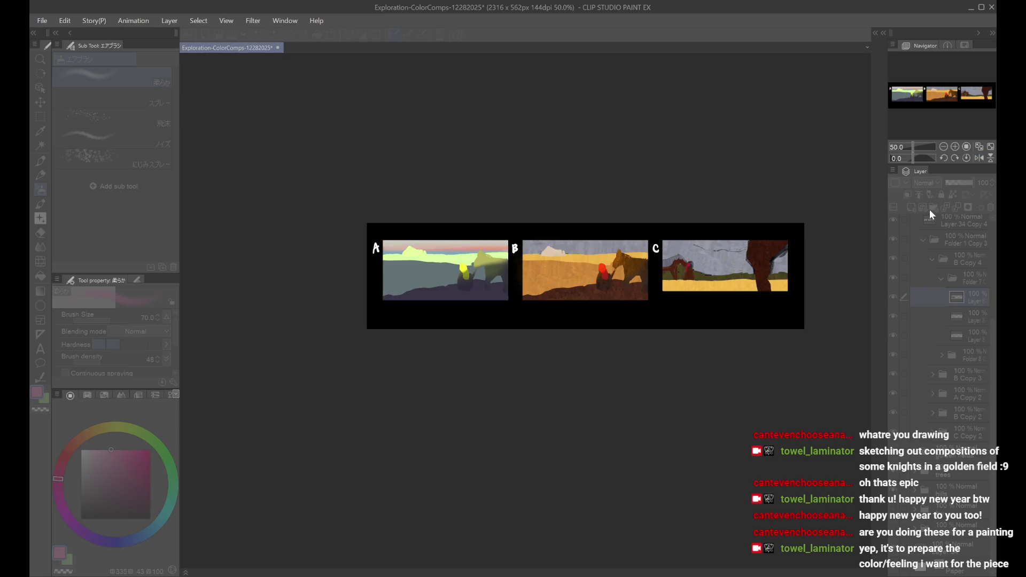
{"action": "scroll", "coordinate": [625, 234], "scroll_direction": "up", "scroll_amount": 2}
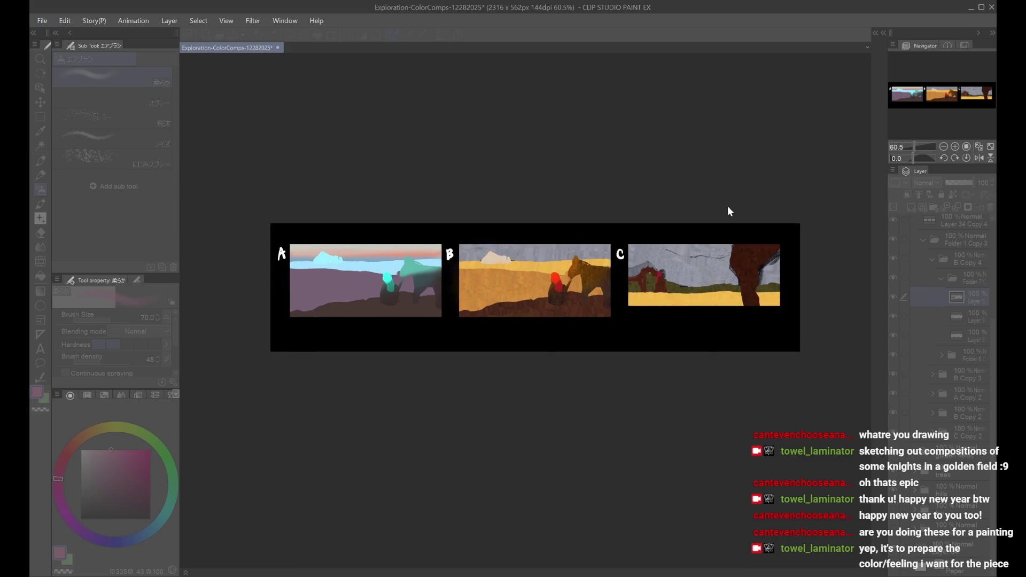
{"action": "scroll", "coordinate": [607, 229], "scroll_direction": "down", "scroll_amount": 2}
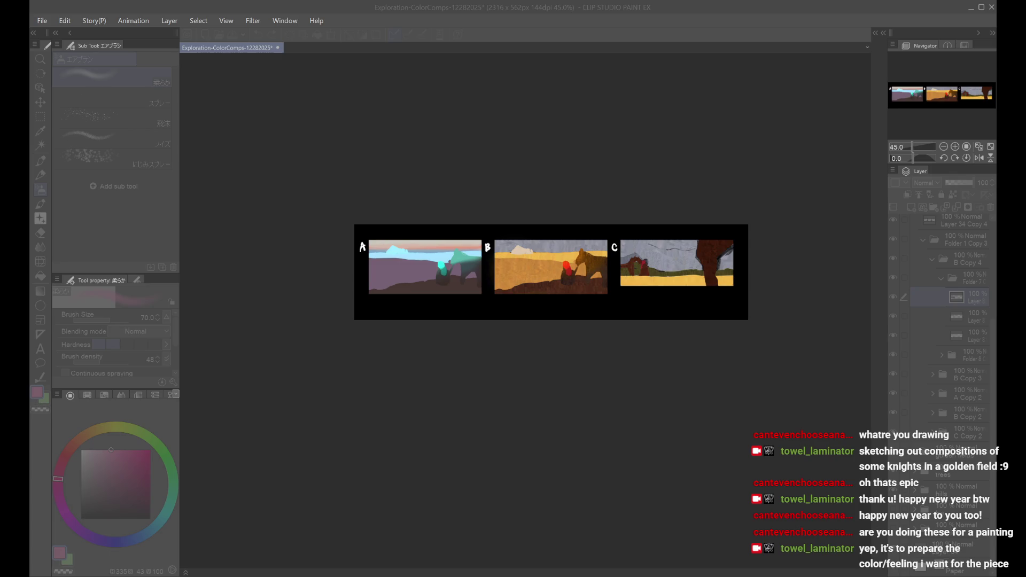
{"action": "scroll", "coordinate": [675, 300], "scroll_direction": "up", "scroll_amount": 1}
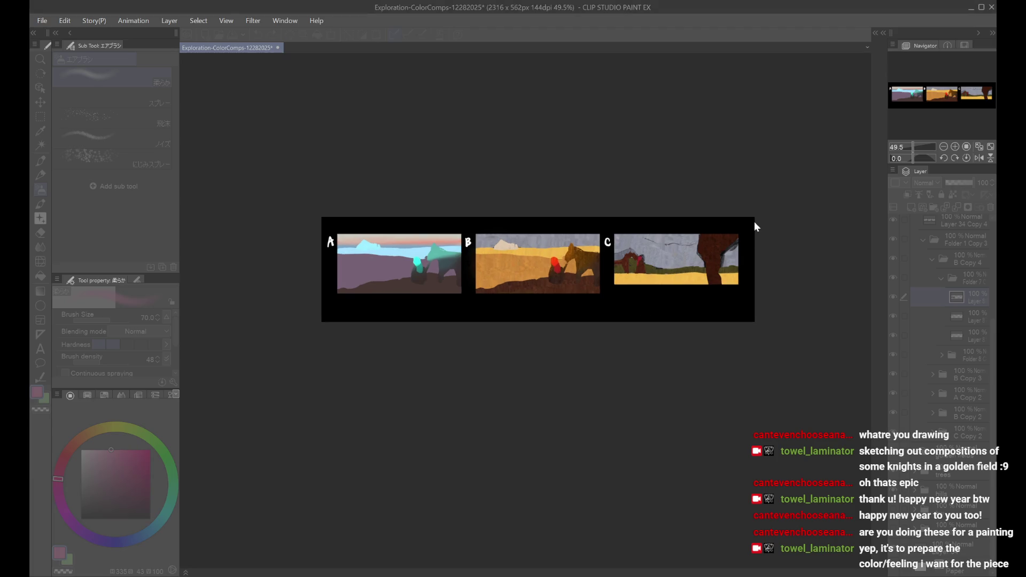
{"action": "scroll", "coordinate": [536, 235], "scroll_direction": "up", "scroll_amount": 1}
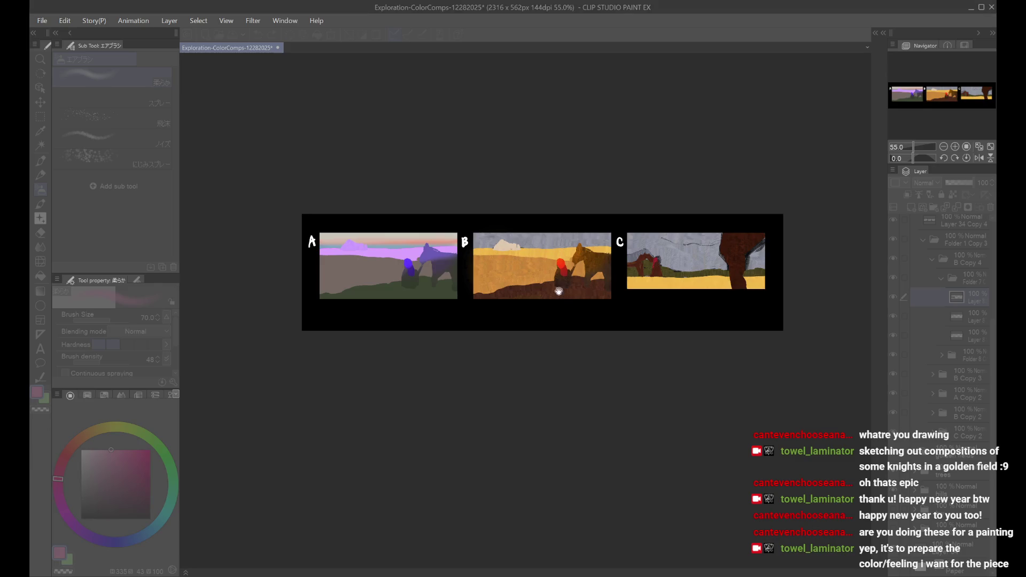
{"action": "scroll", "coordinate": [551, 262], "scroll_direction": "up", "scroll_amount": 2}
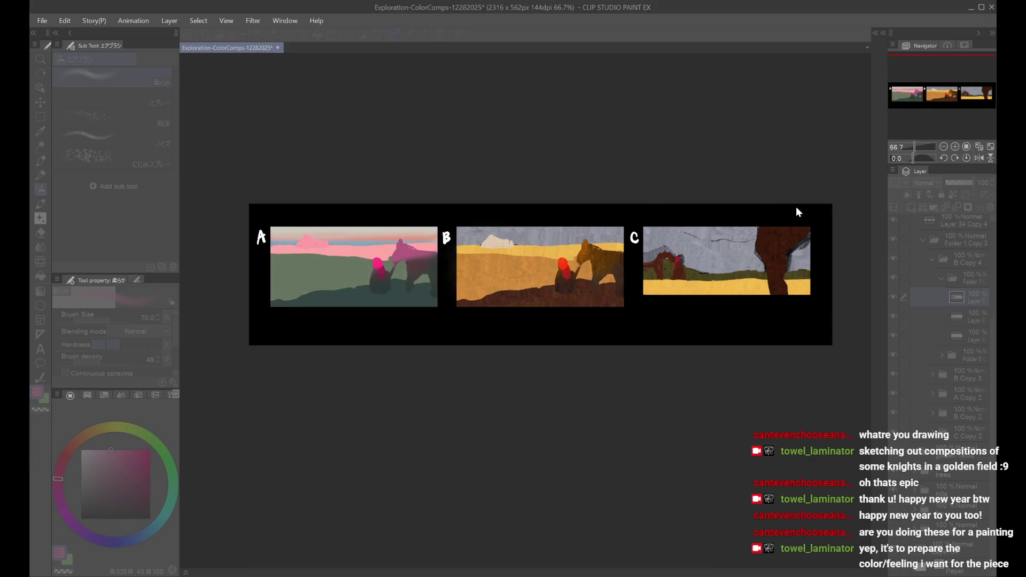
{"action": "scroll", "coordinate": [797, 212], "scroll_direction": "down", "scroll_amount": 1}
{"action": "key", "text": "h"}
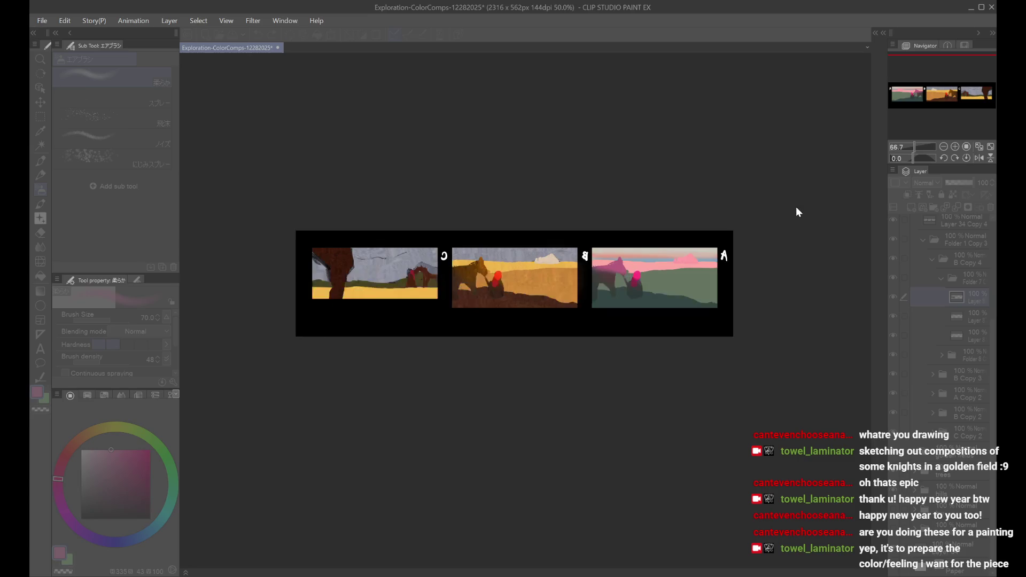
{"action": "key", "text": "h"}
{"action": "scroll", "coordinate": [808, 206], "scroll_direction": "up", "scroll_amount": 1}
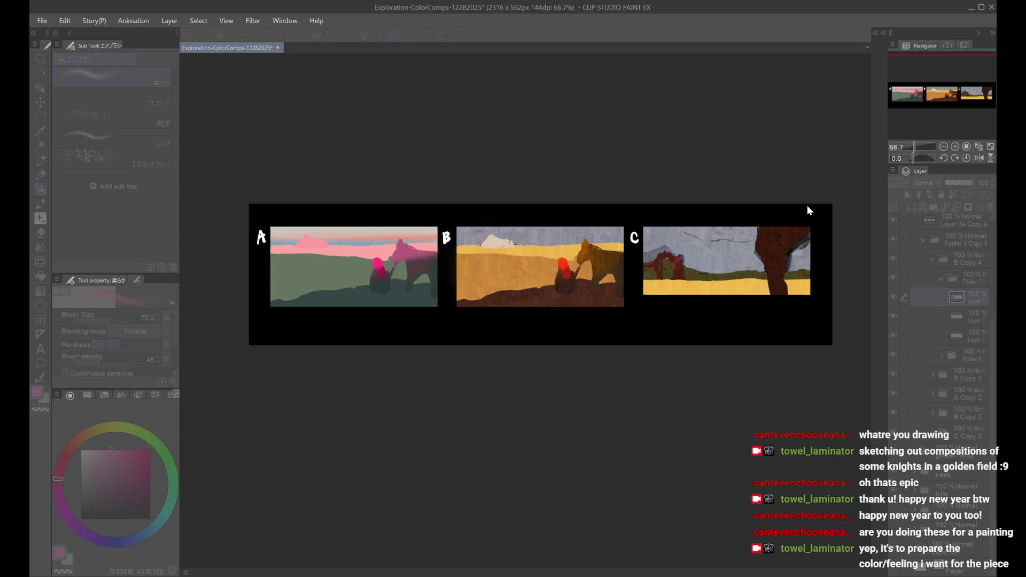
Step: Cycle comp A through cream, yellow-green and light-green hue shifts, returning to pink sky and red knight
{"action": "key", "text": "ctrl+z"}
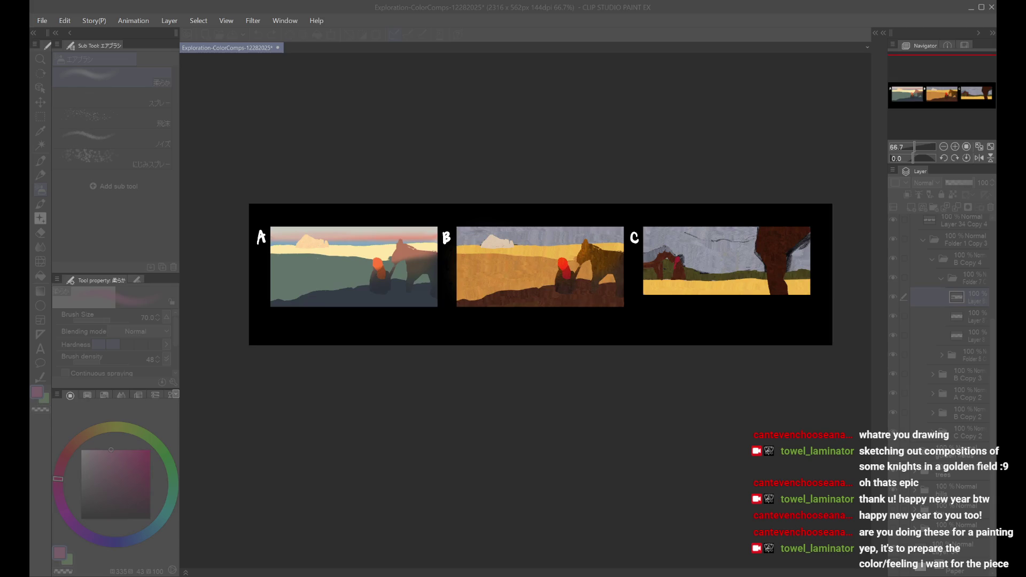
{"action": "key", "text": "alt+Tab"}
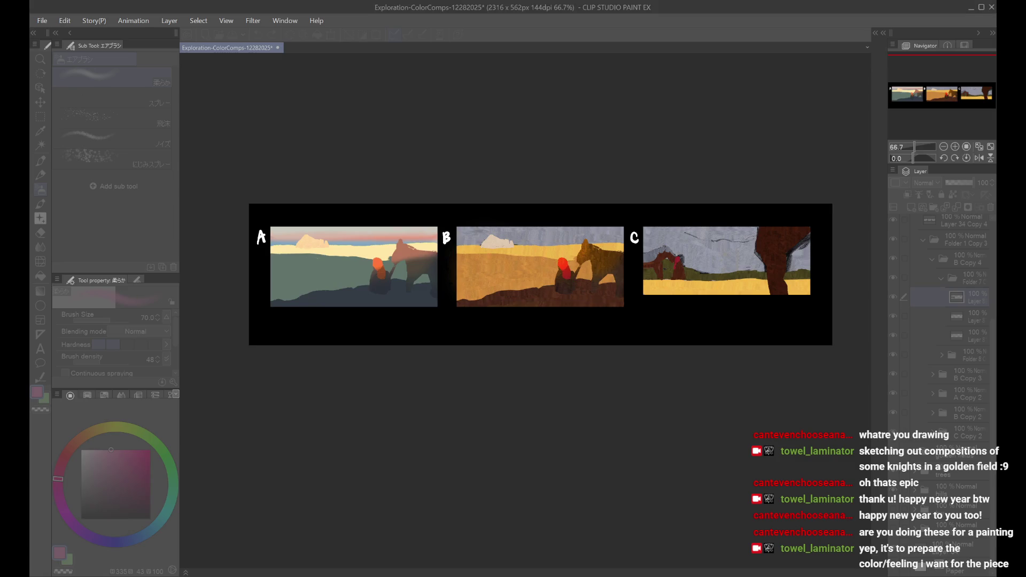
{"action": "key", "text": "ctrl+z"}
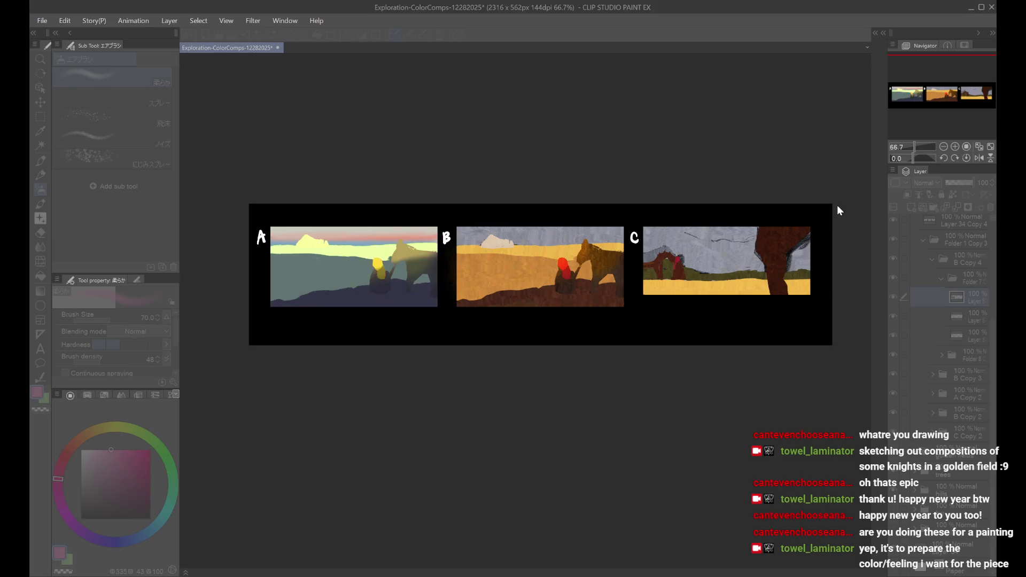
{"action": "key", "text": "ctrl+z"}
{"action": "key", "text": "ctrl+z"}
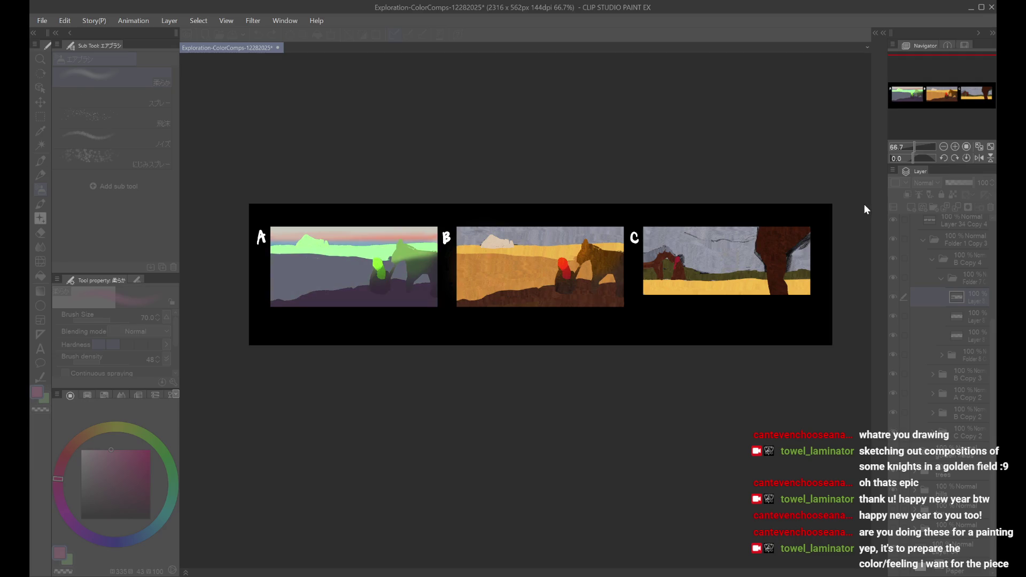
{"action": "key", "text": "ctrl+y"}
{"action": "key", "text": "ctrl+y"}
{"action": "key", "text": "ctrl+y"}
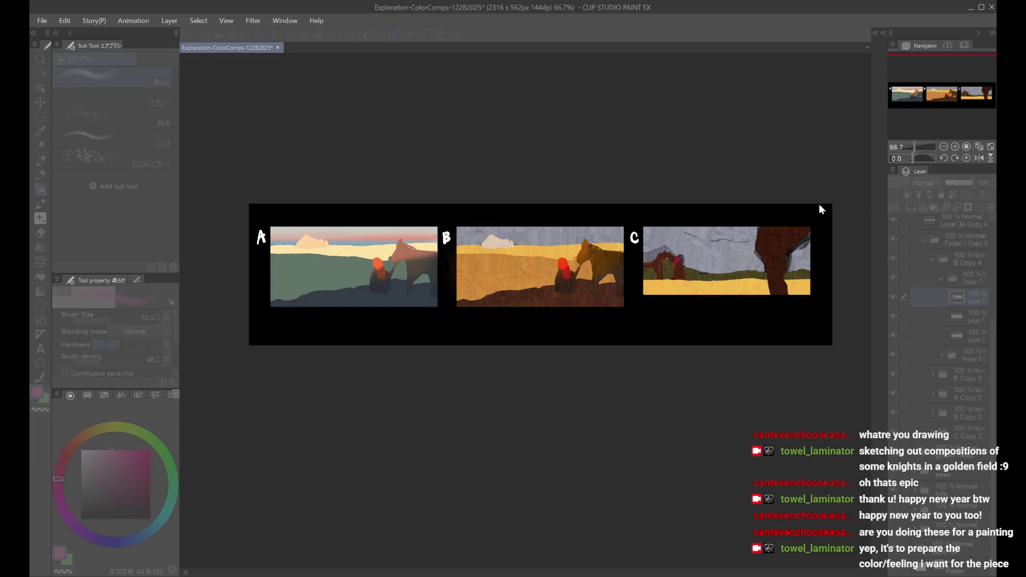
{"action": "key", "text": "ctrl+y"}
Step: Recheck the comps mirrored, then settle comp A on a pinkish sky with a red knight
{"action": "key", "text": "ctrl+minus"}
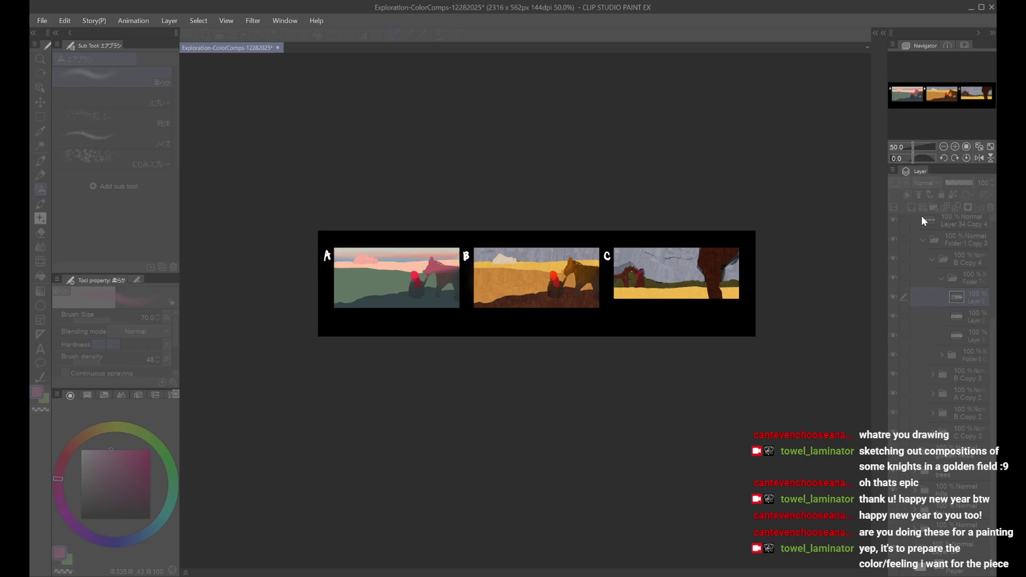
{"action": "key", "text": "h"}
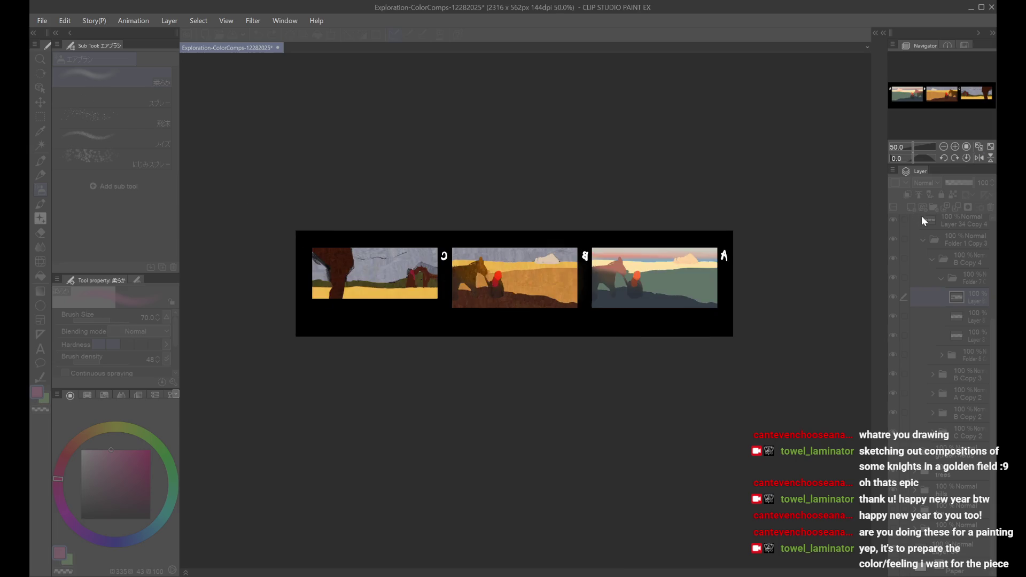
{"action": "key", "text": "h"}
{"action": "key", "text": "ctrl+plus"}
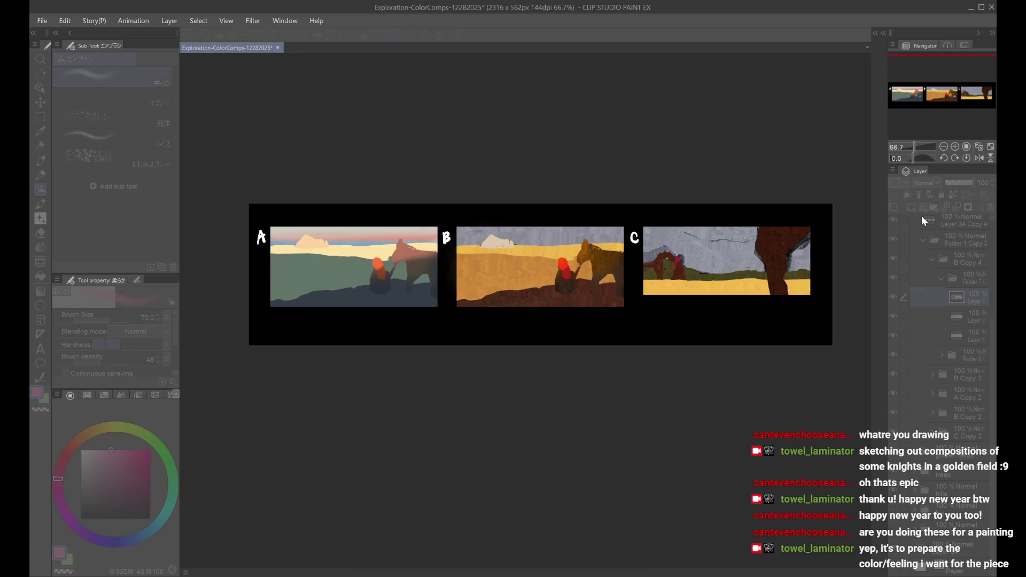
{"action": "key", "text": "ctrl+y"}
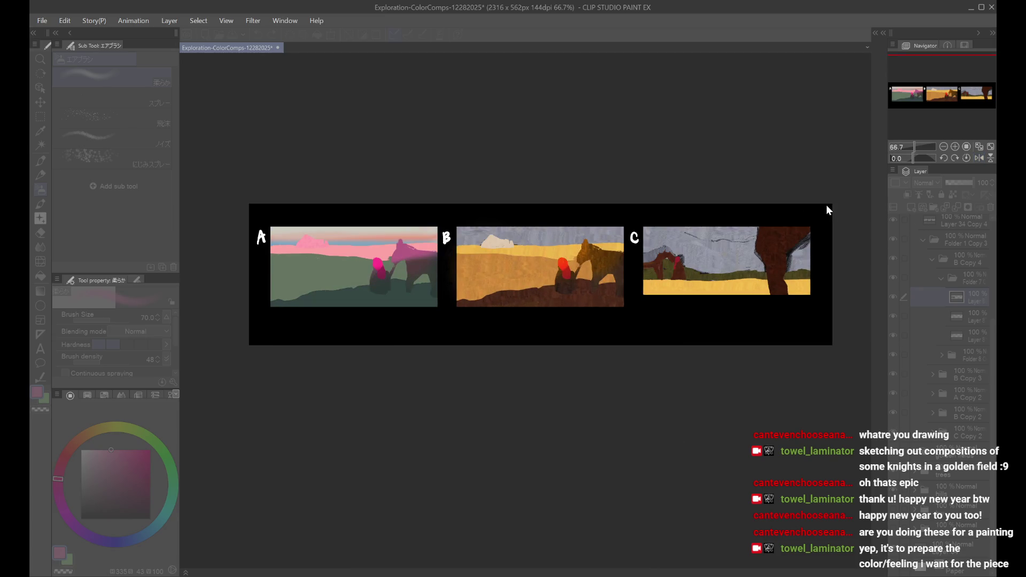
{"action": "key", "text": "ctrl+z"}
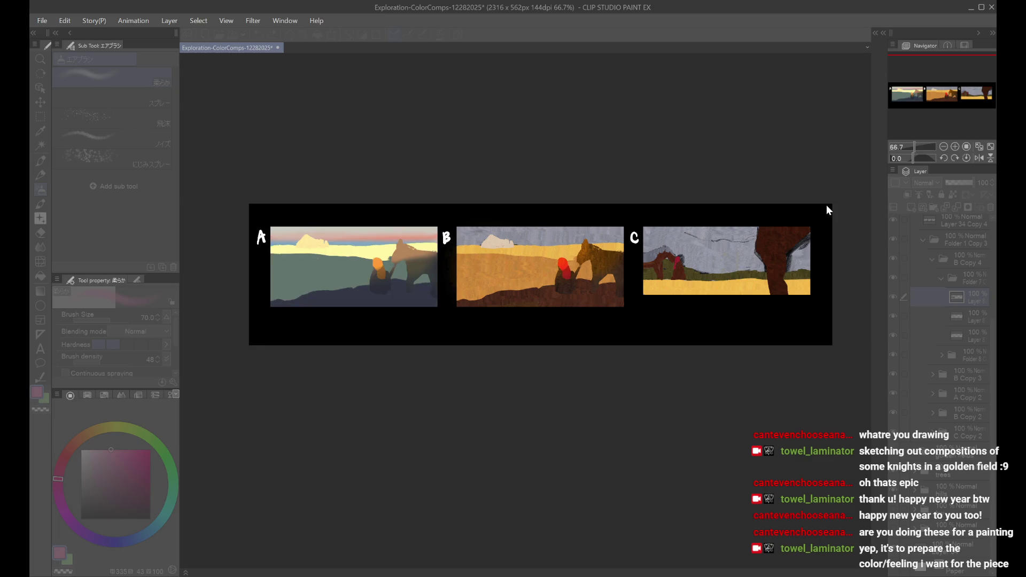
{"action": "key", "text": "ctrl+y"}
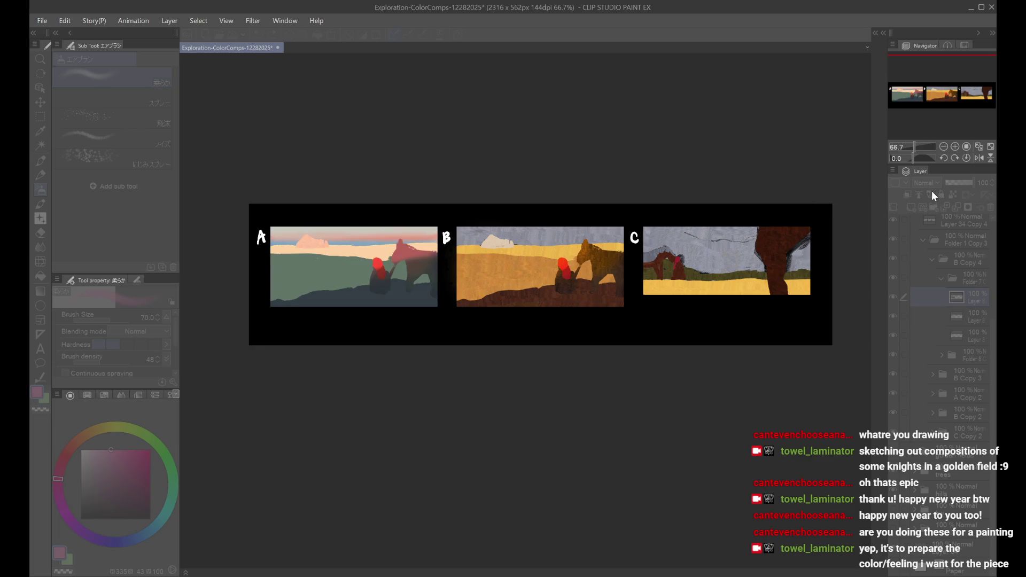
Step: Toggle both Layer 8 layers to compare comp A's sky, then select the second one
{"action": "left_click", "coordinate": [894, 301]}
{"action": "left_click", "coordinate": [894, 301]}
{"action": "left_click", "coordinate": [893, 317]}
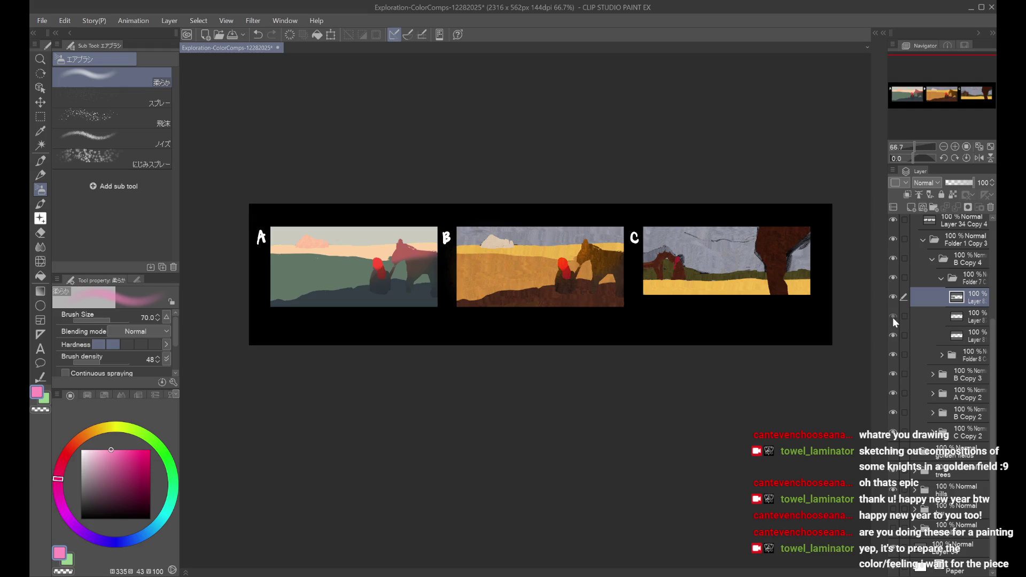
{"action": "left_click", "coordinate": [892, 318]}
{"action": "left_click", "coordinate": [948, 314]}
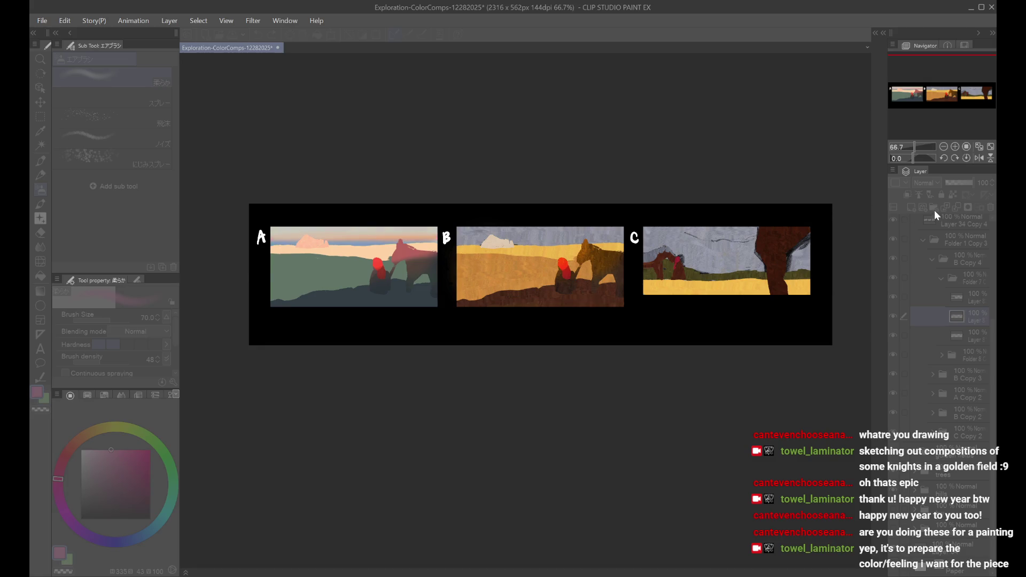
{"action": "scroll", "coordinate": [763, 345], "scroll_direction": "down", "scroll_amount": 1}
Step: Select B Copy 4 and toggle its visibility to compare comp A, zooming out and back in
{"action": "left_click", "coordinate": [933, 262]}
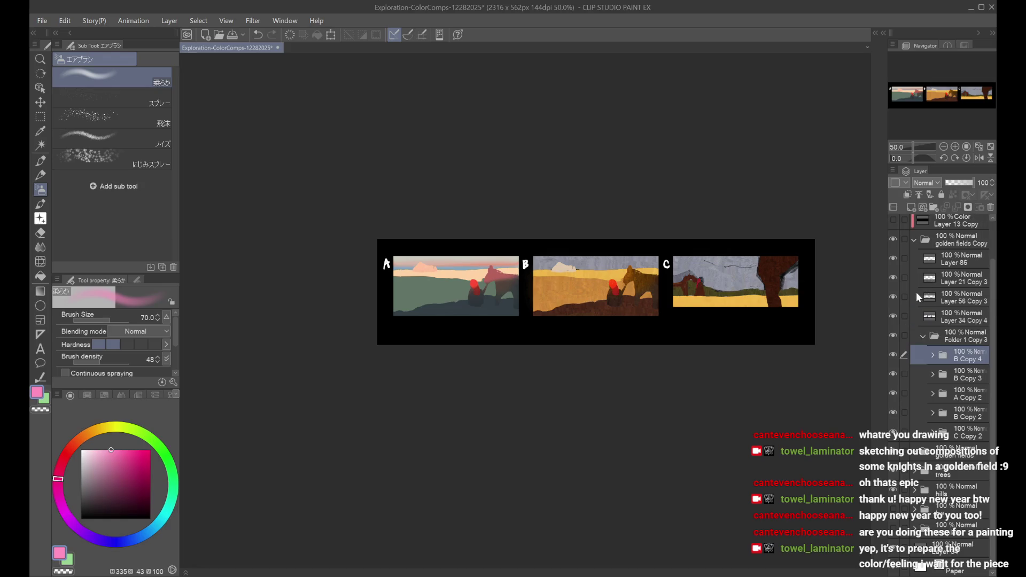
{"action": "left_click", "coordinate": [894, 354]}
{"action": "left_click", "coordinate": [896, 355]}
{"action": "left_click", "coordinate": [896, 355]}
{"action": "key", "text": "ctrl+minus"}
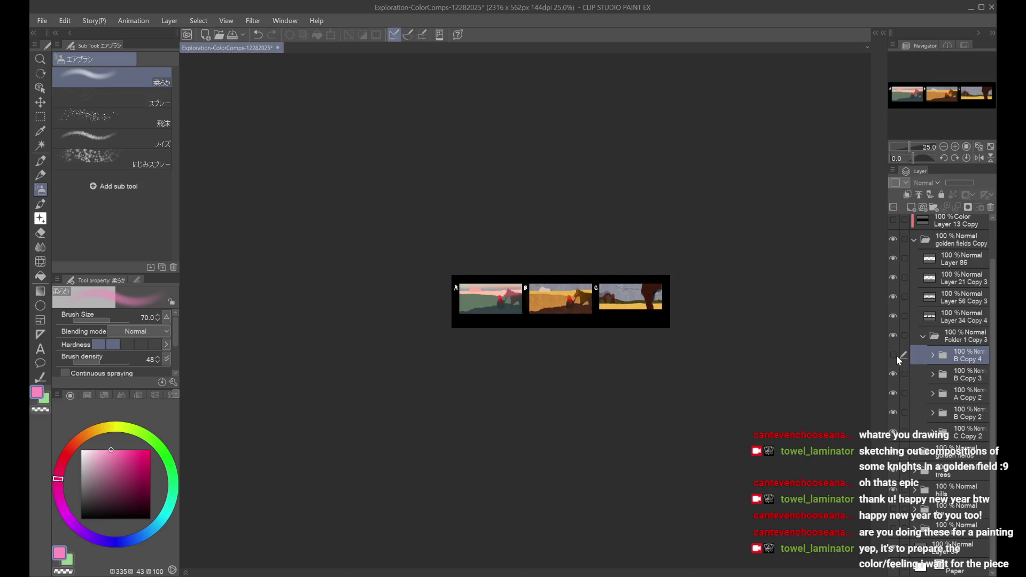
{"action": "left_click", "coordinate": [896, 355]}
{"action": "key", "text": "ctrl+plus"}
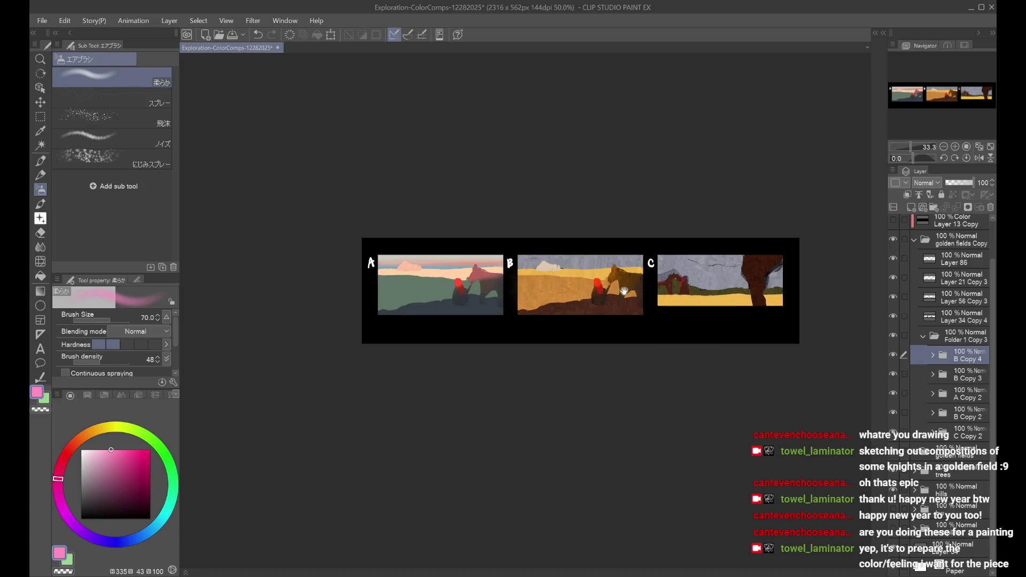
Step: Expand the B Copy 4 and B Copy 3 folders and toggle B Copy 4's visibility
{"action": "left_click", "coordinate": [931, 355]}
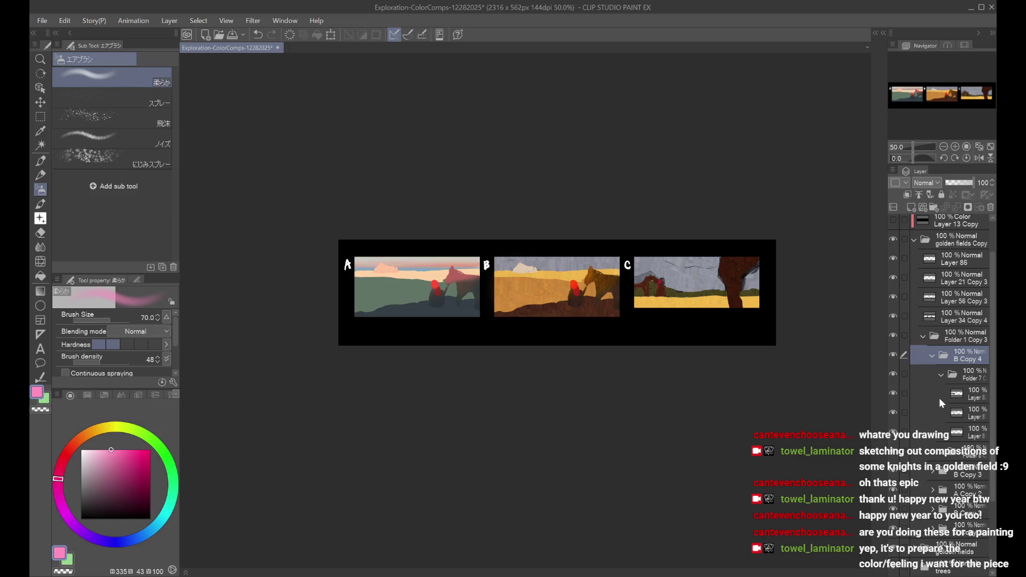
{"action": "left_click", "coordinate": [934, 472]}
{"action": "scroll", "coordinate": [953, 444], "scroll_direction": "down", "scroll_amount": 2}
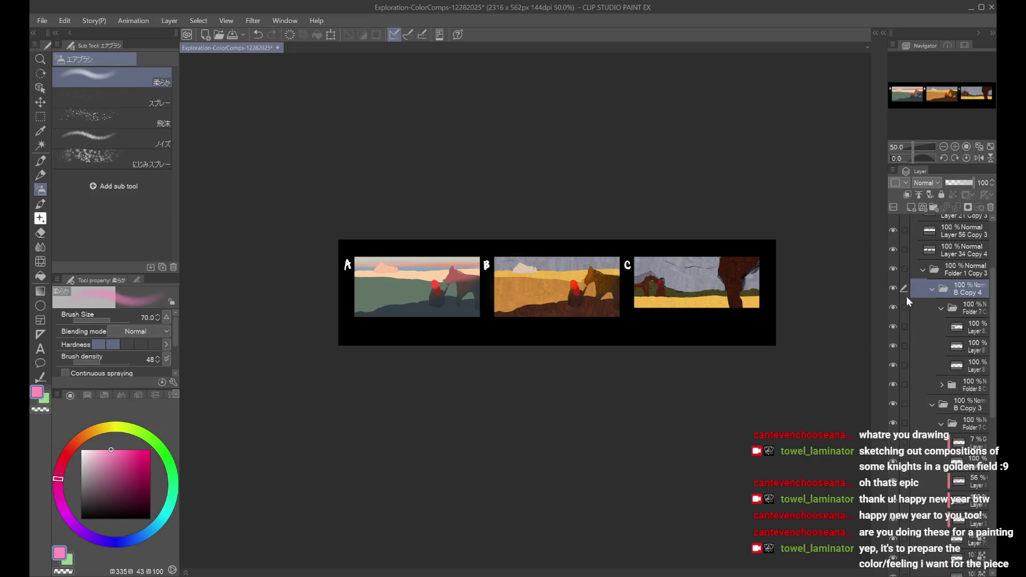
{"action": "scroll", "coordinate": [950, 437], "scroll_direction": "down", "scroll_amount": 3}
{"action": "scroll", "coordinate": [894, 466], "scroll_direction": "down", "scroll_amount": 2}
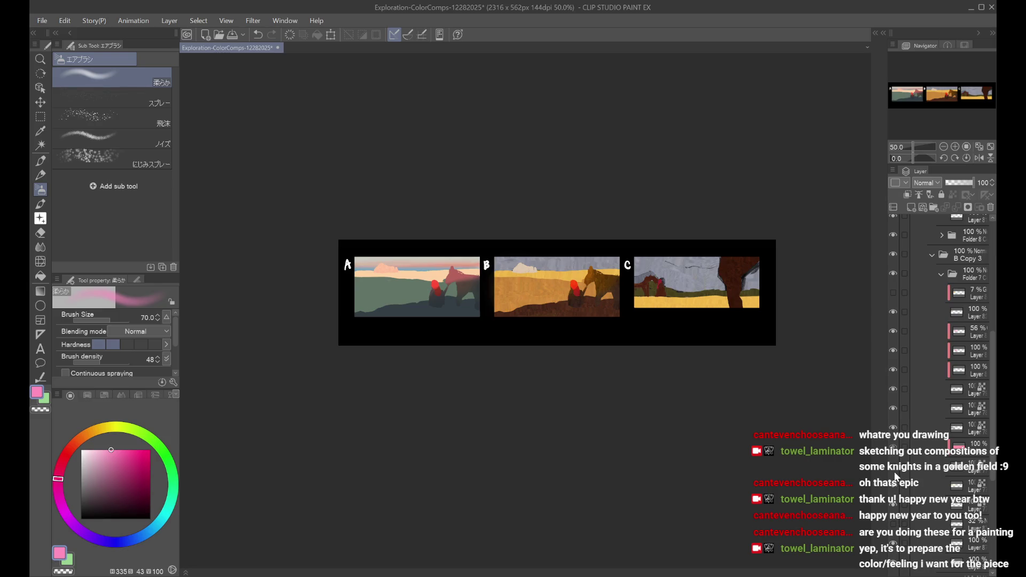
{"action": "scroll", "coordinate": [916, 402], "scroll_direction": "up", "scroll_amount": 4}
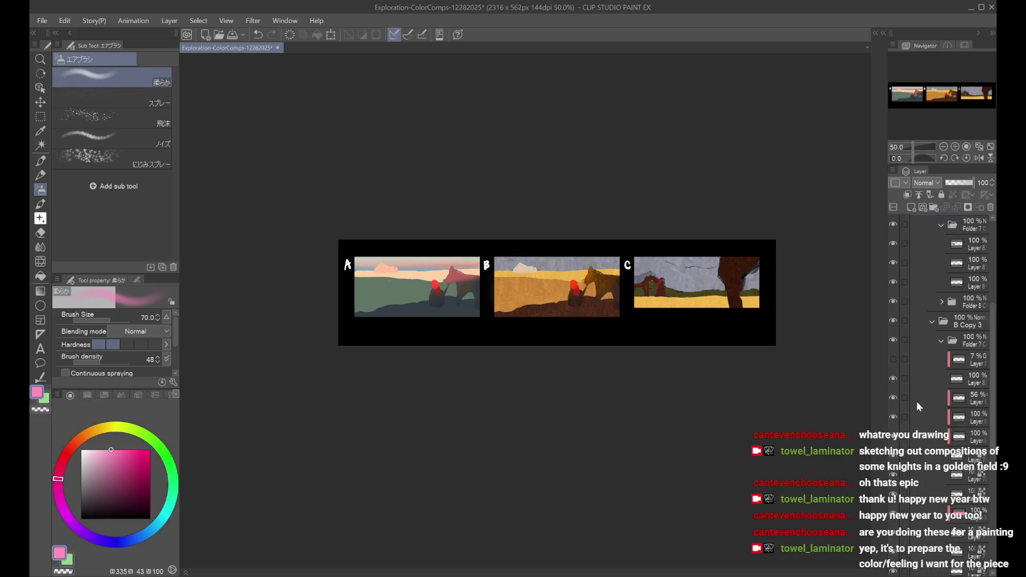
{"action": "left_click", "coordinate": [896, 254]}
{"action": "scroll", "coordinate": [937, 391], "scroll_direction": "down", "scroll_amount": 2}
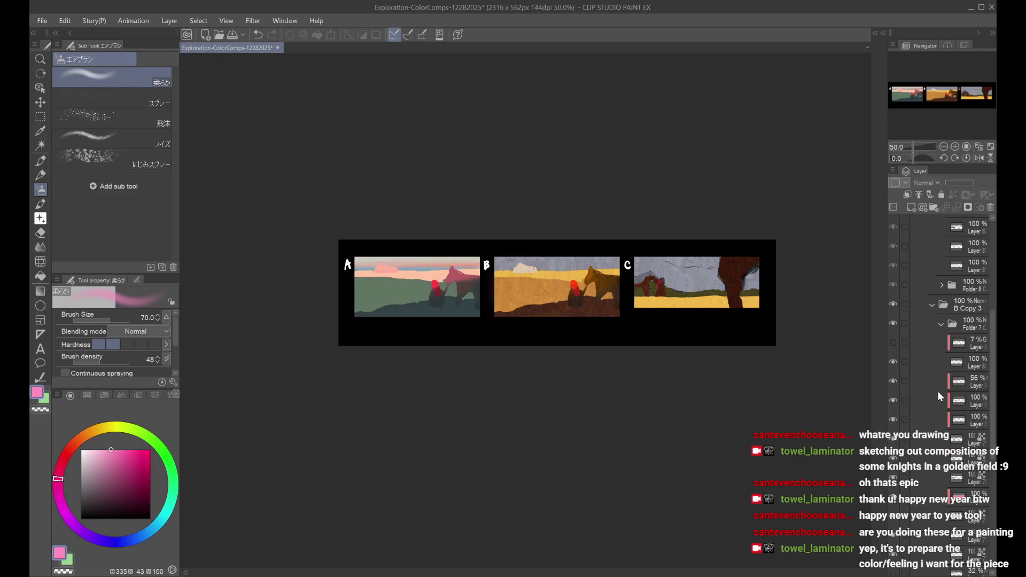
{"action": "scroll", "coordinate": [904, 477], "scroll_direction": "down", "scroll_amount": 2}
{"action": "scroll", "coordinate": [902, 477], "scroll_direction": "down", "scroll_amount": 1}
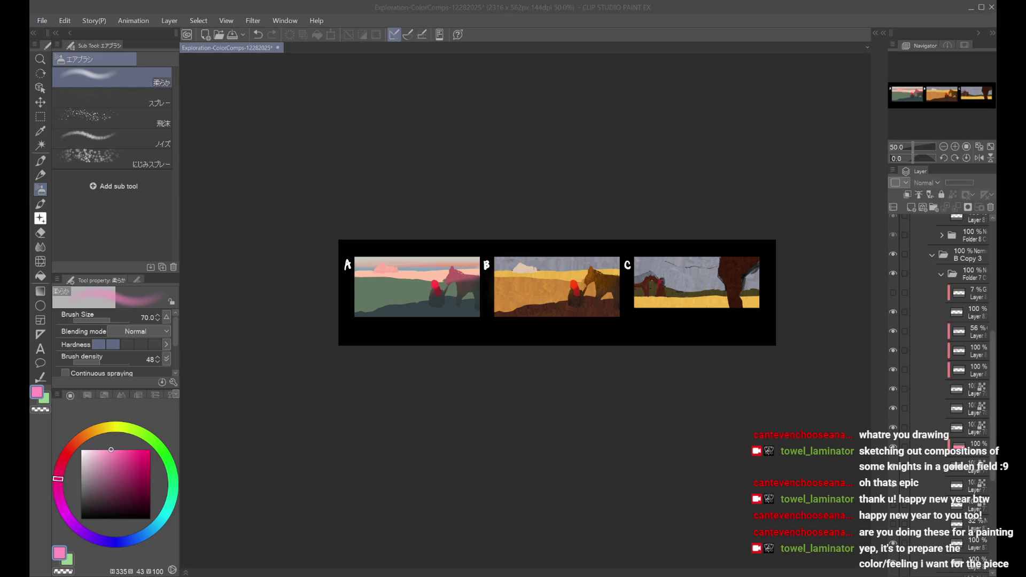
Step: Toggle comp A's yellow band off, collapse B Copy 3, and select Layer 7 in Folder 7
{"action": "left_click", "coordinate": [897, 471]}
{"action": "left_click", "coordinate": [909, 485]}
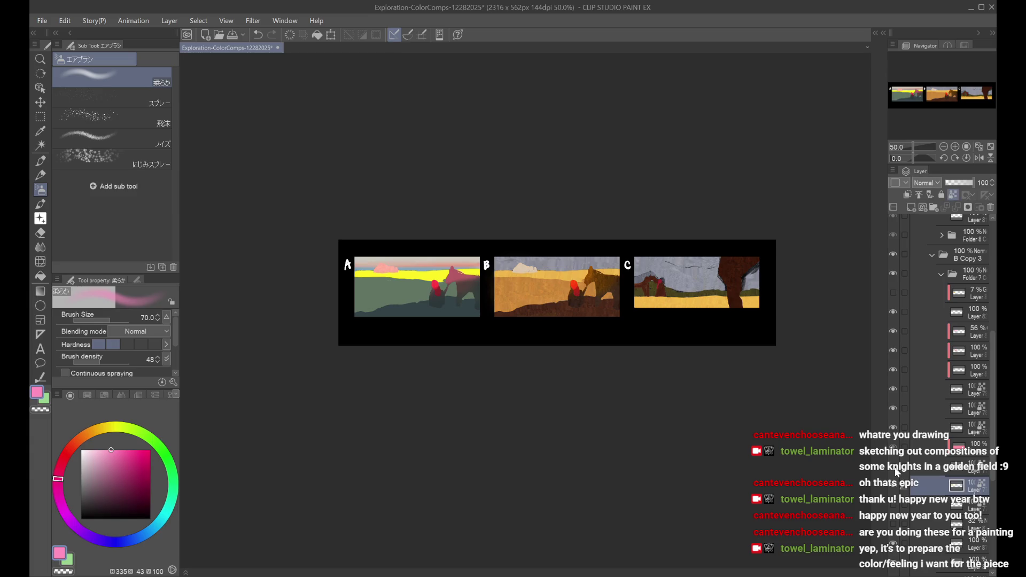
{"action": "left_click", "coordinate": [897, 472]}
{"action": "scroll", "coordinate": [944, 429], "scroll_direction": "up", "scroll_amount": 5}
{"action": "left_click", "coordinate": [932, 404]}
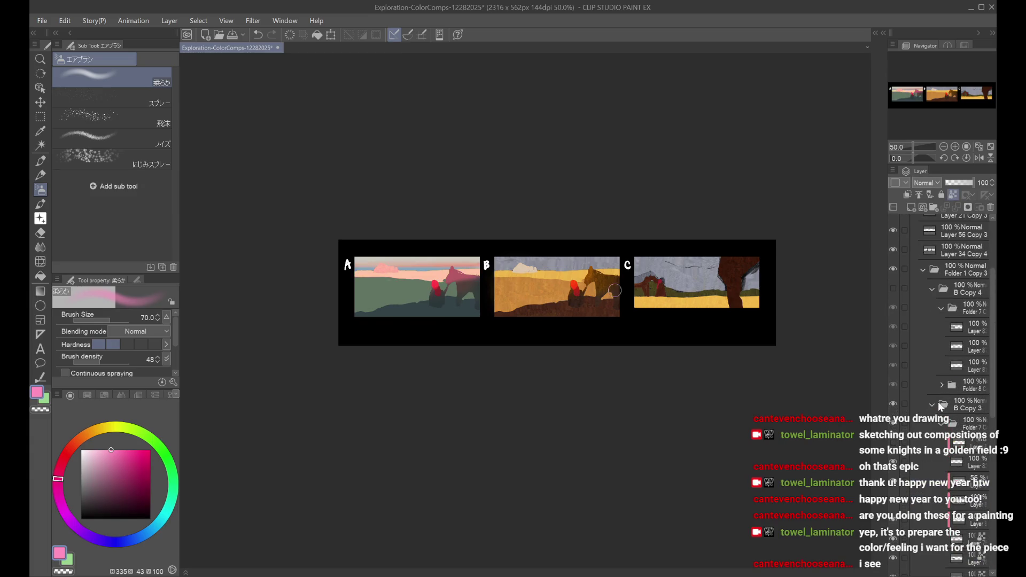
{"action": "left_click", "coordinate": [957, 405]}
{"action": "left_click", "coordinate": [949, 331]}
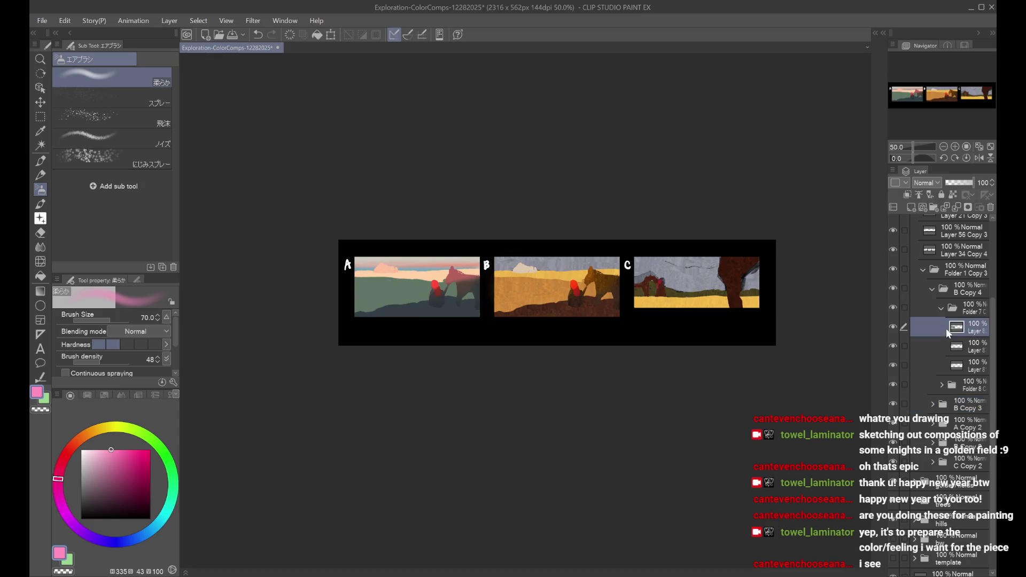
Step: Move Layer 7 below Layer 8 and hide the B Copy 4 folder
{"action": "left_click_drag", "start_coordinate": [969, 359], "coordinate": [967, 321]}
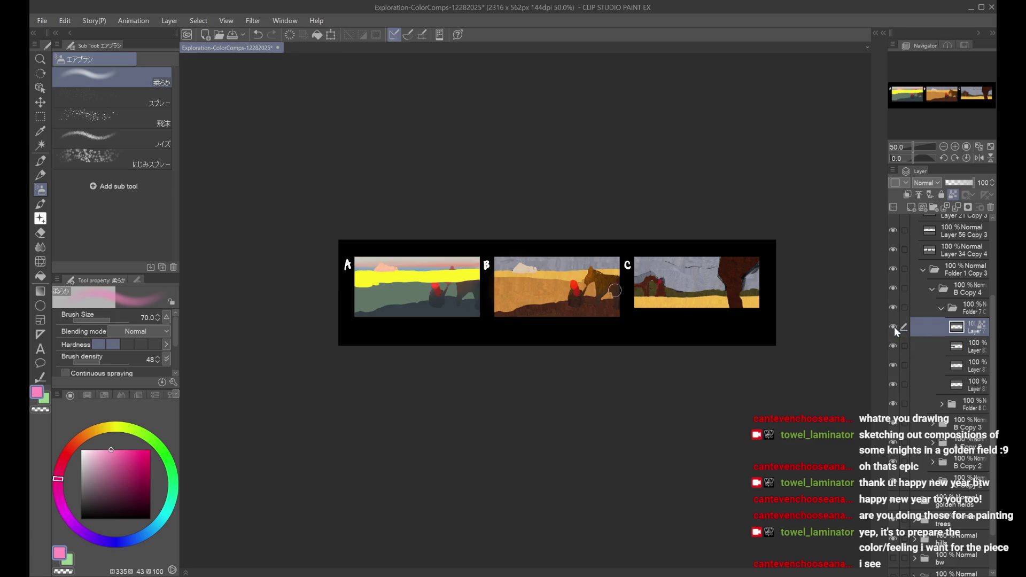
{"action": "left_click", "coordinate": [942, 405]}
{"action": "scroll", "coordinate": [941, 438], "scroll_direction": "down", "scroll_amount": 2}
{"action": "scroll", "coordinate": [941, 438], "scroll_direction": "up", "scroll_amount": 1}
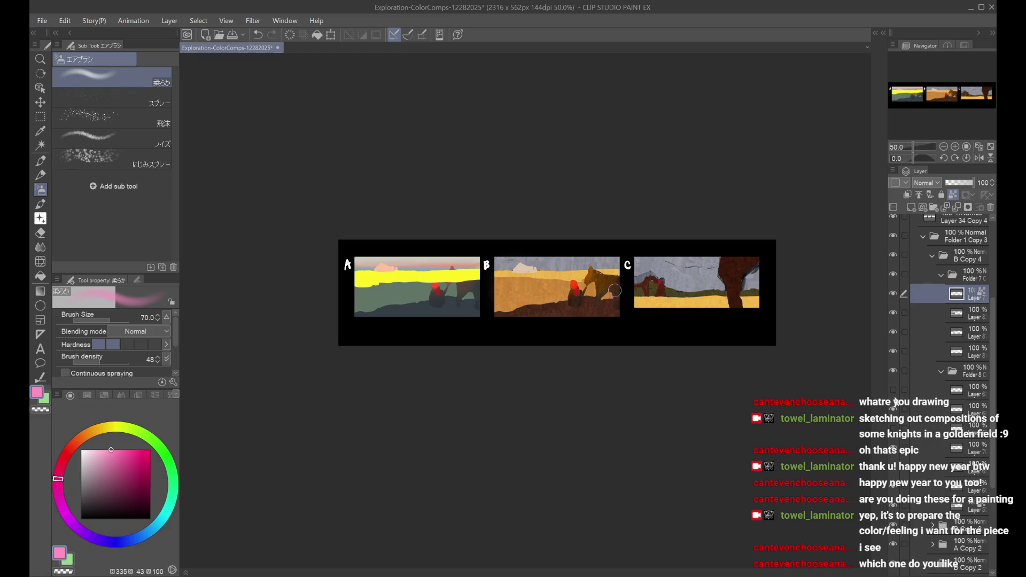
{"action": "left_click", "coordinate": [942, 275]}
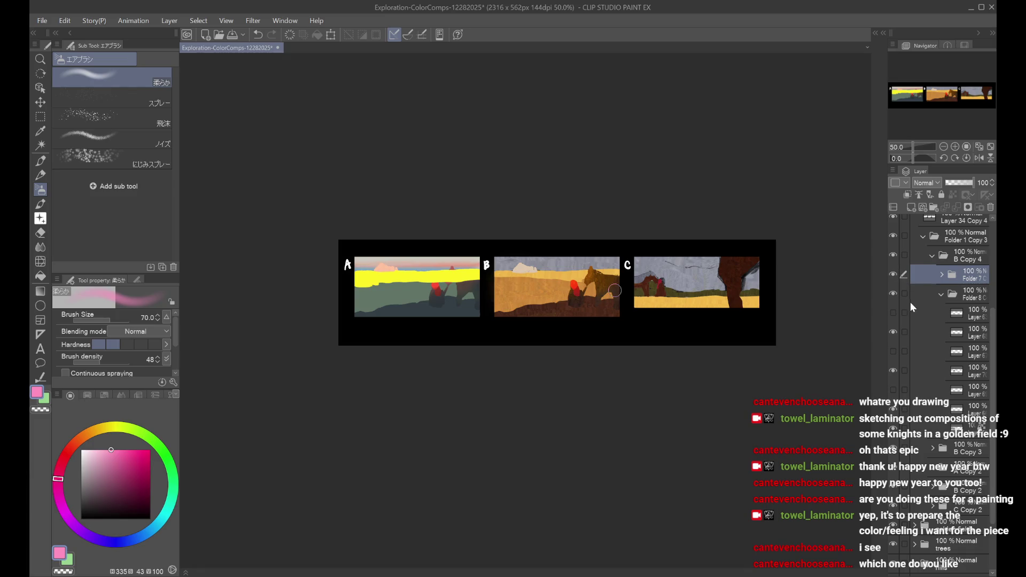
{"action": "left_click", "coordinate": [894, 257]}
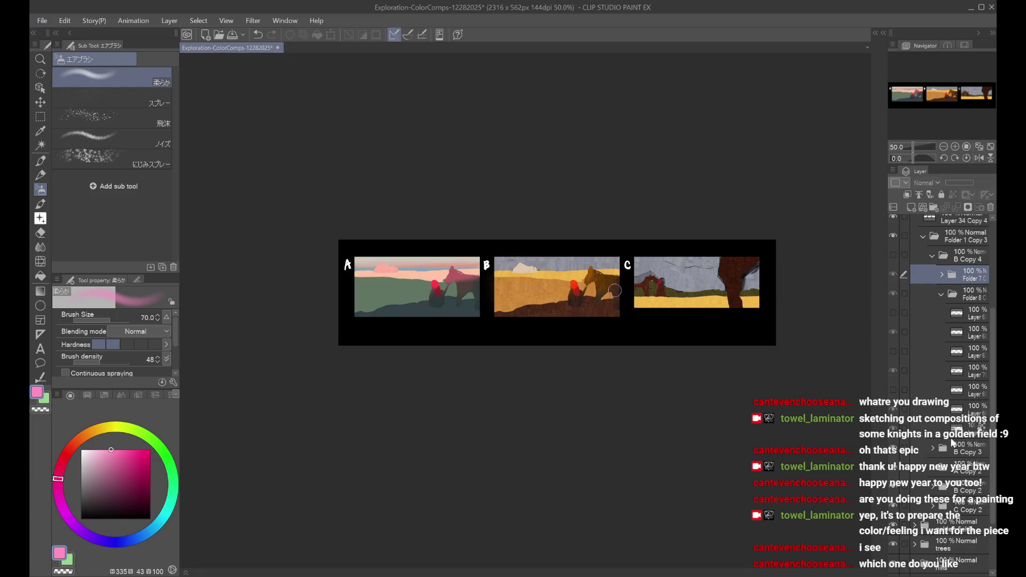
Step: Expand B Copy 3 and briefly toggle two of its layers to compare comp A
{"action": "left_click", "coordinate": [936, 446]}
{"action": "left_click", "coordinate": [934, 445]}
{"action": "scroll", "coordinate": [940, 435], "scroll_direction": "down", "scroll_amount": 3}
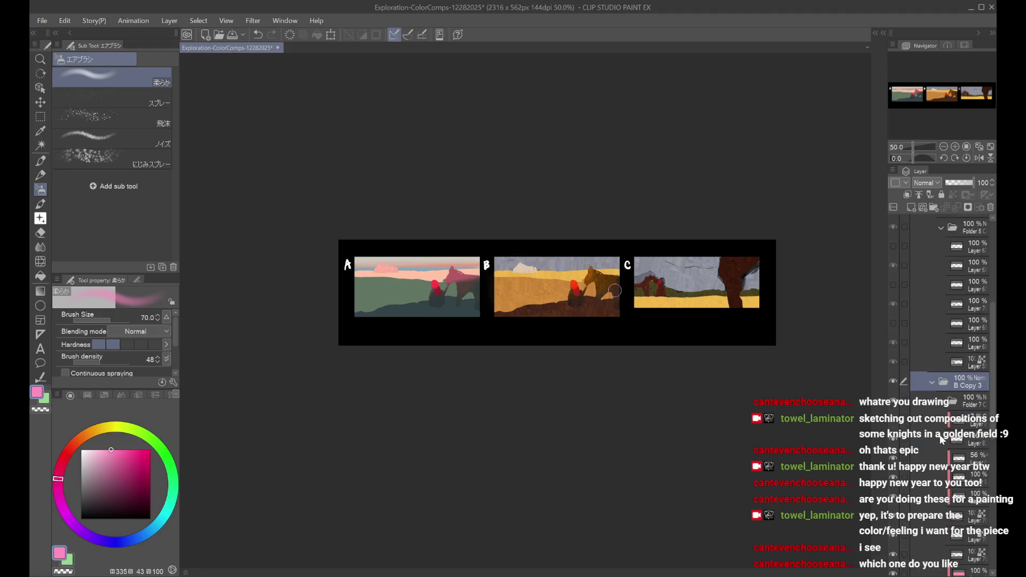
{"action": "scroll", "coordinate": [934, 439], "scroll_direction": "down", "scroll_amount": 1}
{"action": "left_click", "coordinate": [894, 457]}
{"action": "left_click", "coordinate": [894, 458]}
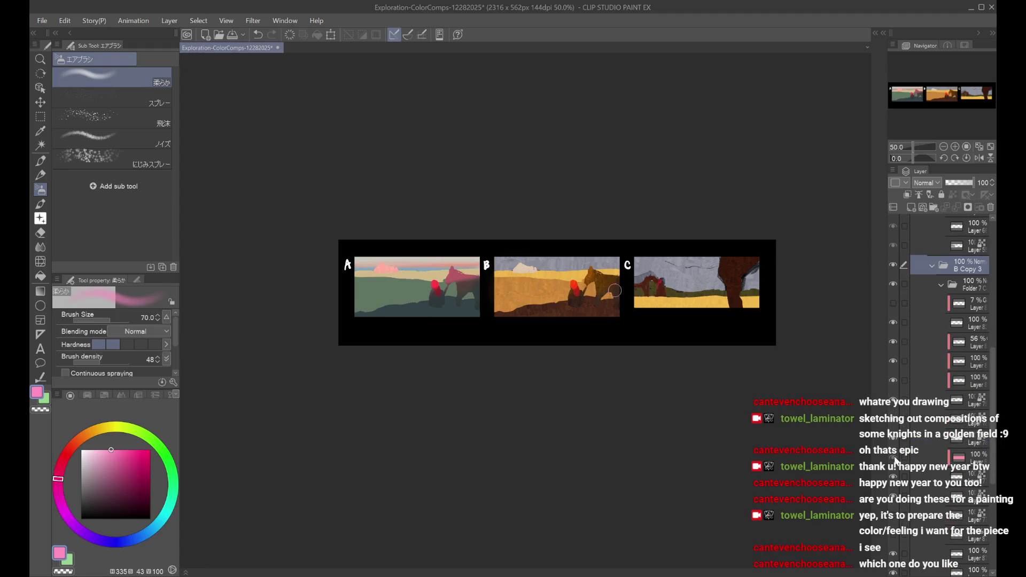
{"action": "left_click", "coordinate": [894, 440]}
{"action": "left_click", "coordinate": [894, 440]}
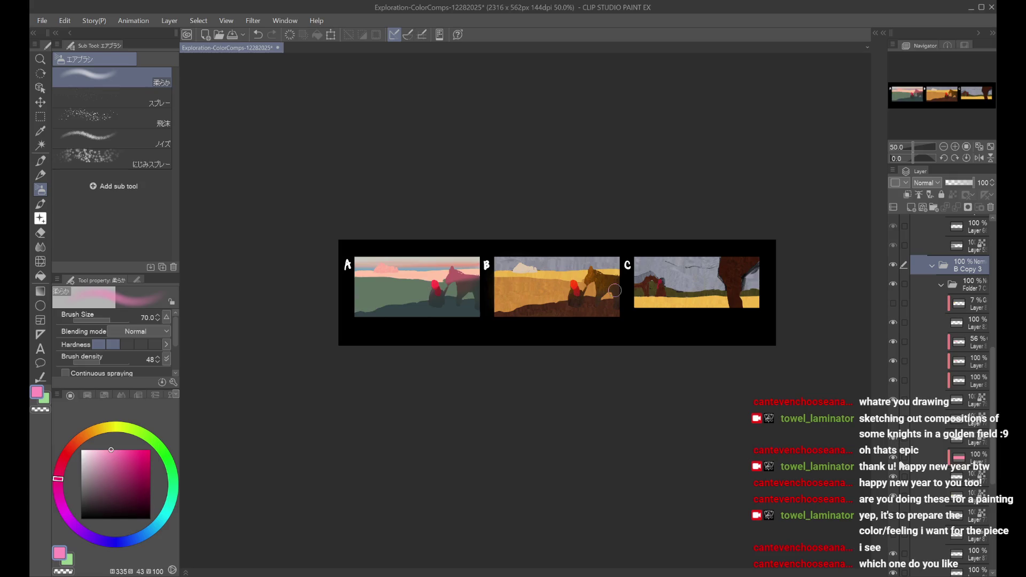
Step: Load a selection outlining comp A's landscape from its layer thumbnail
{"action": "left_click", "coordinate": [939, 457]}
{"action": "left_click", "coordinate": [957, 457], "text": "ctrl"}
{"action": "scroll", "coordinate": [938, 428], "scroll_direction": "up", "scroll_amount": 3}
{"action": "left_click", "coordinate": [937, 406]}
{"action": "scroll", "coordinate": [935, 407], "scroll_direction": "up", "scroll_amount": 3}
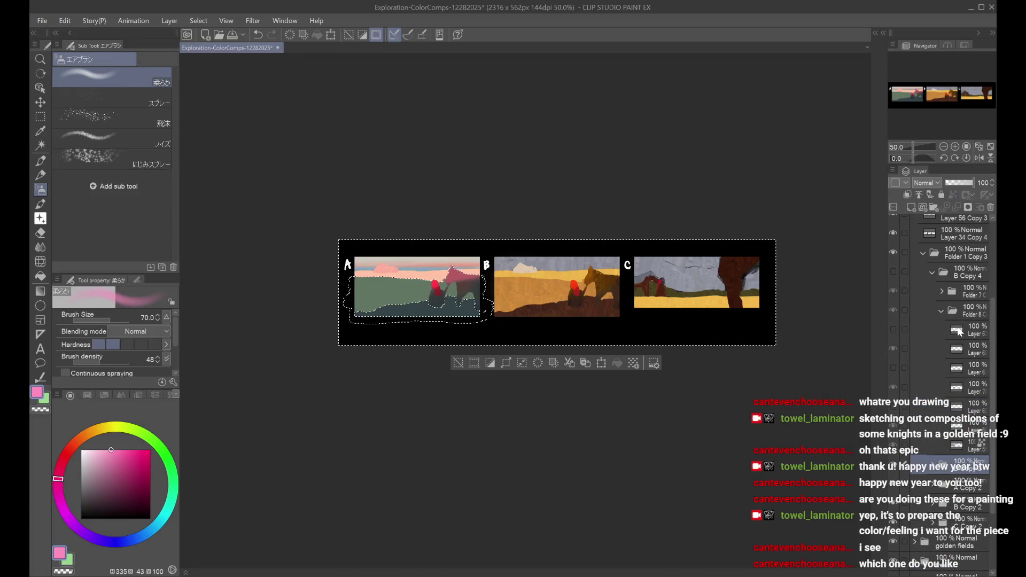
Step: Toggle Folder 7 off and back on, expand it, and show comp A's yellow band layer
{"action": "left_click", "coordinate": [960, 330]}
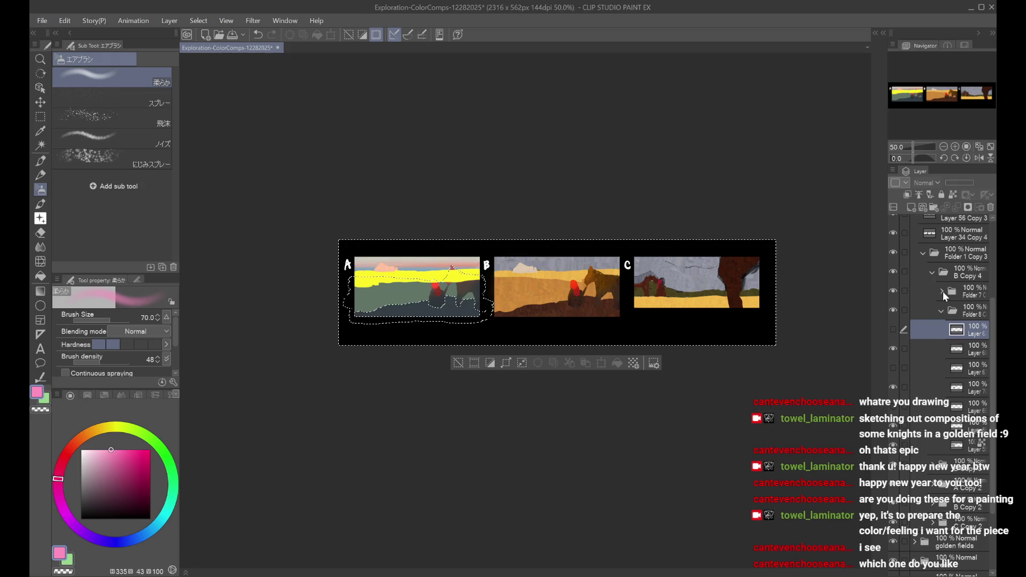
{"action": "left_click", "coordinate": [894, 291]}
{"action": "left_click", "coordinate": [894, 291]}
{"action": "left_click", "coordinate": [942, 291]}
{"action": "left_click", "coordinate": [957, 310]}
{"action": "left_click", "coordinate": [893, 311]}
{"action": "left_click", "coordinate": [893, 311]}
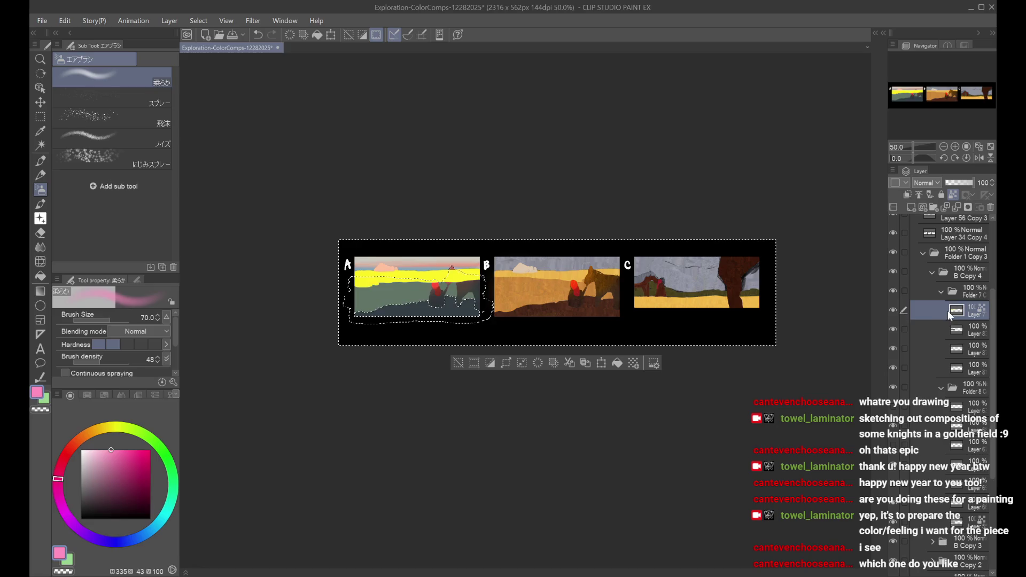
Step: Clear the selection around comp A and hide one more layer while viewing all three comps
{"action": "key", "text": "ctrl+d"}
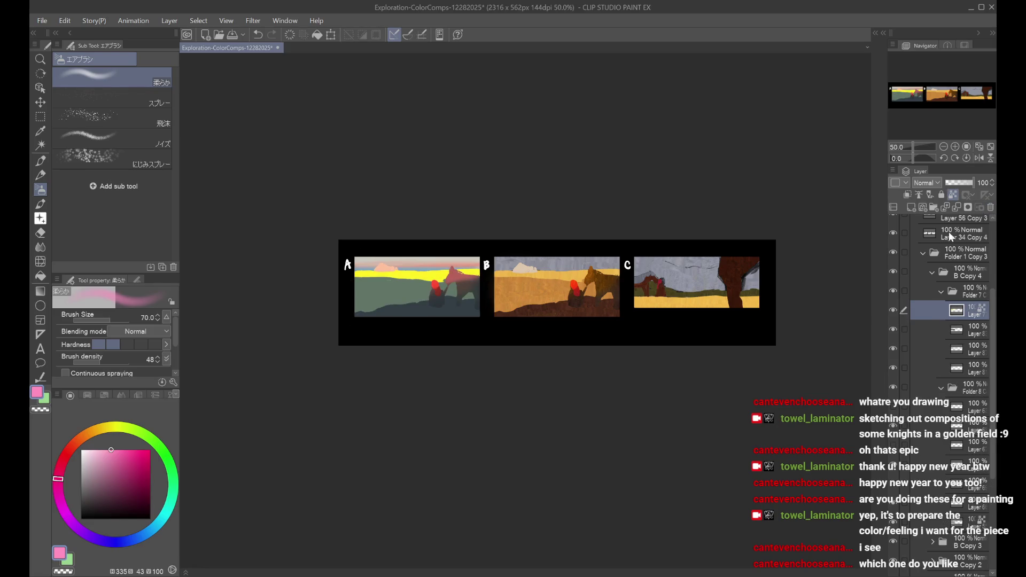
{"action": "scroll", "coordinate": [775, 307], "scroll_direction": "down", "scroll_amount": 1}
{"action": "key", "text": "h"}
{"action": "key", "text": "h"}
{"action": "scroll", "coordinate": [530, 305], "scroll_direction": "up", "scroll_amount": 1}
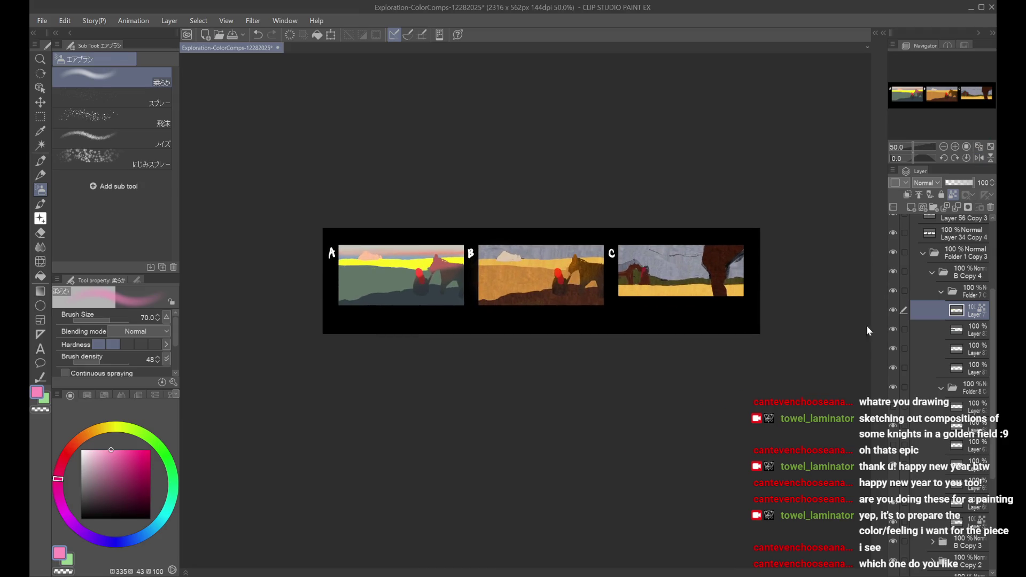
{"action": "left_click", "coordinate": [893, 329]}
{"action": "scroll", "coordinate": [788, 258], "scroll_direction": "down", "scroll_amount": 1}
{"action": "scroll", "coordinate": [788, 259], "scroll_direction": "up", "scroll_amount": 1}
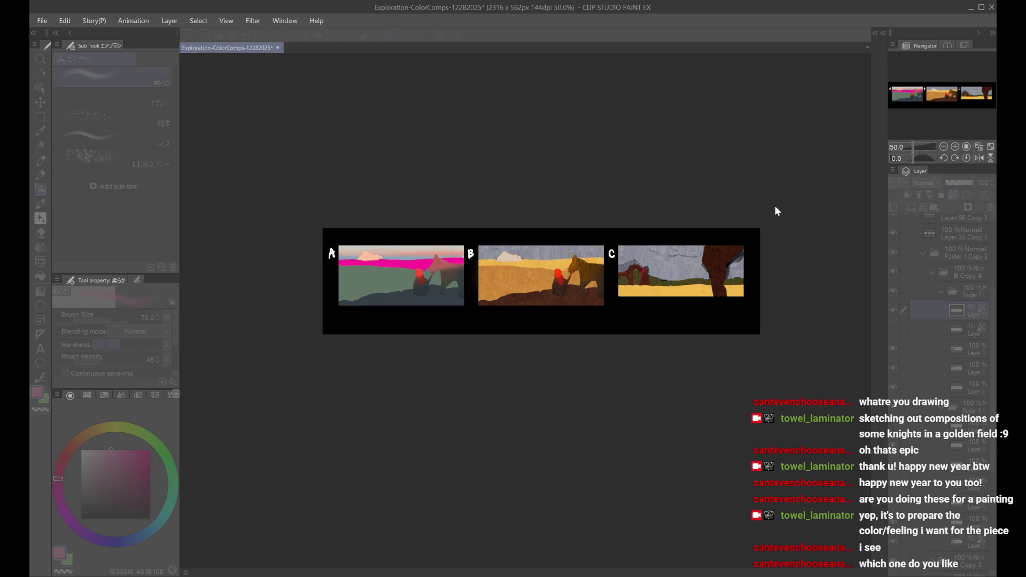
Step: Mirror the canvas horizontally to check the comps, then flip it back and zoom in again
{"action": "key", "text": "ctrl+minus"}
{"action": "key", "text": "h"}
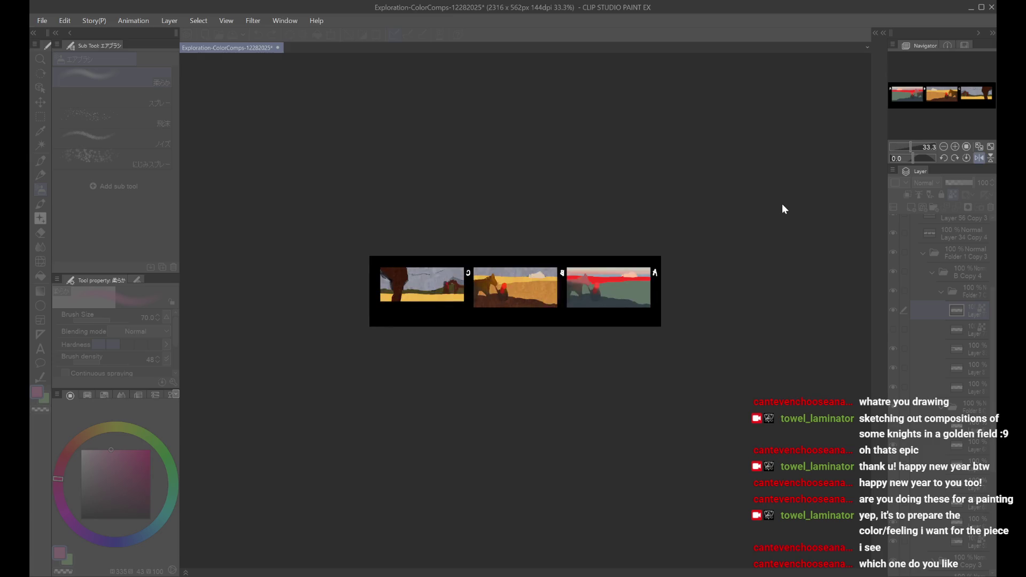
{"action": "key", "text": "h"}
{"action": "key", "text": "ctrl+plus"}
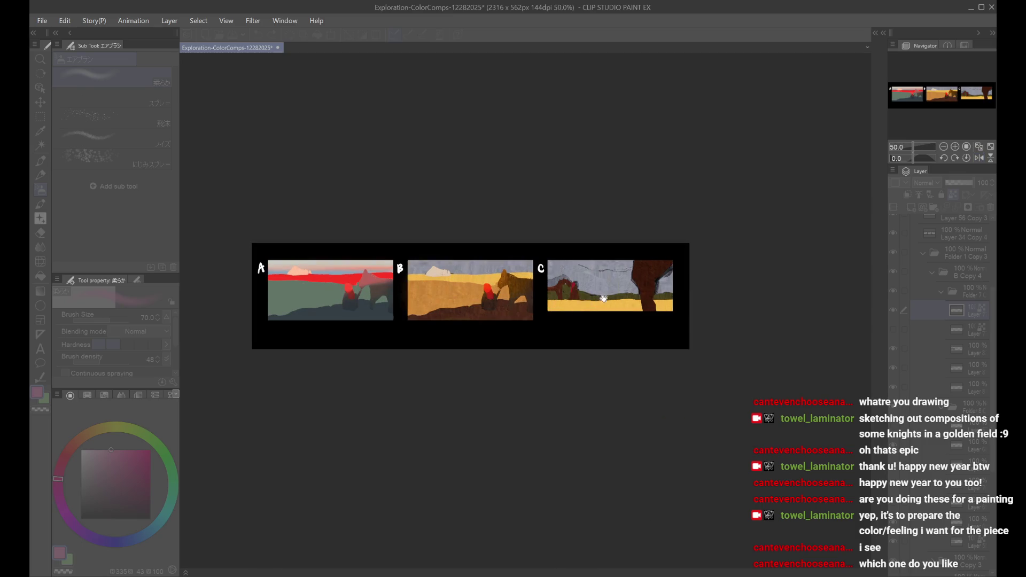
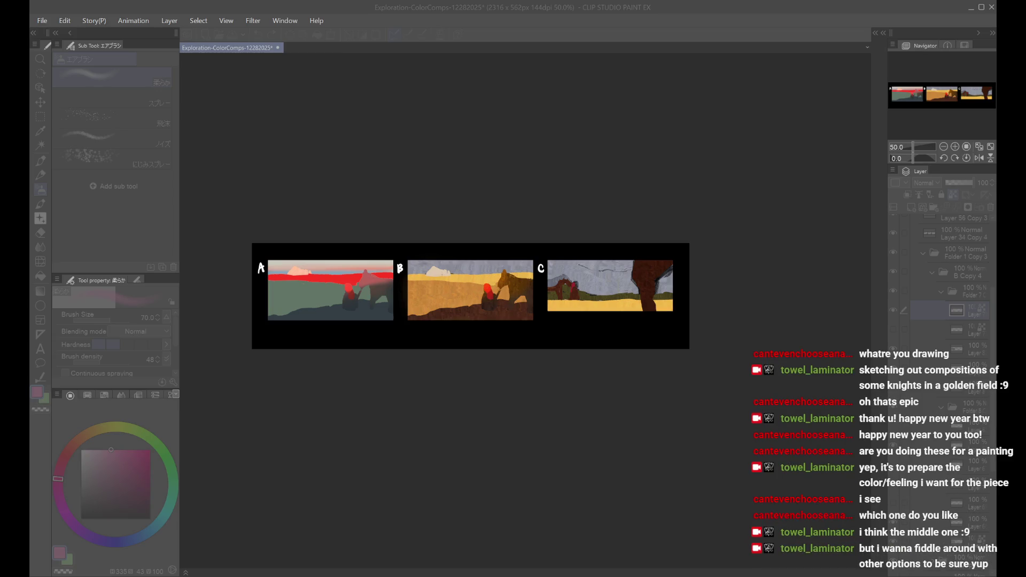
Step: Shift comp A's red band to yellow, zoom out to all three comps, and mirror-check the composition
{"action": "key", "text": "ctrl+z"}
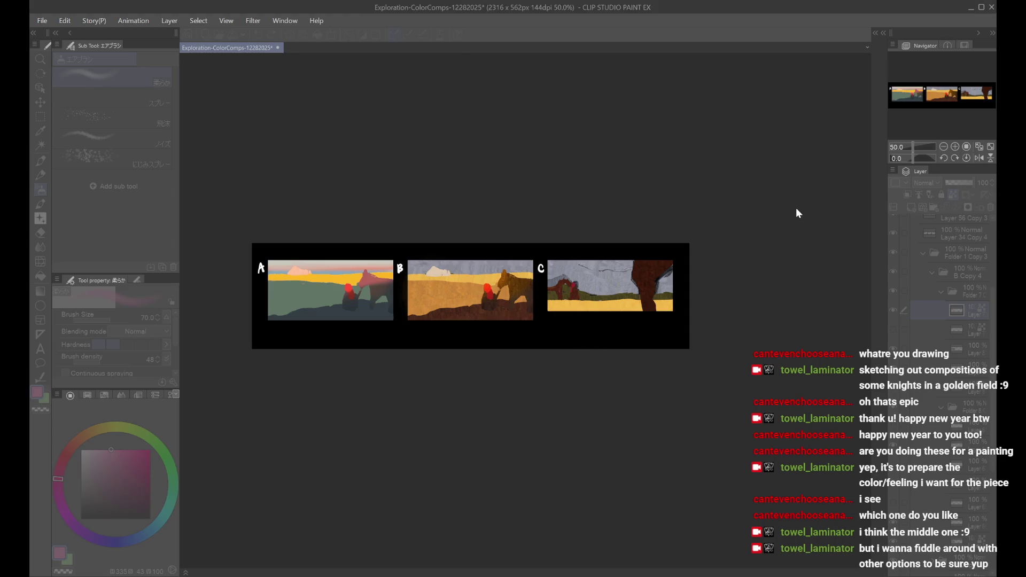
{"action": "key", "text": "ctrl+minus"}
{"action": "key", "text": "h"}
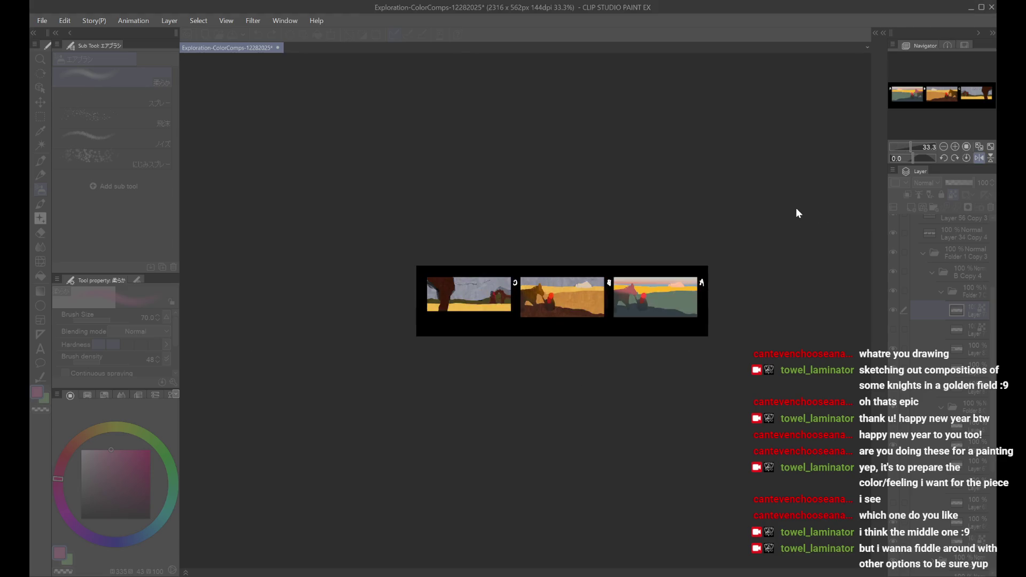
{"action": "key", "text": "h"}
{"action": "scroll", "coordinate": [711, 299], "scroll_direction": "up", "scroll_amount": 2}
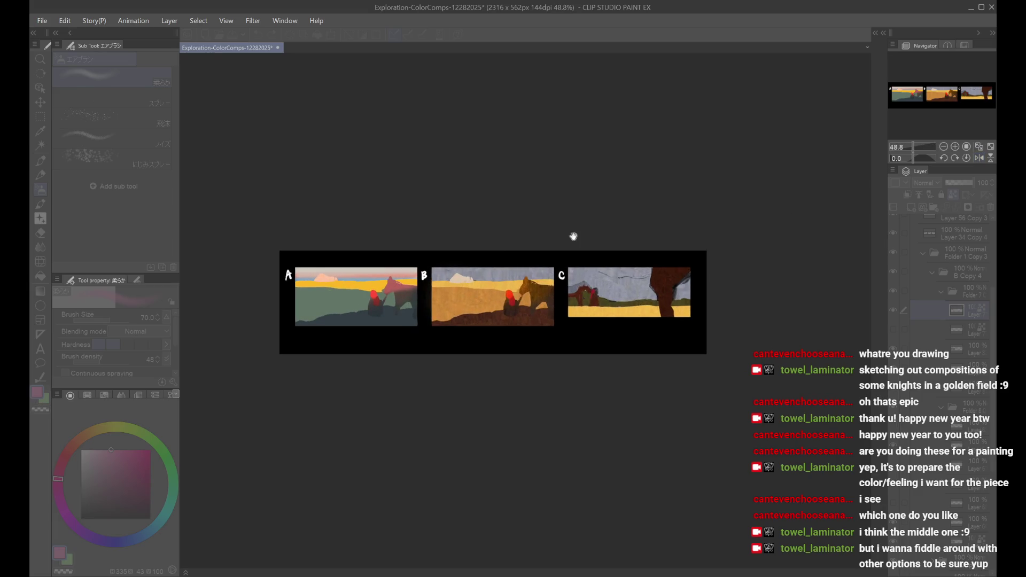
{"action": "scroll", "coordinate": [586, 259], "scroll_direction": "down", "scroll_amount": 1}
{"action": "scroll", "coordinate": [598, 257], "scroll_direction": "up", "scroll_amount": 1}
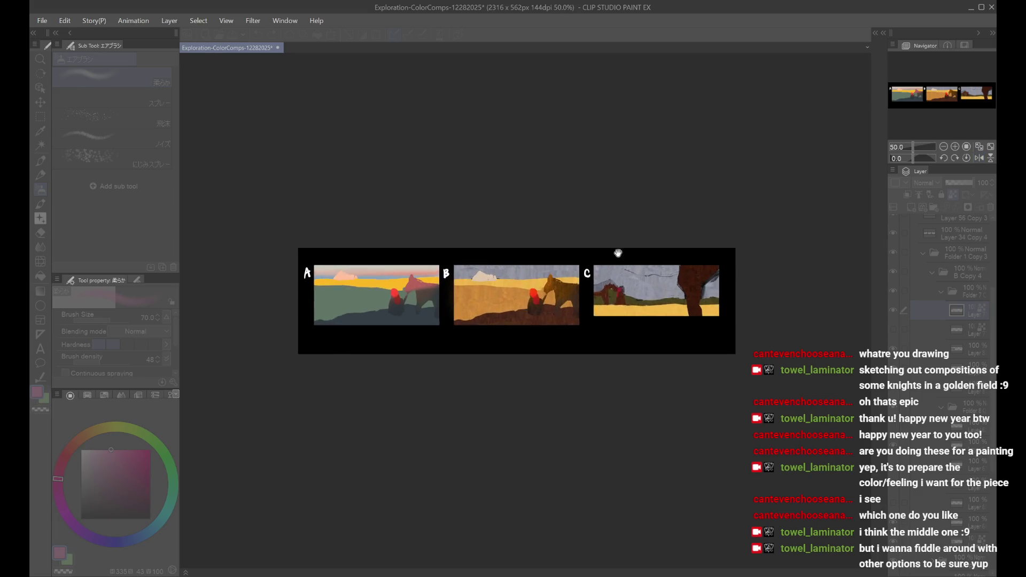
{"action": "scroll", "coordinate": [576, 279], "scroll_direction": "down", "scroll_amount": 1}
Step: Try yellow-green, blue, magenta and red tints on comp A's band before settling on yellow
{"action": "key", "text": "ctrl+z"}
{"action": "key", "text": "ctrl+y"}
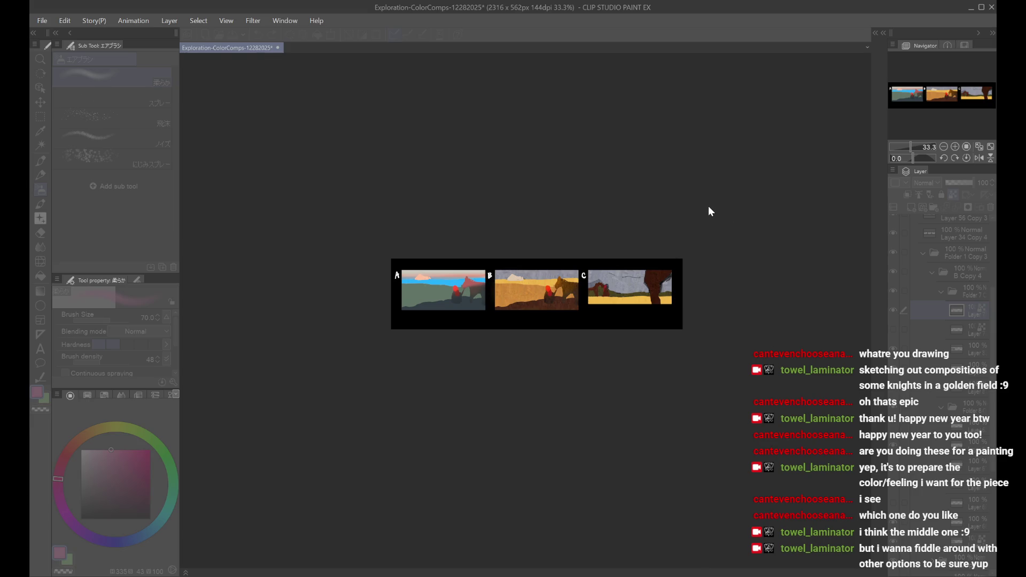
{"action": "key", "text": "h"}
{"action": "key", "text": "h"}
{"action": "key", "text": "ctrl+z"}
{"action": "key", "text": "ctrl+plus"}
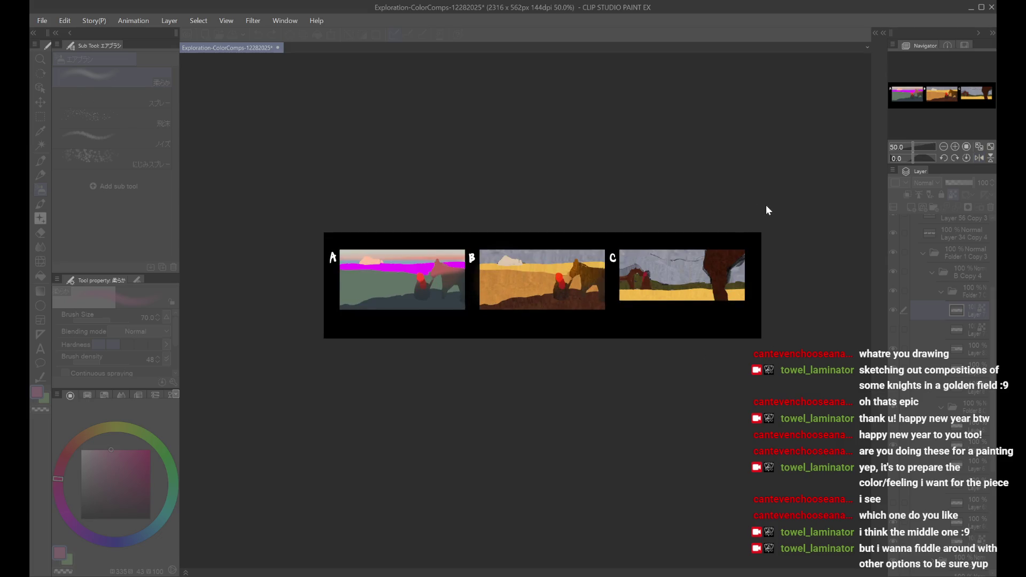
{"action": "key", "text": "ctrl+z"}
{"action": "key", "text": "ctrl+z"}
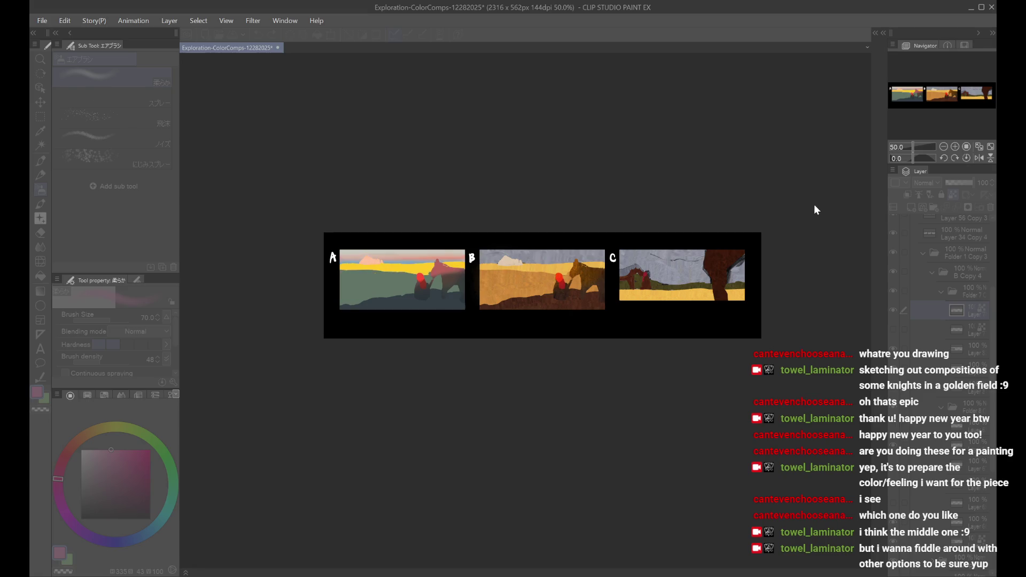
{"action": "key", "text": "ctrl+z"}
{"action": "key", "text": "ctrl+y"}
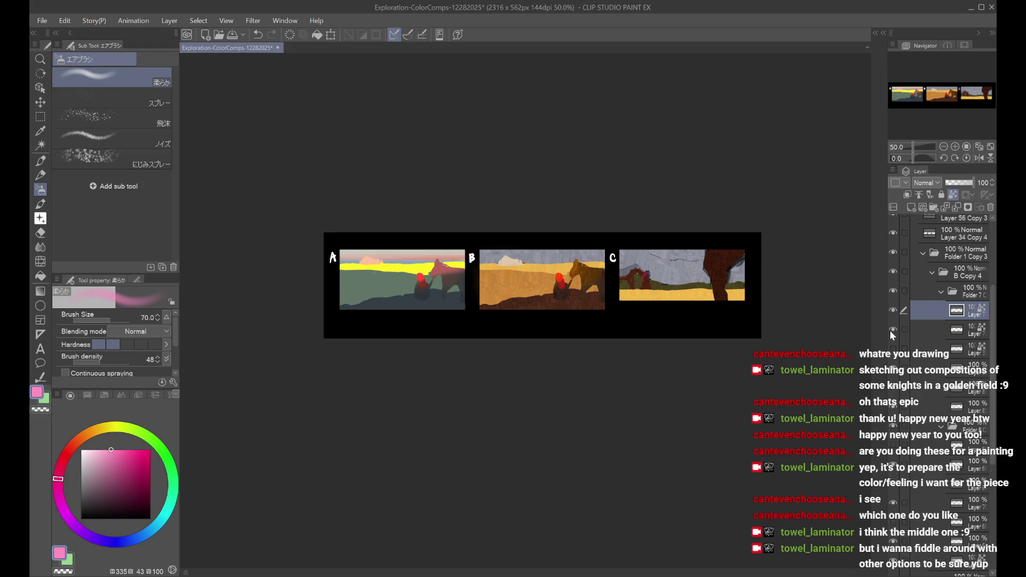
Step: Brighten comp A's yellow band and warm sky, confirm, and hide the layer to compare
{"action": "key", "text": "ctrl+z"}
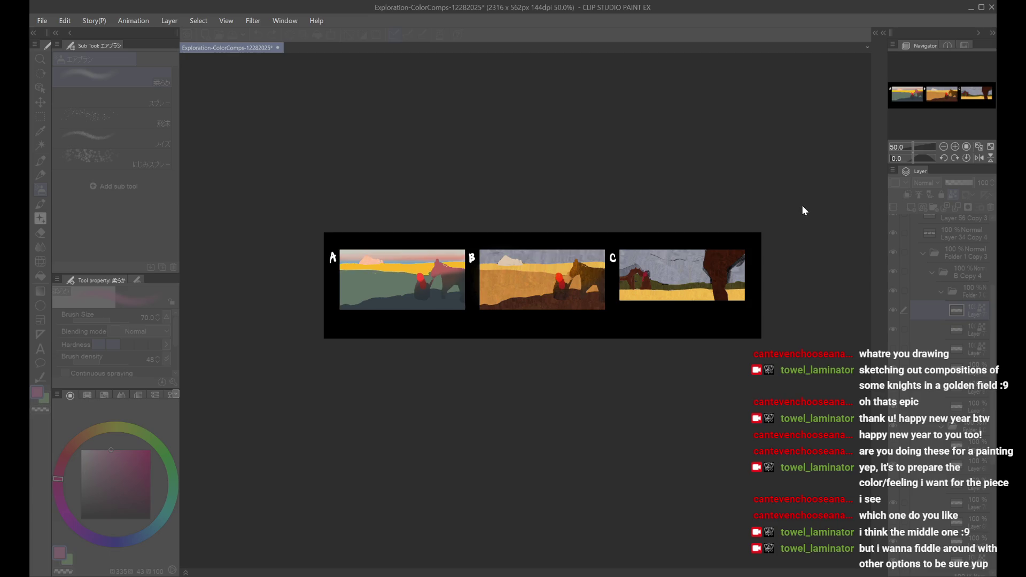
{"action": "key", "text": "ctrl+z"}
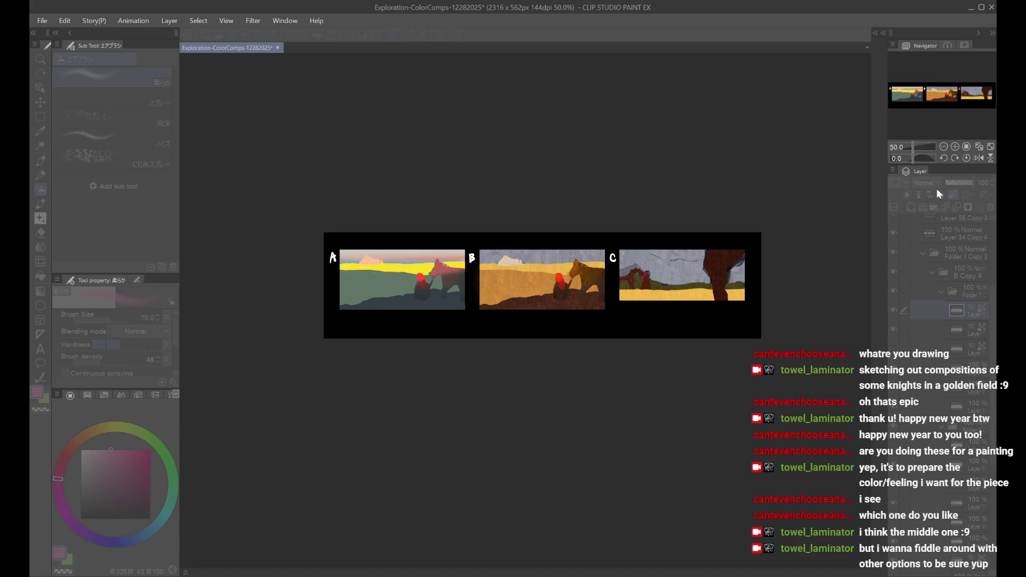
{"action": "key", "text": "Return"}
{"action": "left_click", "coordinate": [897, 309]}
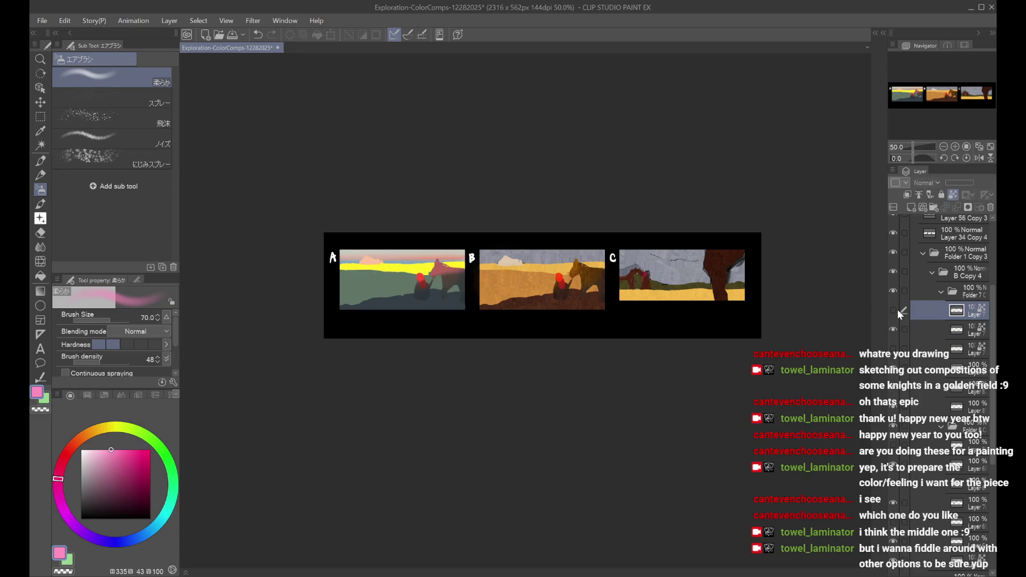
Step: Collapse the B Copy 4 folder and toggle comp A's yellow band layer off and on to compare
{"action": "scroll", "coordinate": [442, 256], "scroll_direction": "up", "scroll_amount": 3}
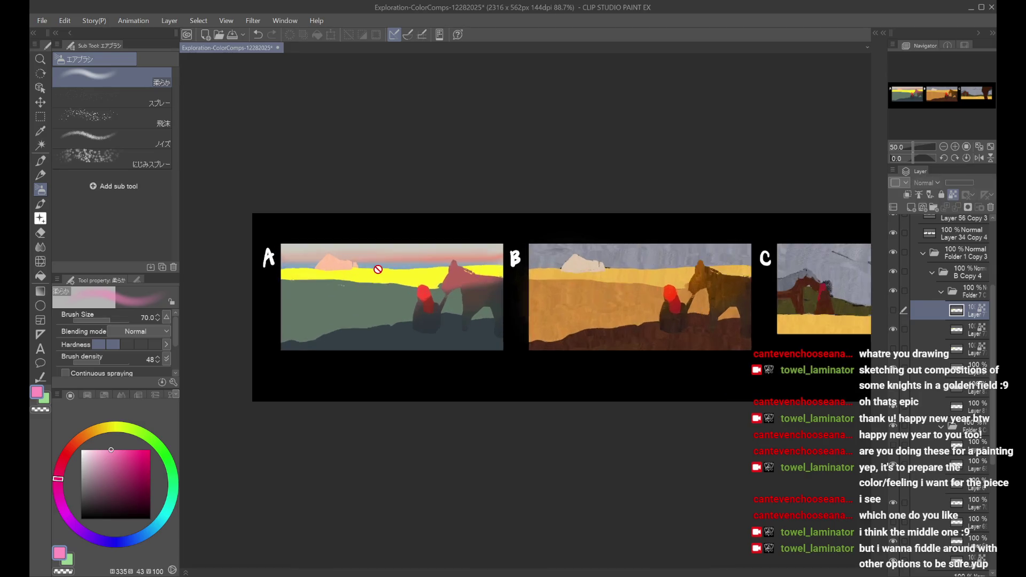
{"action": "scroll", "coordinate": [693, 212], "scroll_direction": "down", "scroll_amount": 3}
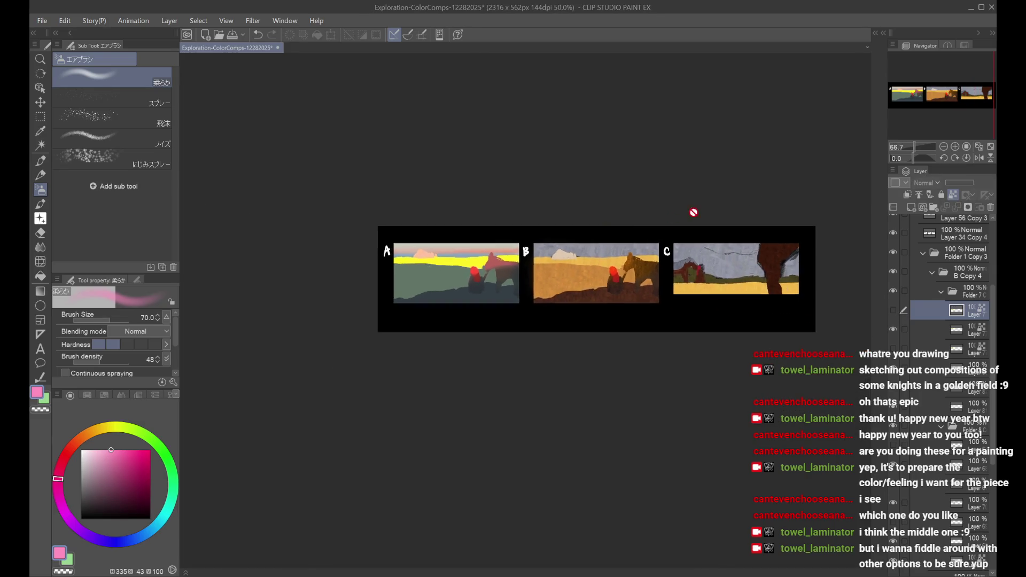
{"action": "left_click", "coordinate": [957, 109]}
{"action": "scroll", "coordinate": [571, 224], "scroll_direction": "up", "scroll_amount": 2}
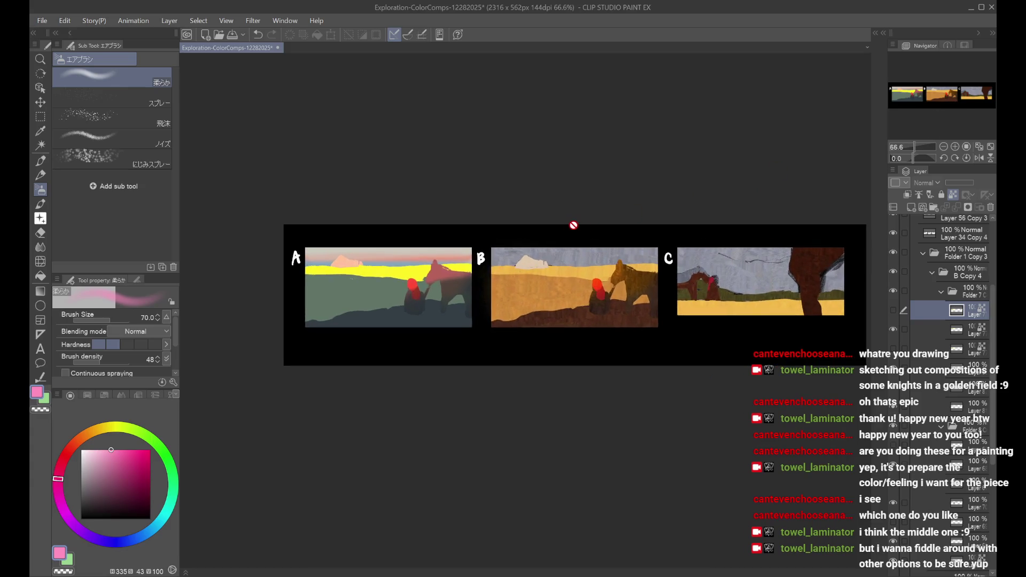
{"action": "left_click", "coordinate": [933, 273]}
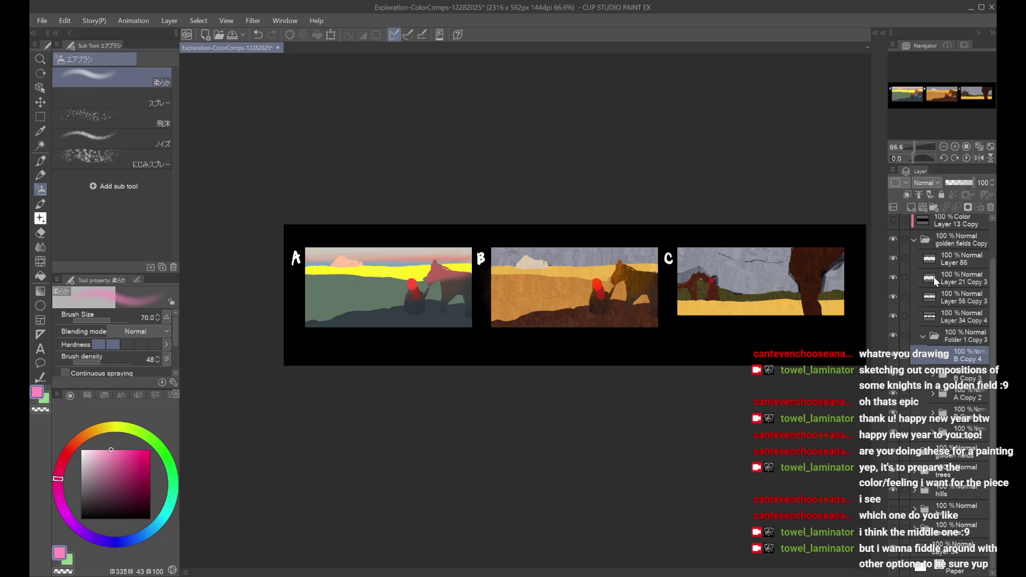
{"action": "left_click", "coordinate": [896, 357]}
{"action": "left_click", "coordinate": [897, 359]}
{"action": "left_click", "coordinate": [894, 360]}
{"action": "left_click", "coordinate": [893, 359]}
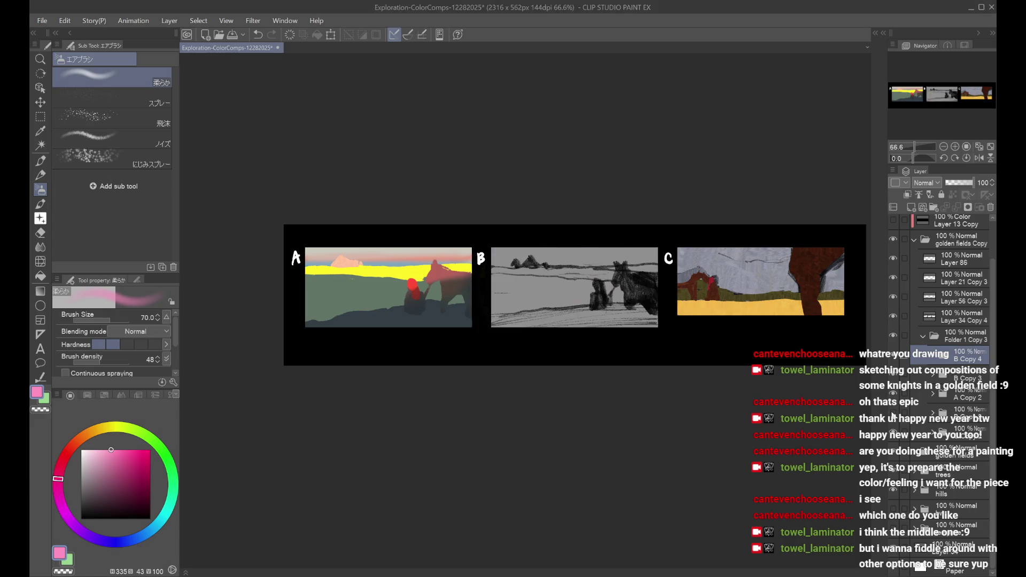
Step: Restore comp B's golden version and expand B Copy 2 and Folder 7 to select a layer inside
{"action": "left_click", "coordinate": [933, 414]}
{"action": "scroll", "coordinate": [946, 427], "scroll_direction": "down", "scroll_amount": 2}
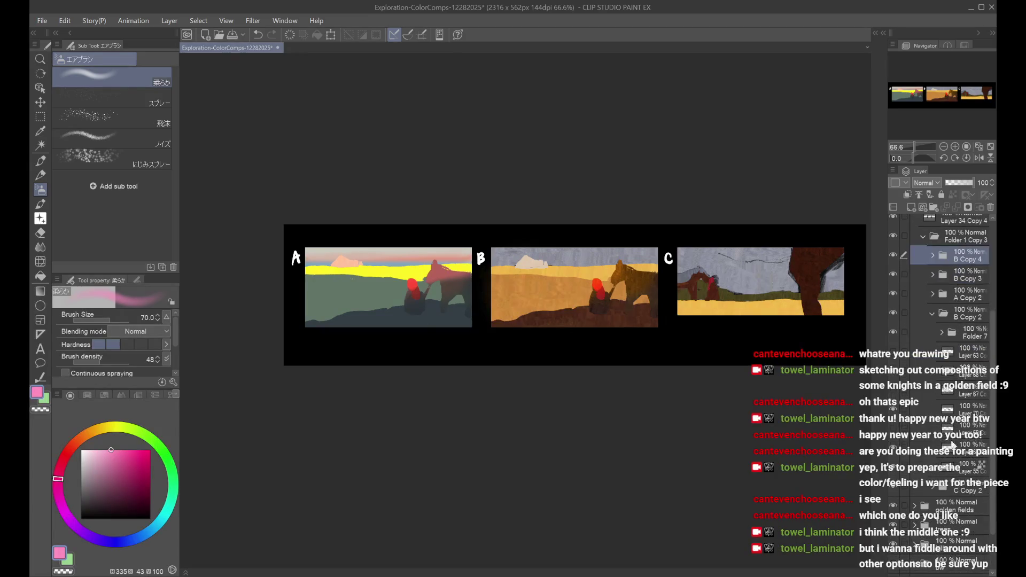
{"action": "left_click", "coordinate": [949, 457]}
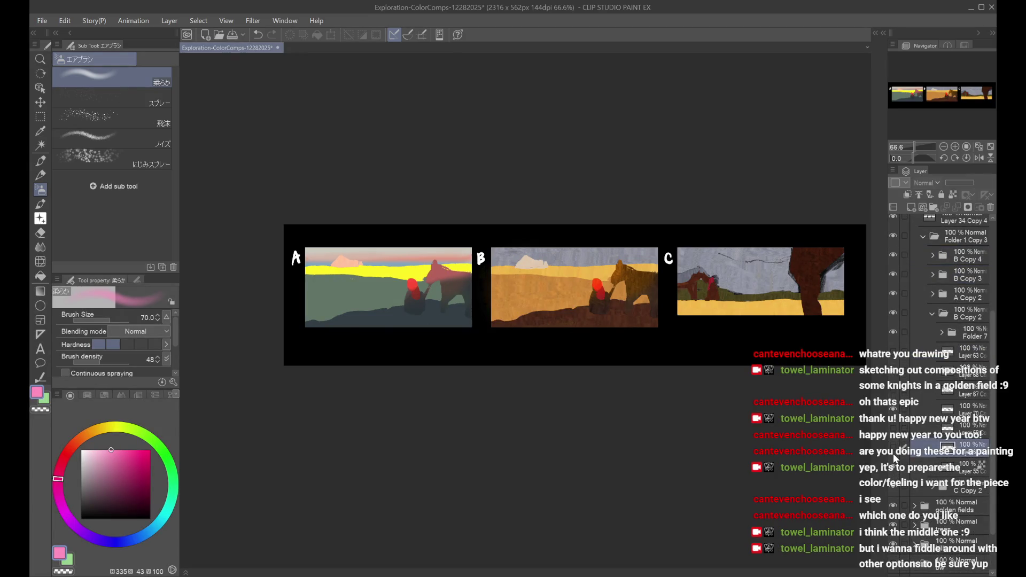
{"action": "left_click", "coordinate": [942, 332]}
{"action": "scroll", "coordinate": [951, 389], "scroll_direction": "down", "scroll_amount": 2}
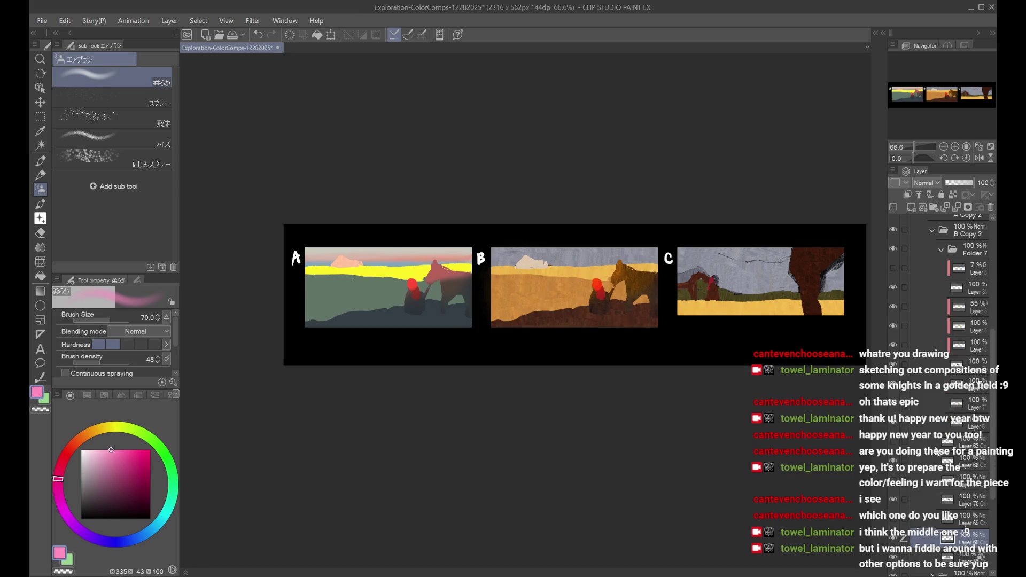
{"action": "scroll", "coordinate": [941, 449], "scroll_direction": "down", "scroll_amount": 2}
{"action": "left_click", "coordinate": [949, 441]}
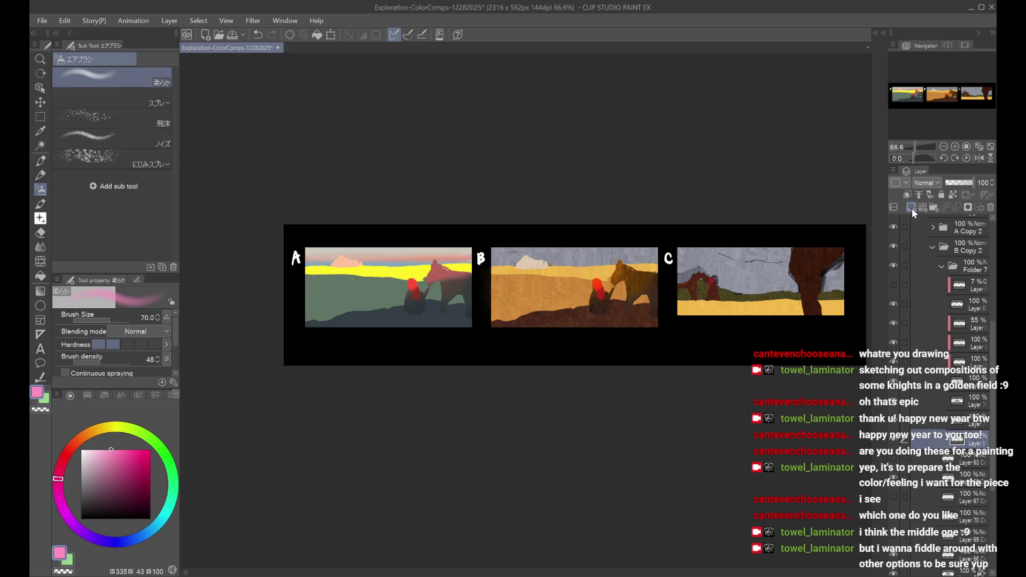
{"action": "key", "text": "ctrl+u"}
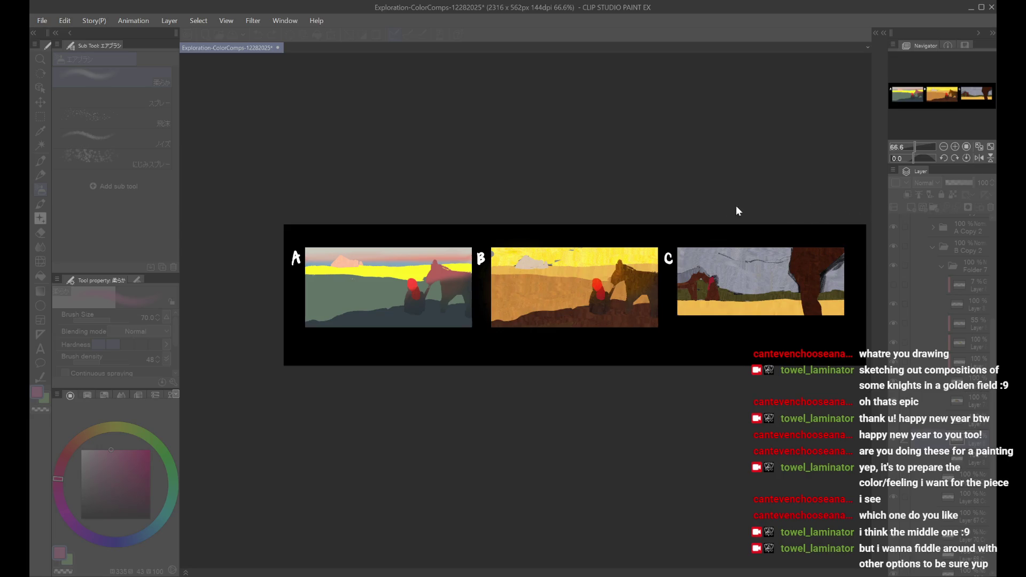
Step: Shift comp B's sky from yellow through green to a paler greyish blue, fine-tuning its luminosity
{"action": "key", "text": "ctrl+z"}
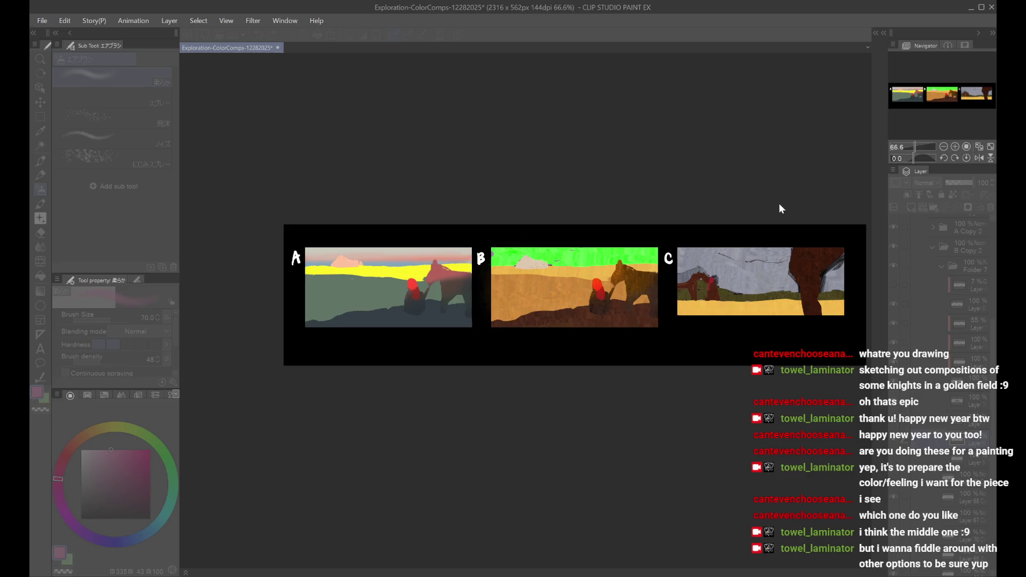
{"action": "key", "text": "ctrl+z"}
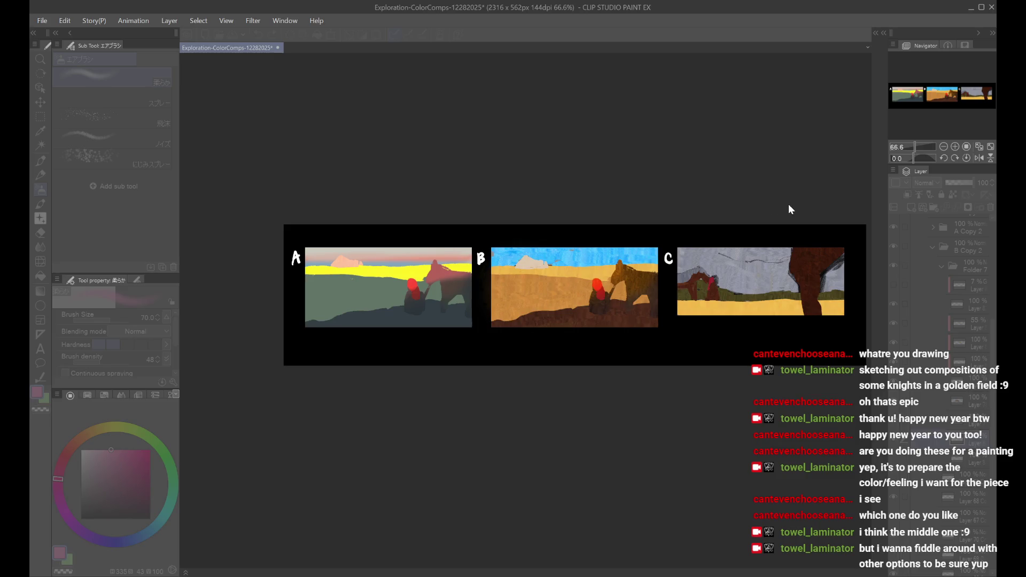
{"action": "key", "text": "ctrl+z"}
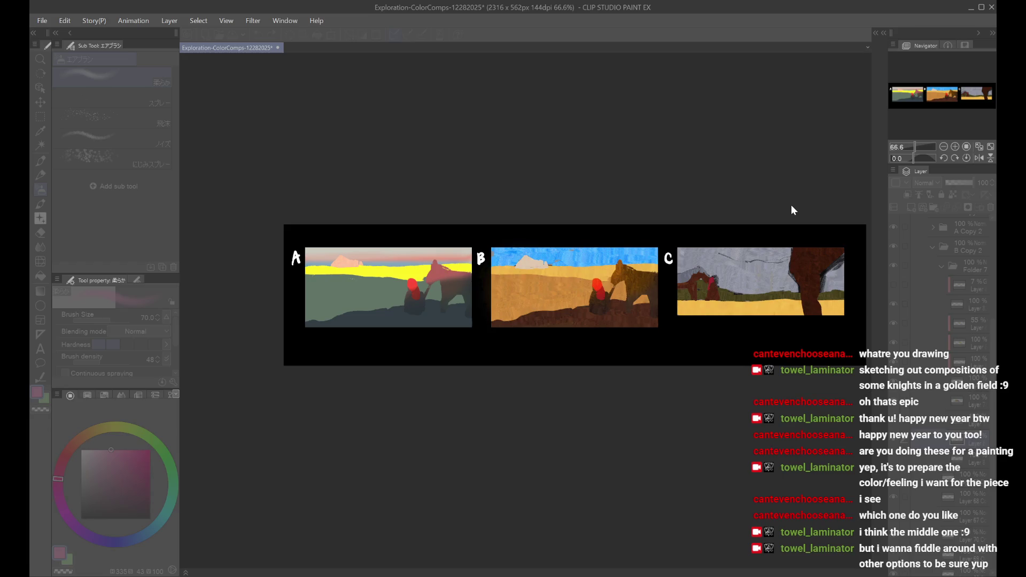
{"action": "key", "text": "ctrl+z"}
{"action": "key", "text": "ctrl+z"}
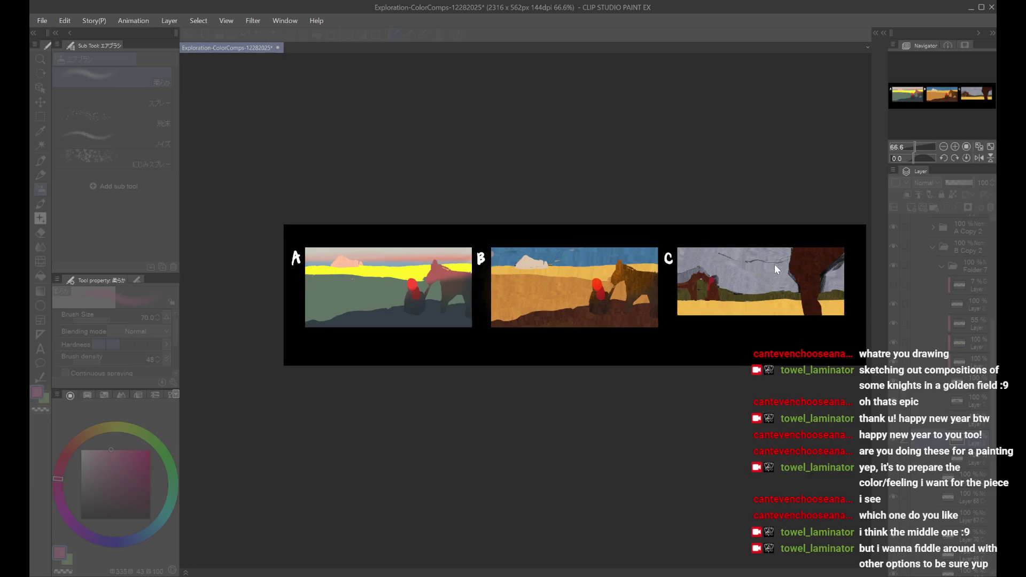
{"action": "key", "text": "ctrl+z"}
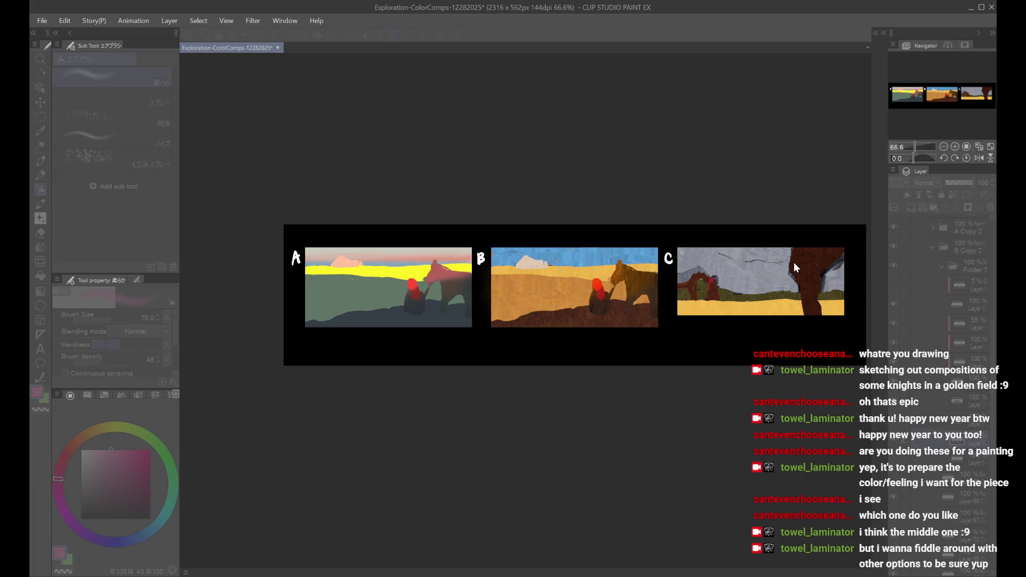
{"action": "key", "text": "ctrl+z"}
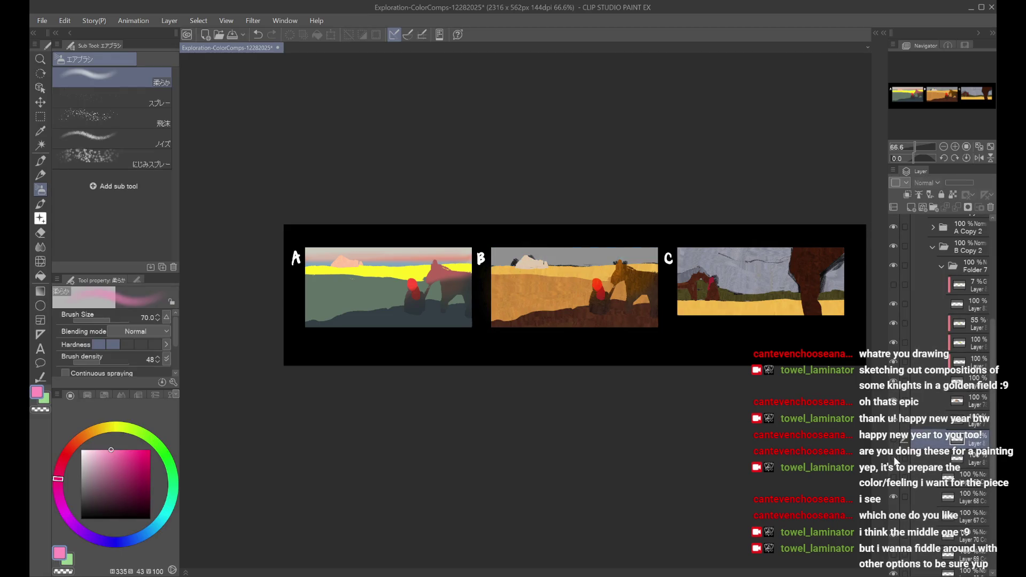
Step: Set the brush to transparent colour and target the layer itself rather than its mask
{"action": "scroll", "coordinate": [756, 292], "scroll_direction": "down", "scroll_amount": 2}
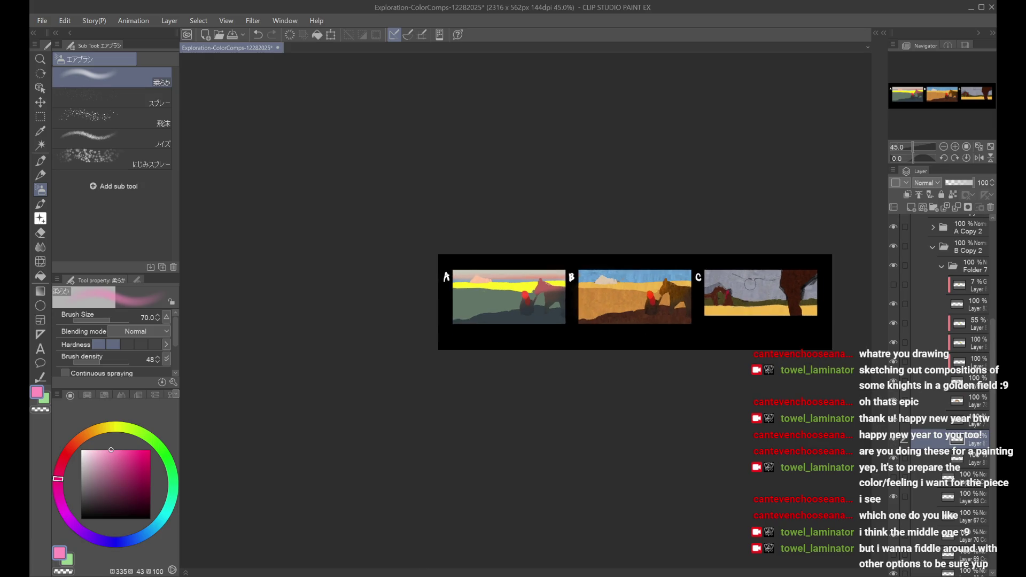
{"action": "key", "text": "h"}
{"action": "key", "text": "h"}
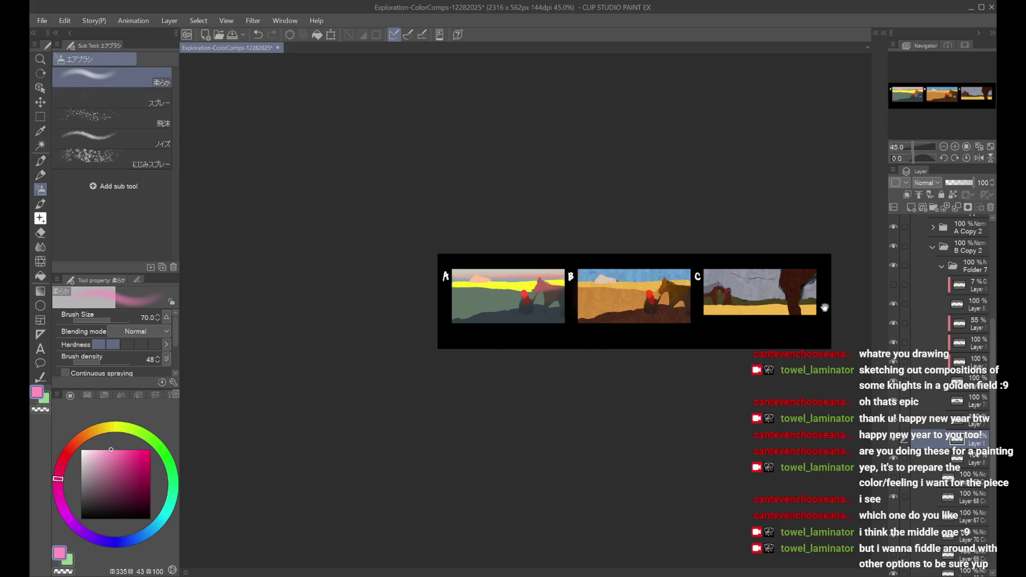
{"action": "scroll", "coordinate": [842, 314], "scroll_direction": "up", "scroll_amount": 1}
{"action": "scroll", "coordinate": [654, 292], "scroll_direction": "up", "scroll_amount": 1}
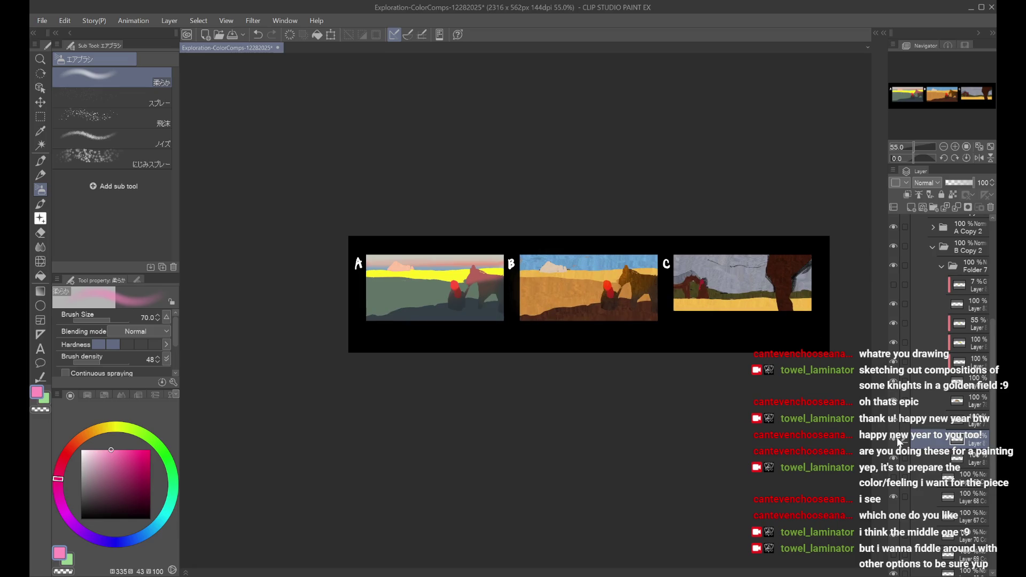
{"action": "left_click", "coordinate": [901, 461]}
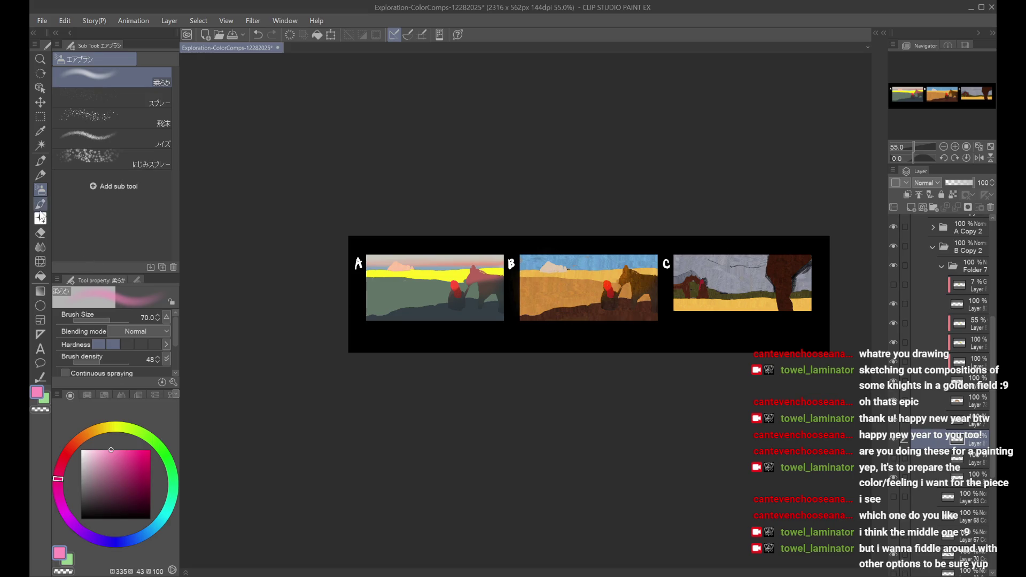
{"action": "key", "text": "ctrl+plus"}
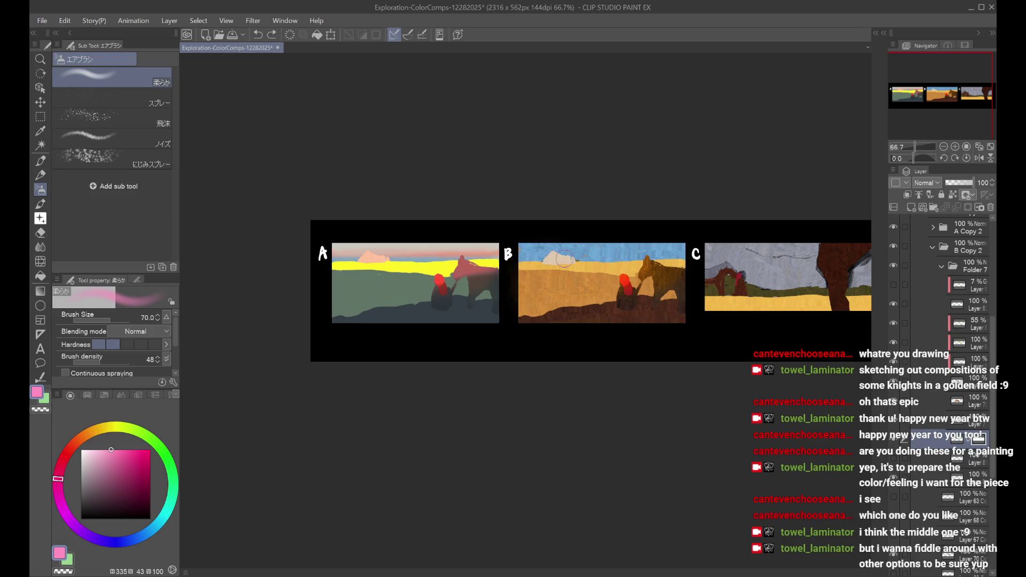
{"action": "key", "text": "c"}
{"action": "key", "text": "c"}
{"action": "key", "text": "c"}
{"action": "scroll", "coordinate": [695, 208], "scroll_direction": "down", "scroll_amount": 1}
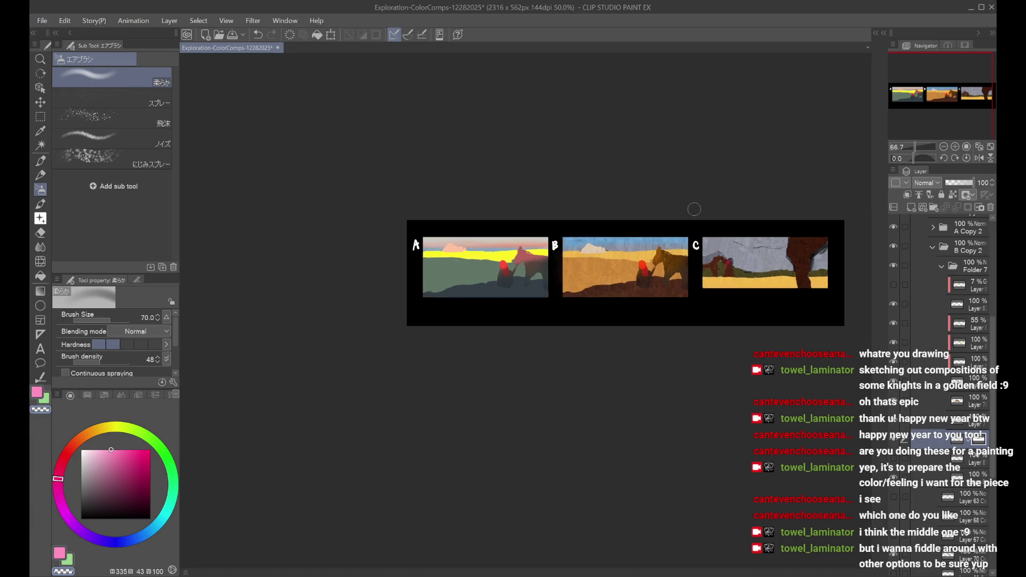
{"action": "scroll", "coordinate": [751, 235], "scroll_direction": "down", "scroll_amount": 1}
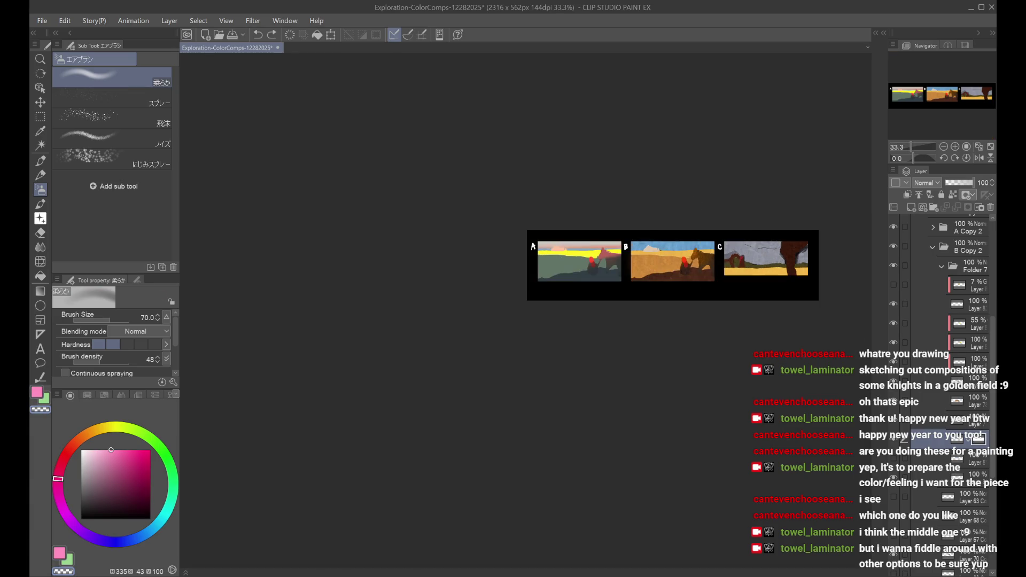
{"action": "left_click", "coordinate": [894, 442]}
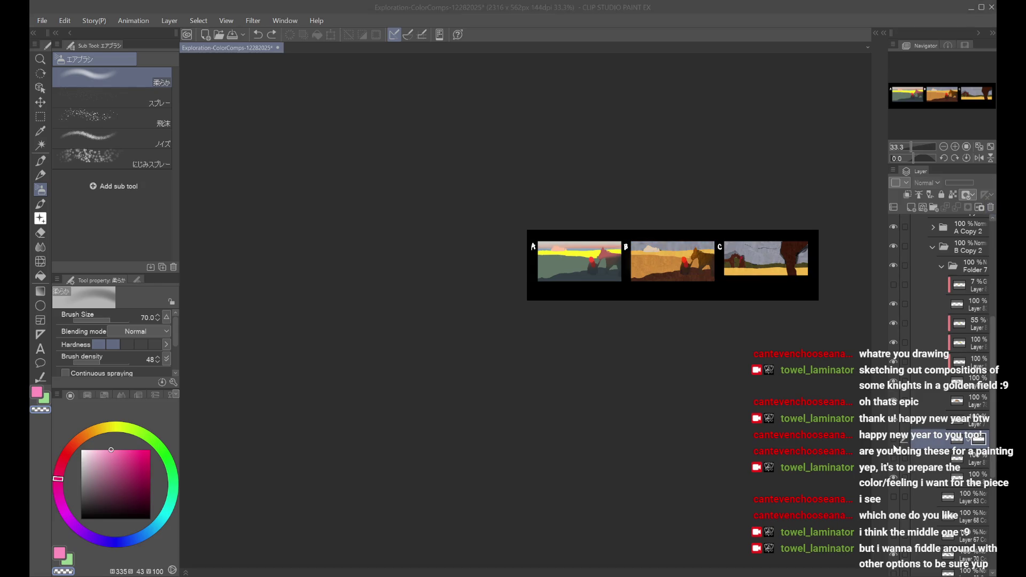
{"action": "left_click", "coordinate": [957, 439]}
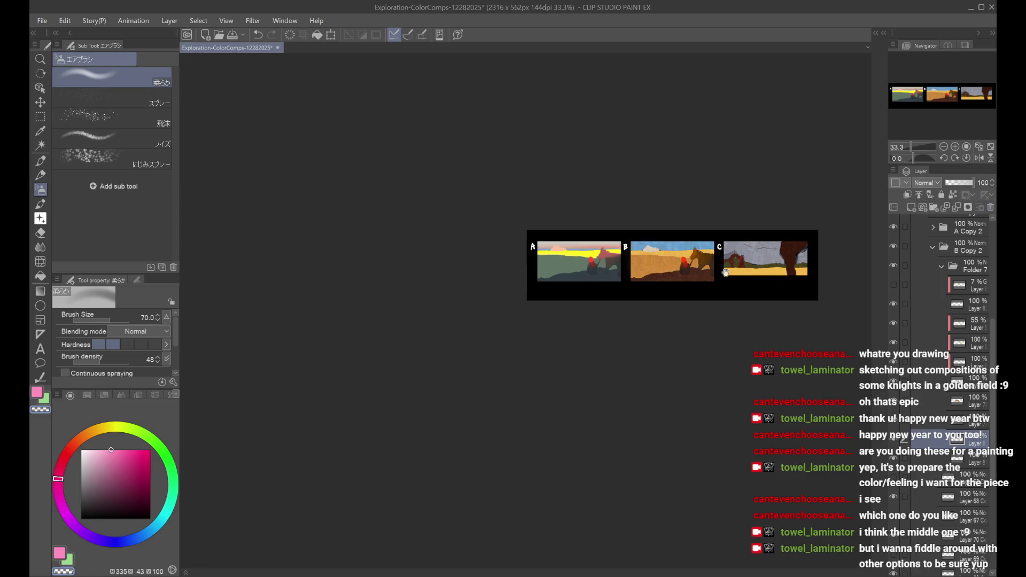
Step: Save the document with Ctrl+S
{"action": "scroll", "coordinate": [639, 237], "scroll_direction": "up", "scroll_amount": 1}
{"action": "scroll", "coordinate": [604, 269], "scroll_direction": "up", "scroll_amount": 2}
{"action": "key", "text": "ctrl+s"}
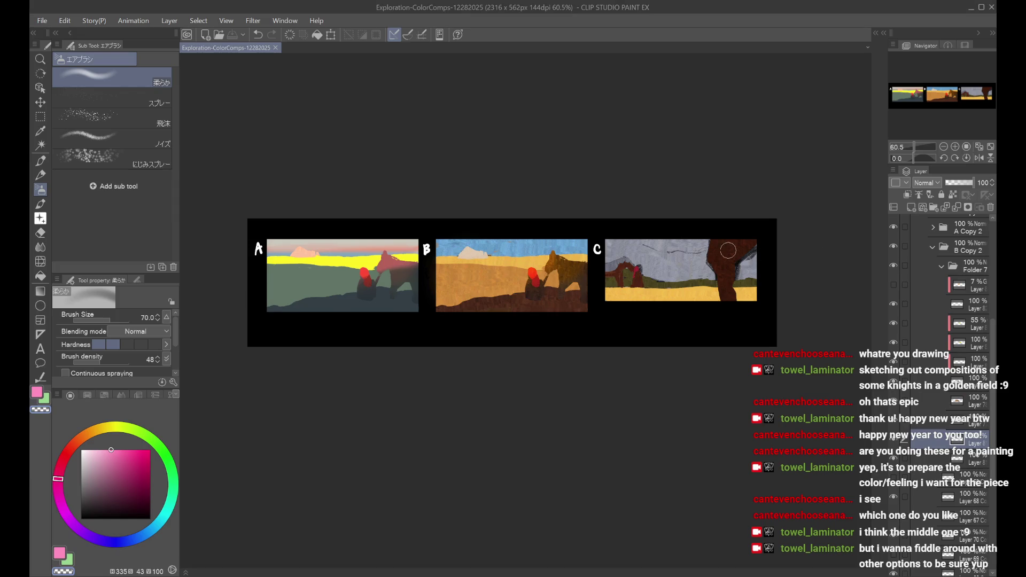
{"action": "scroll", "coordinate": [695, 256], "scroll_direction": "up", "scroll_amount": 1}
{"action": "scroll", "coordinate": [919, 422], "scroll_direction": "down", "scroll_amount": 2}
{"action": "left_click", "coordinate": [893, 448]}
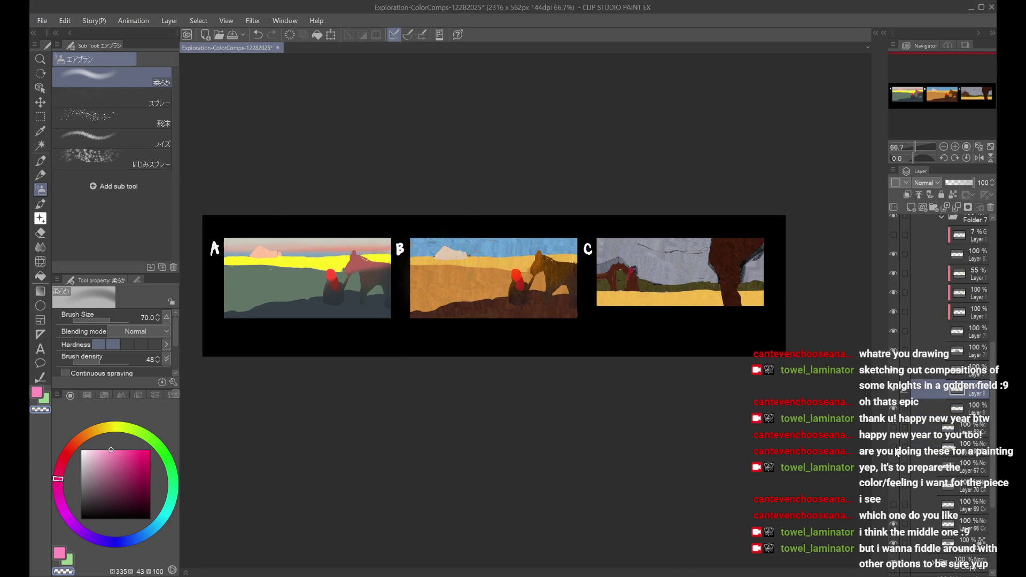
{"action": "scroll", "coordinate": [934, 369], "scroll_direction": "up", "scroll_amount": 5}
{"action": "scroll", "coordinate": [933, 365], "scroll_direction": "up", "scroll_amount": 3}
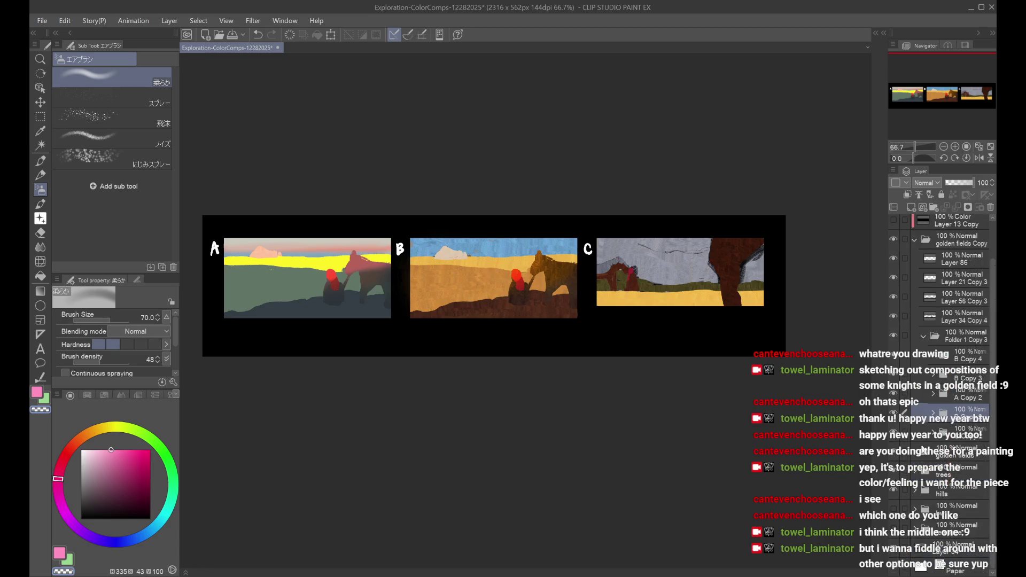
Step: Toggle panel C's and B Copy 2's layers to compare, then duplicate panel B's folder
{"action": "left_click", "coordinate": [897, 438]}
{"action": "left_click", "coordinate": [898, 438]}
{"action": "scroll", "coordinate": [935, 440], "scroll_direction": "down", "scroll_amount": 3}
{"action": "scroll", "coordinate": [935, 439], "scroll_direction": "down", "scroll_amount": 5}
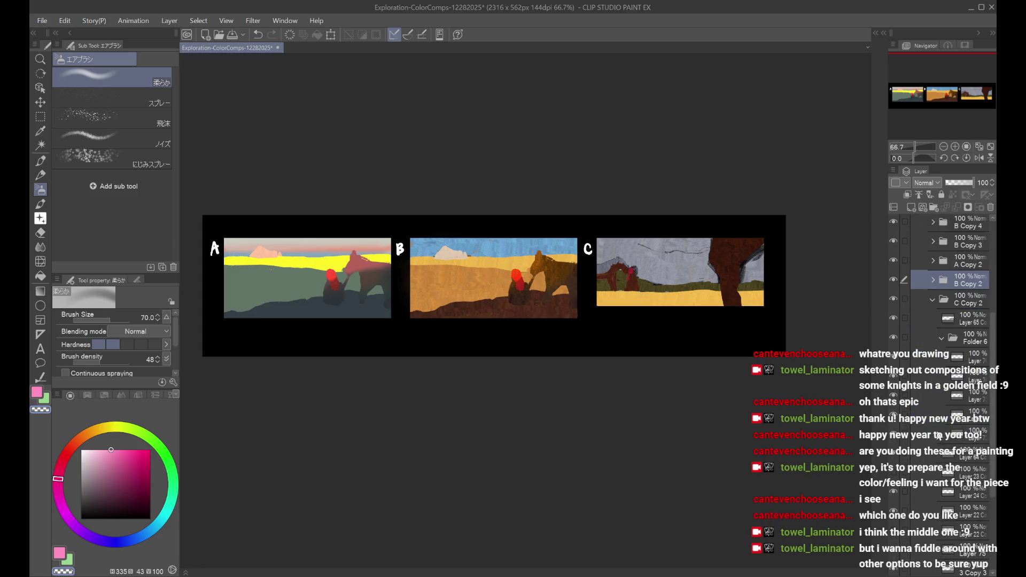
{"action": "scroll", "coordinate": [521, 329], "scroll_direction": "down", "scroll_amount": 2}
{"action": "scroll", "coordinate": [522, 328], "scroll_direction": "up", "scroll_amount": 1}
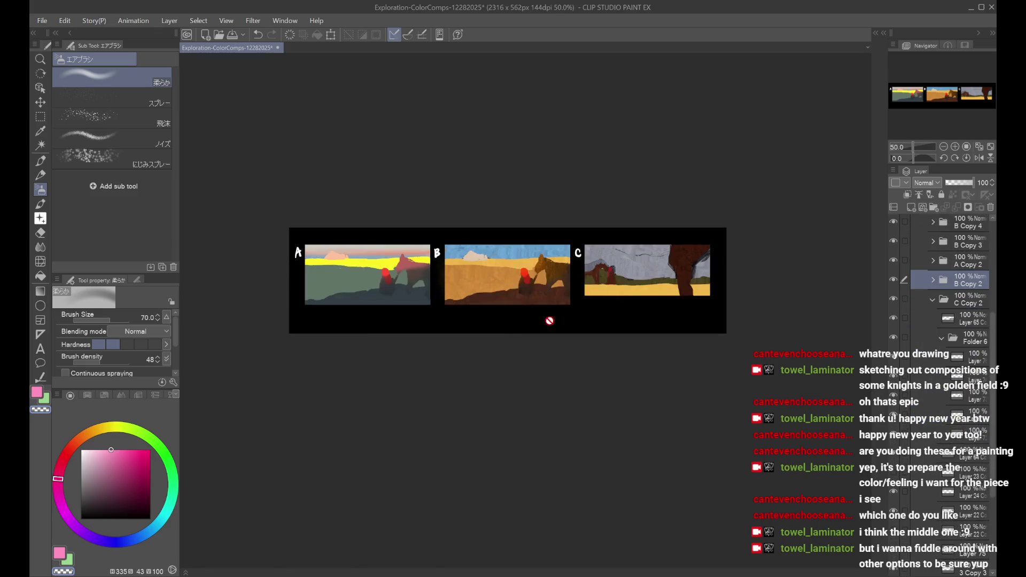
{"action": "scroll", "coordinate": [935, 301], "scroll_direction": "up", "scroll_amount": 5}
{"action": "left_click", "coordinate": [895, 417]}
{"action": "left_click", "coordinate": [895, 418]}
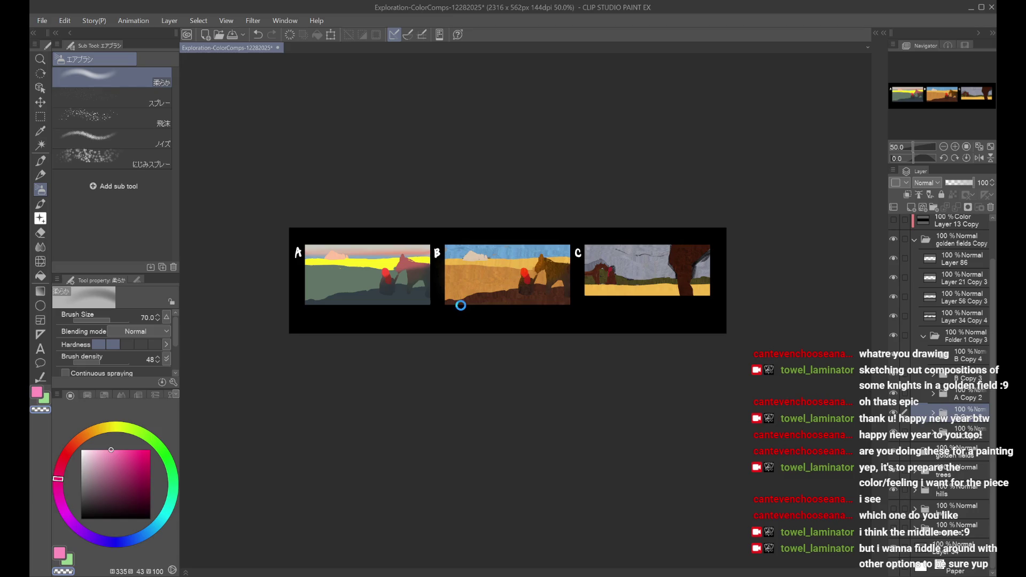
{"action": "key", "text": "ctrl+z"}
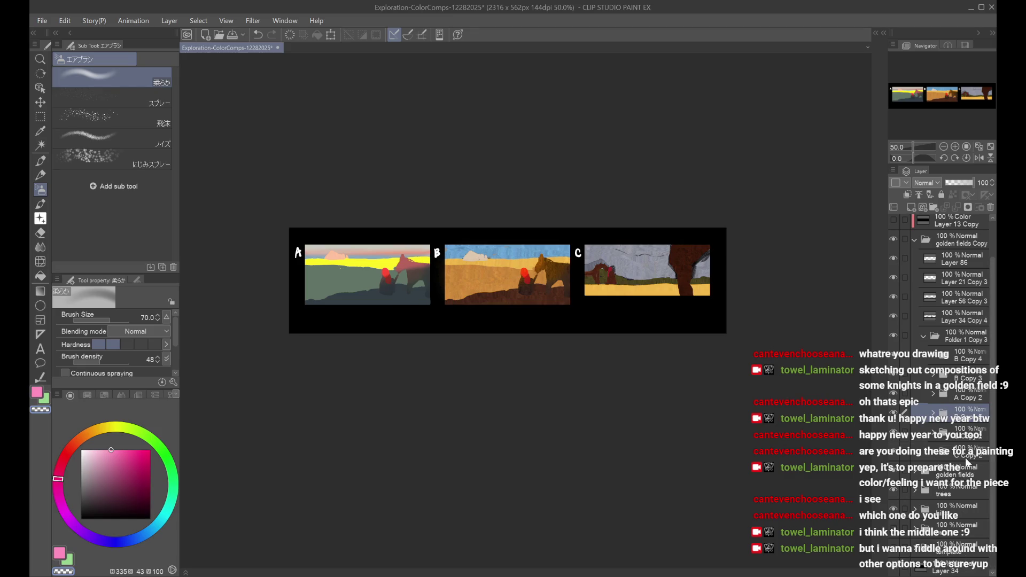
Step: Transform the duplicated B folder, nudging it right over panel C, and commit the move
{"action": "left_click", "coordinate": [960, 438]}
{"action": "key", "text": "ctrl+t"}
{"action": "key", "text": "Right"}
{"action": "key", "text": "Right"}
{"action": "key", "text": "Right"}
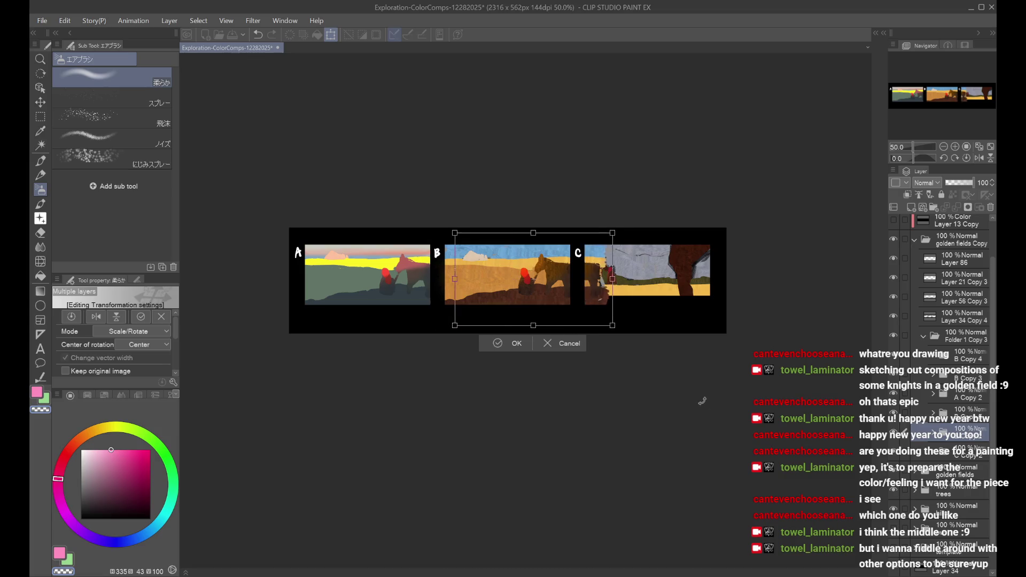
{"action": "key", "text": "Right"}
{"action": "key", "text": "Right"}
{"action": "key", "text": "Right"}
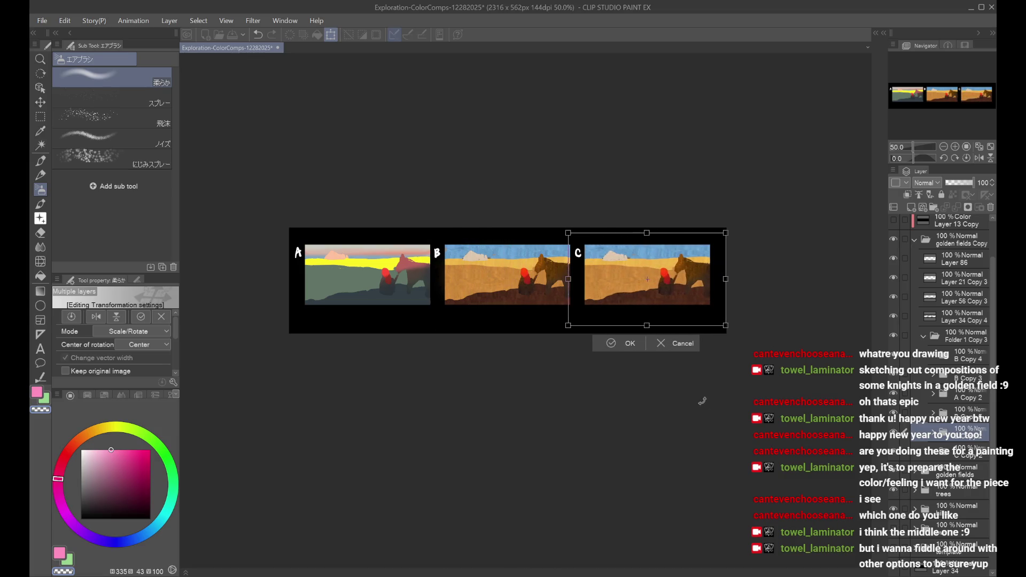
{"action": "key", "text": "Return"}
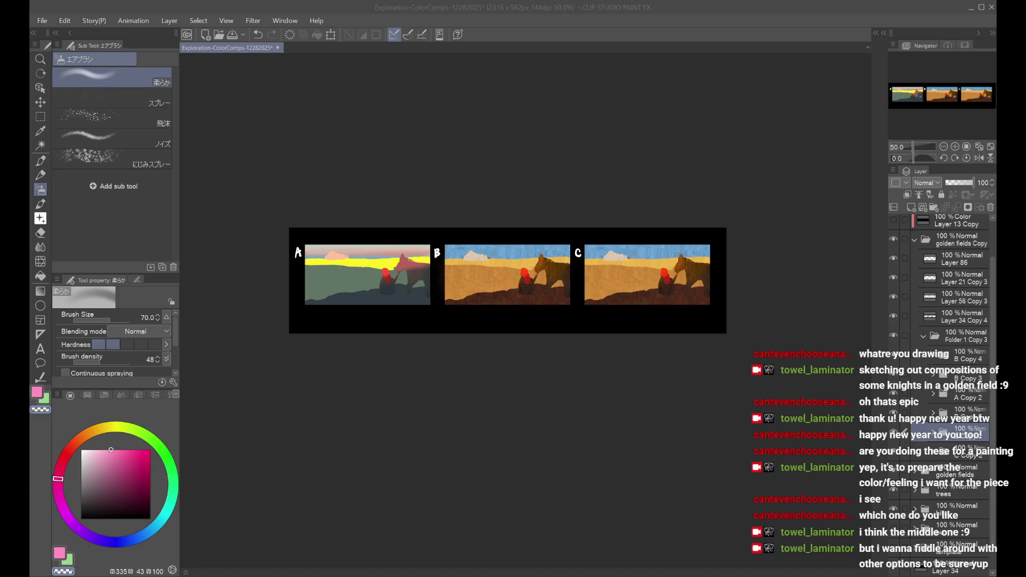
{"action": "left_click", "coordinate": [933, 434]}
Step: Select the figure layer's painted area in the copied folder and clear the knight and horse from panel C
{"action": "scroll", "coordinate": [931, 441], "scroll_direction": "down", "scroll_amount": 5}
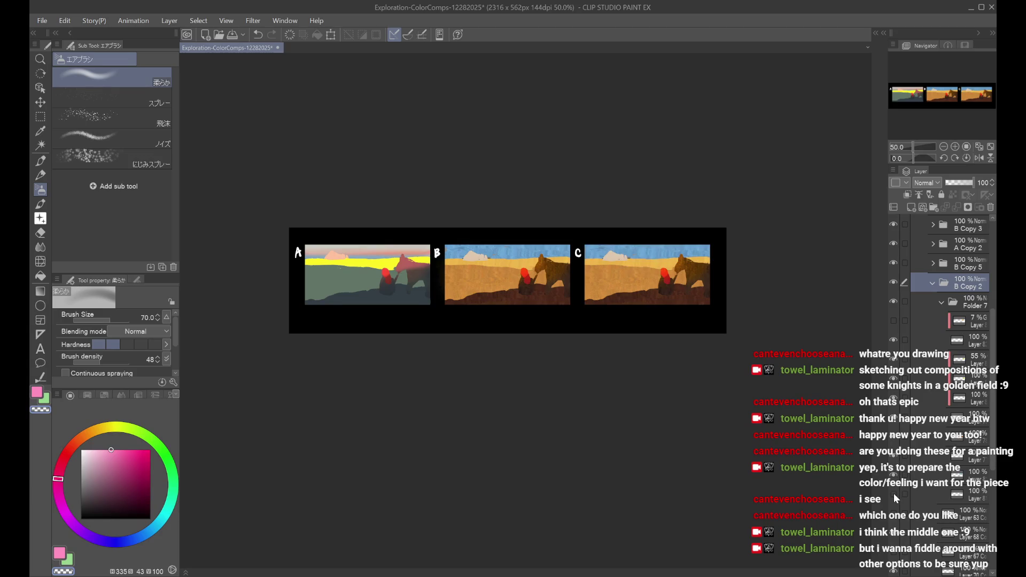
{"action": "left_click", "coordinate": [897, 441]}
{"action": "left_click", "coordinate": [896, 442]}
{"action": "left_click", "coordinate": [910, 434]}
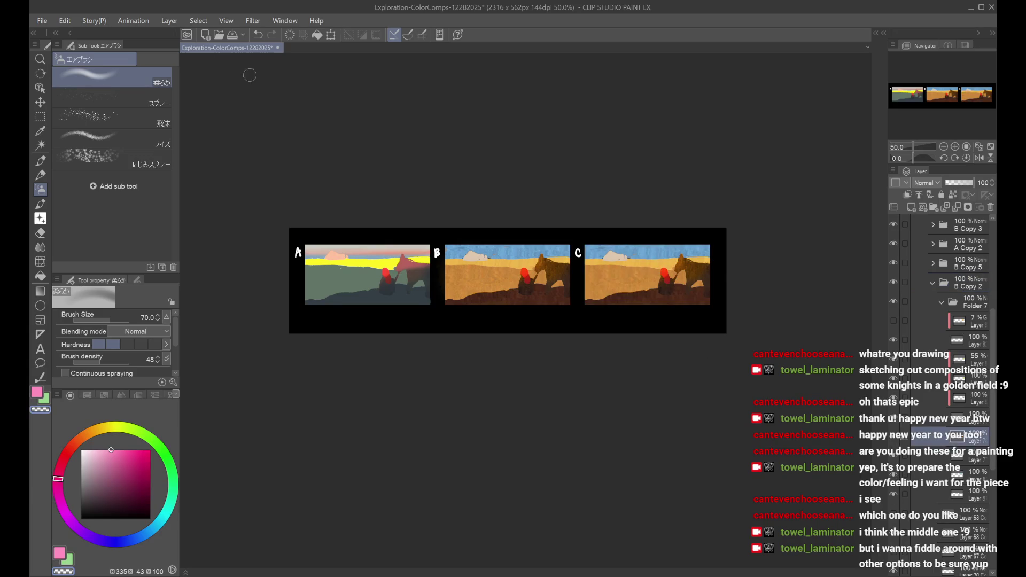
{"action": "key", "text": "alt"}
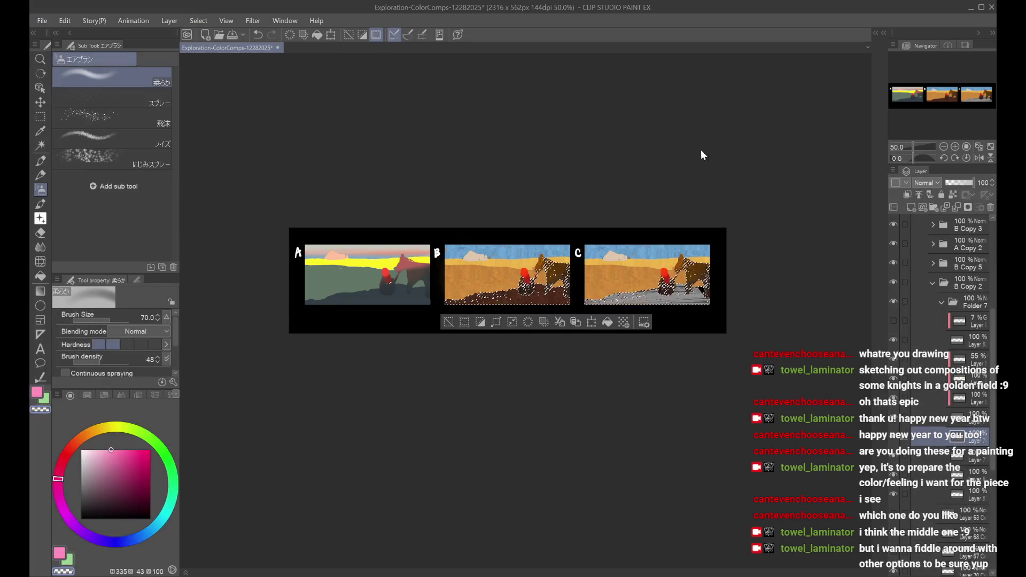
{"action": "key", "text": "ctrl+z"}
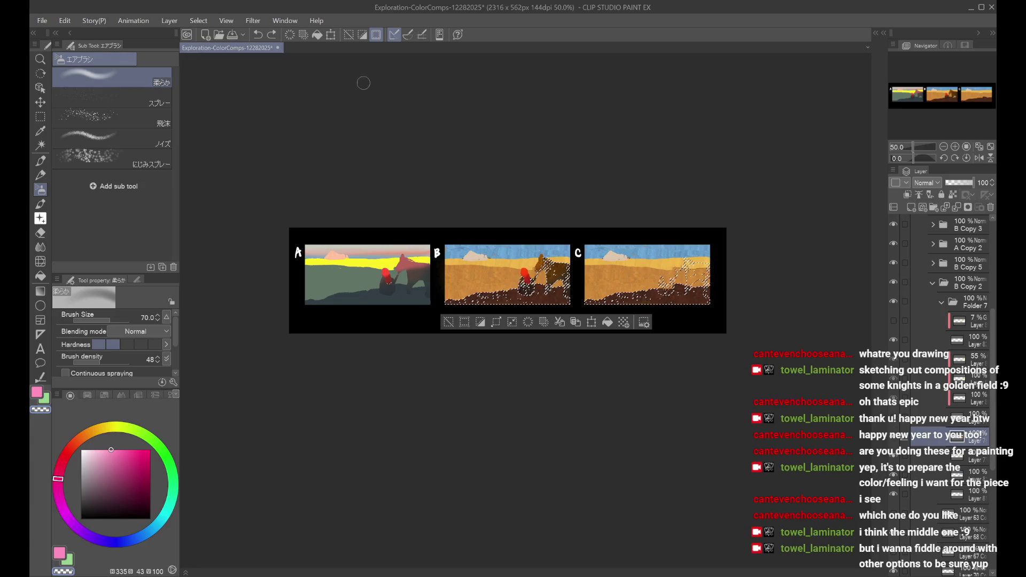
Step: Remove the grey ground strip from panel C, reorder the layer in the stack, and save
{"action": "left_click", "coordinate": [258, 34]}
{"action": "key", "text": "alt"}
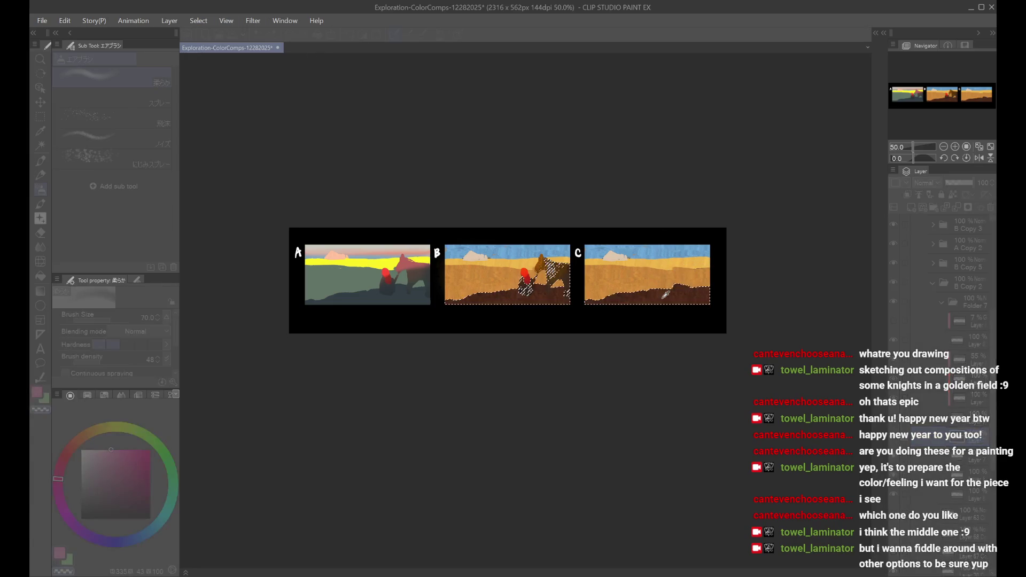
{"action": "key", "text": "ctrl+d"}
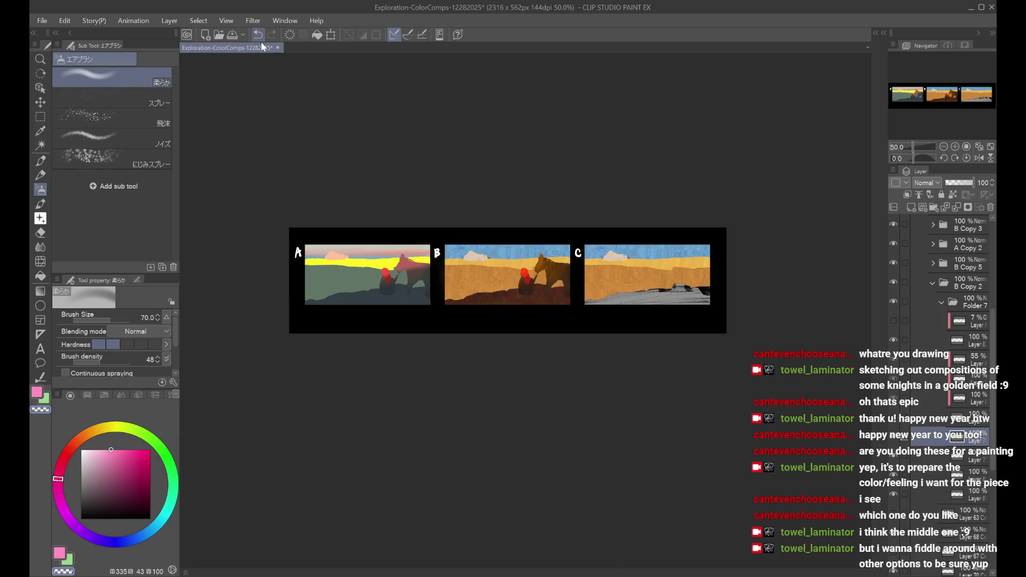
{"action": "key", "text": "ctrl+z"}
{"action": "left_click_drag", "start_coordinate": [957, 439], "coordinate": [958, 472]}
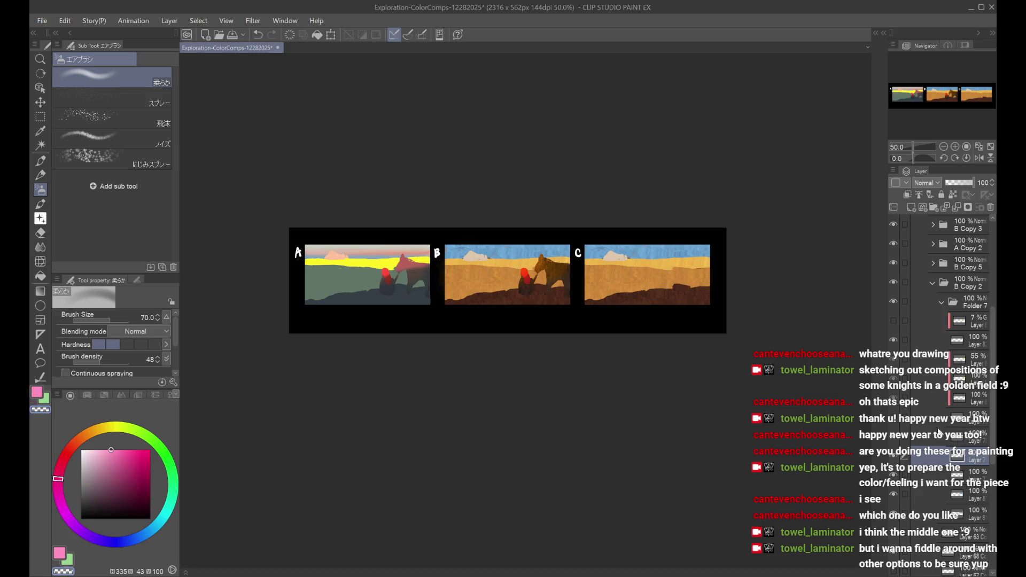
{"action": "key", "text": "ctrl+s"}
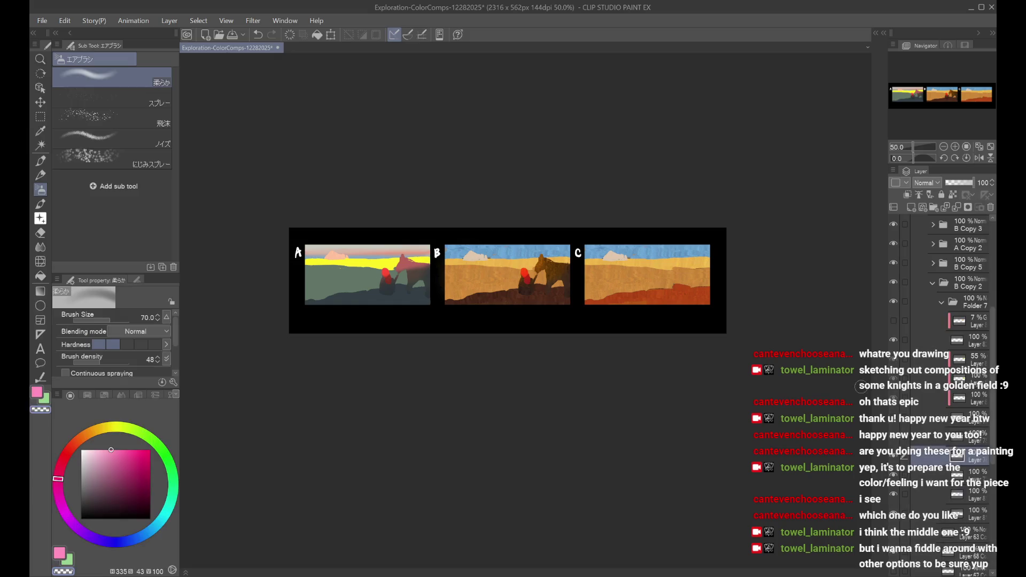
Step: Toggle the sketch and knight-and-horse layers over panel C, leaving the knight and horse visible
{"action": "left_click", "coordinate": [898, 444]}
{"action": "left_click", "coordinate": [898, 445]}
{"action": "left_click", "coordinate": [930, 441]}
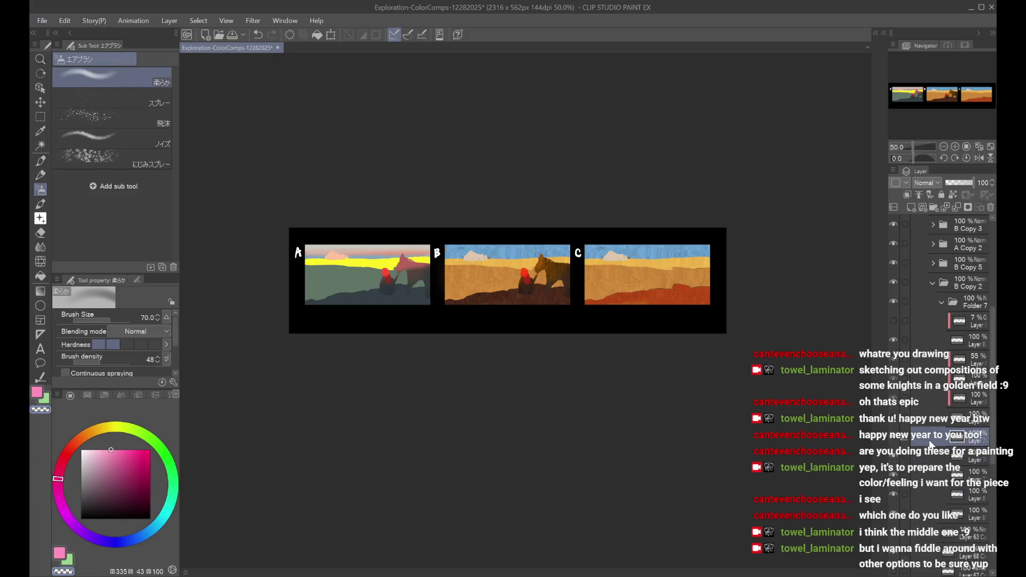
{"action": "left_click", "coordinate": [894, 421]}
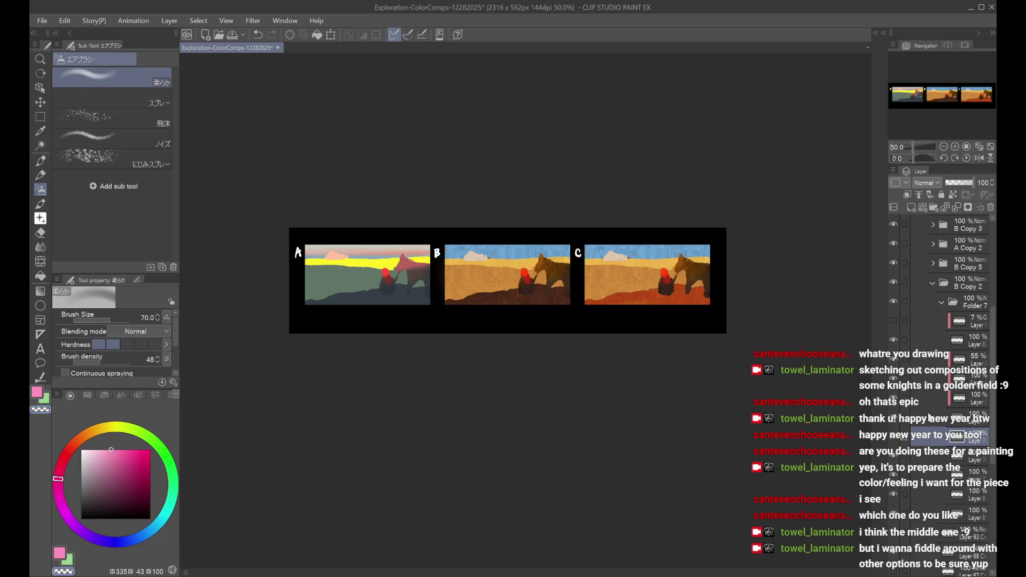
{"action": "left_click", "coordinate": [929, 418]}
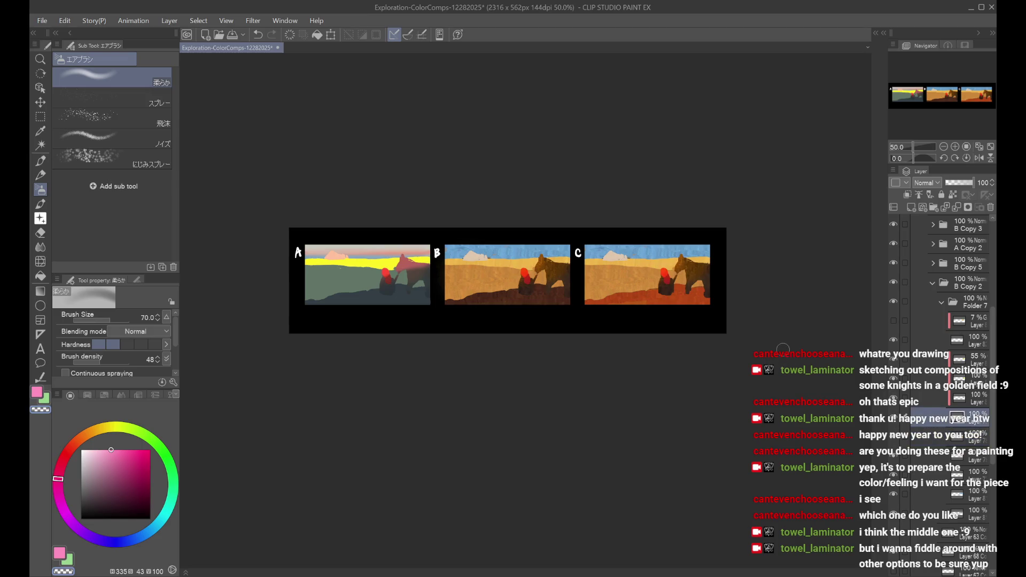
{"action": "left_click", "coordinate": [894, 421]}
{"action": "left_click", "coordinate": [893, 421]}
Step: Pick an orange-brown colour on the colour wheel for panel C's foreground
{"action": "left_click", "coordinate": [953, 194]}
{"action": "mouse_move", "coordinate": [140, 540]}
{"action": "left_mouse_down"}
{"action": "mouse_move", "coordinate": [153, 530]}
{"action": "mouse_move", "coordinate": [92, 423]}
{"action": "mouse_move", "coordinate": [77, 442]}
{"action": "left_mouse_up"}
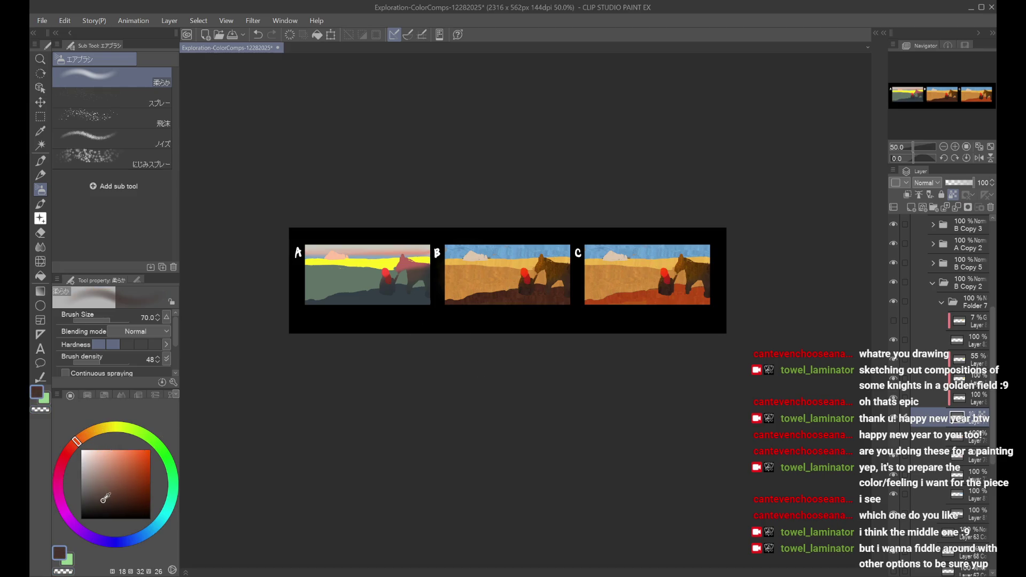
{"action": "left_click", "coordinate": [96, 483]}
{"action": "left_click", "coordinate": [89, 432]}
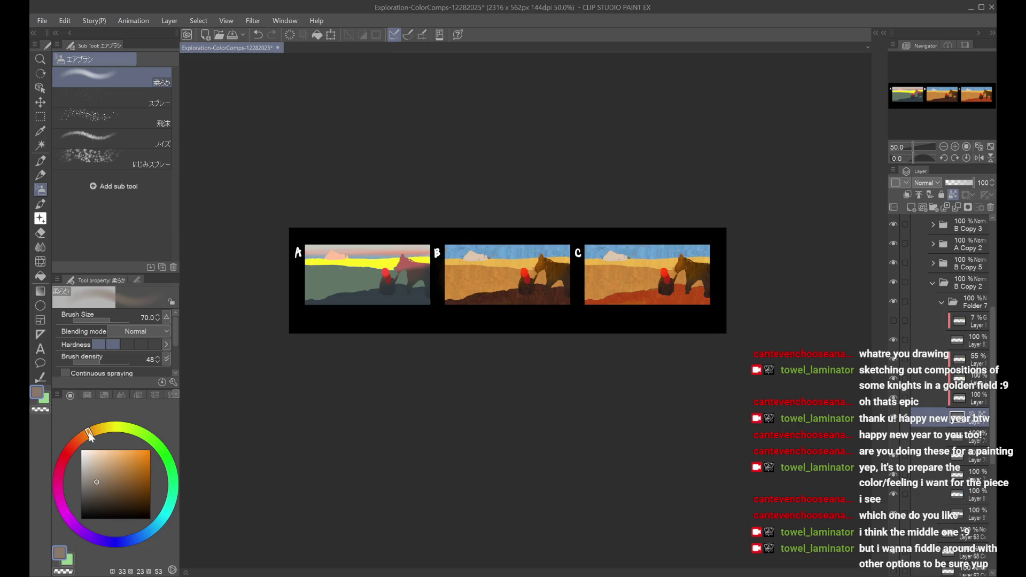
{"action": "left_click", "coordinate": [45, 167]}
{"action": "key", "text": "m"}
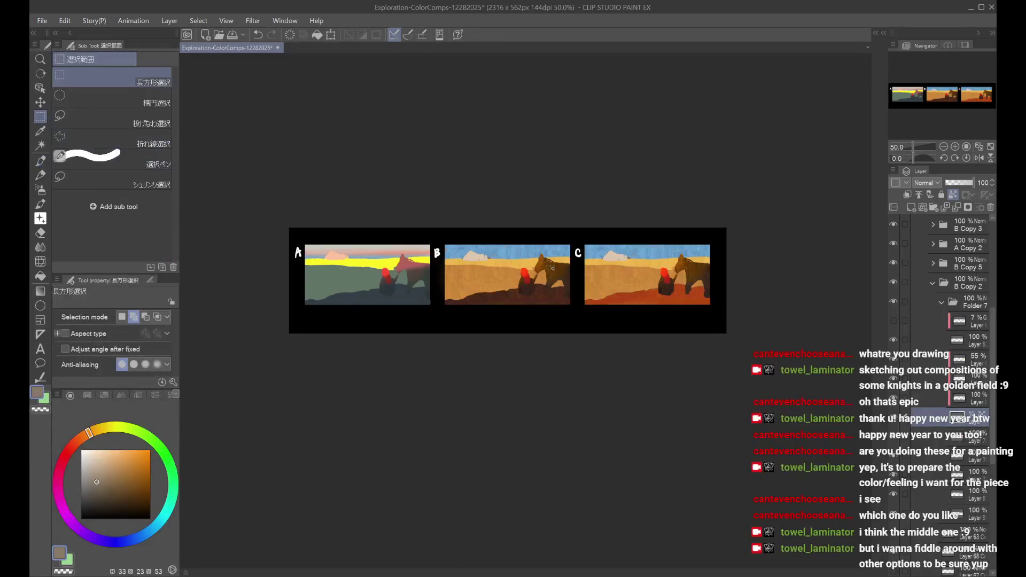
{"action": "mouse_move", "coordinate": [640, 282]}
{"action": "left_mouse_down"}
{"action": "mouse_move", "coordinate": [671, 306]}
{"action": "mouse_move", "coordinate": [657, 269]}
{"action": "mouse_move", "coordinate": [666, 299]}
{"action": "mouse_move", "coordinate": [679, 286]}
{"action": "mouse_move", "coordinate": [673, 267]}
{"action": "mouse_move", "coordinate": [629, 246]}
{"action": "left_mouse_up"}
{"action": "key", "text": "ctrl+z"}
{"action": "left_click", "coordinate": [107, 119]}
{"action": "key", "text": "ctrl+z"}
{"action": "key", "text": "ctrl+u"}
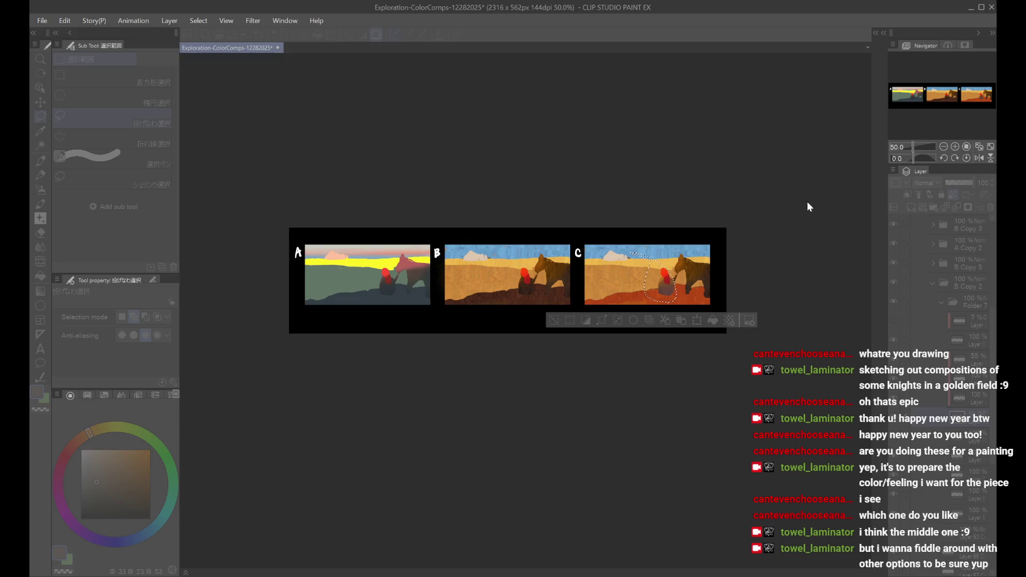
{"action": "key", "text": "Return"}
{"action": "key", "text": "ctrl+d"}
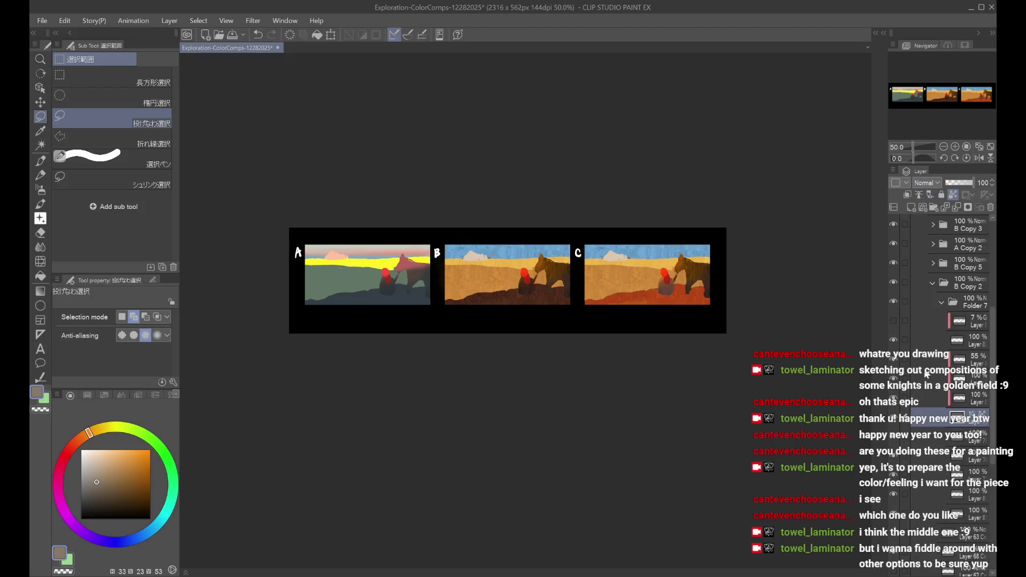
{"action": "scroll", "coordinate": [733, 284], "scroll_direction": "down", "scroll_amount": 1}
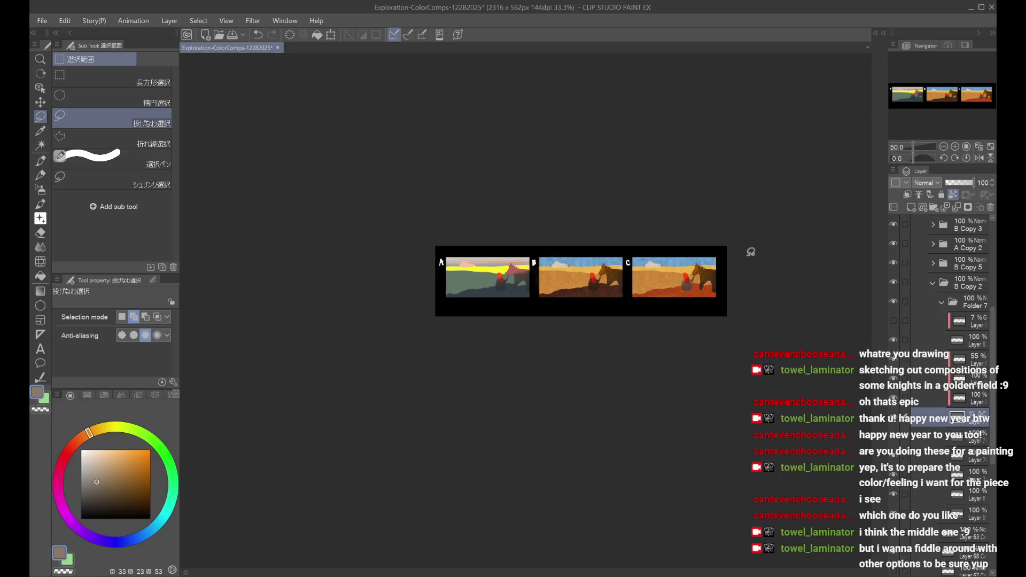
{"action": "scroll", "coordinate": [738, 254], "scroll_direction": "up", "scroll_amount": 1}
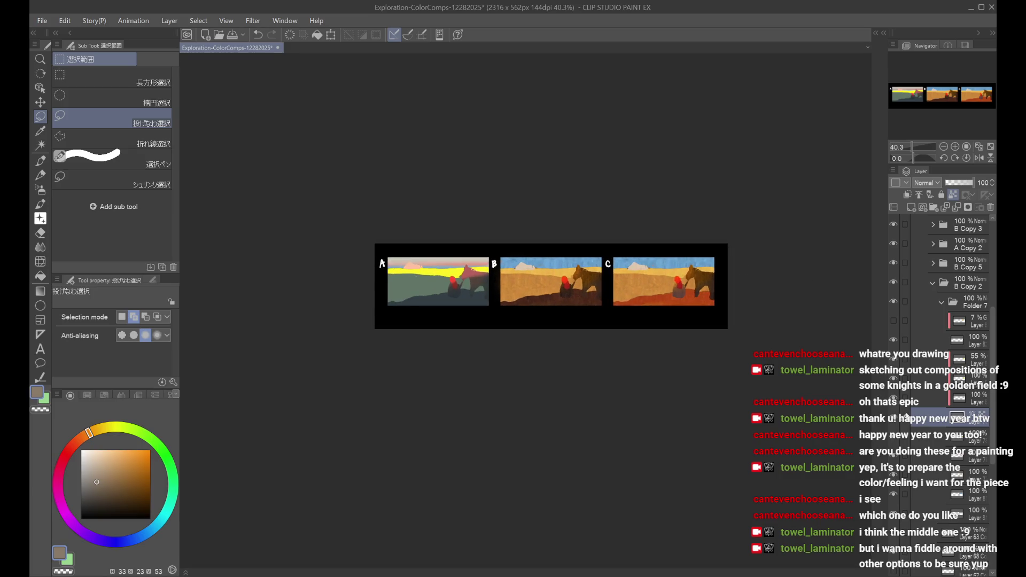
{"action": "key", "text": "ctrl+z"}
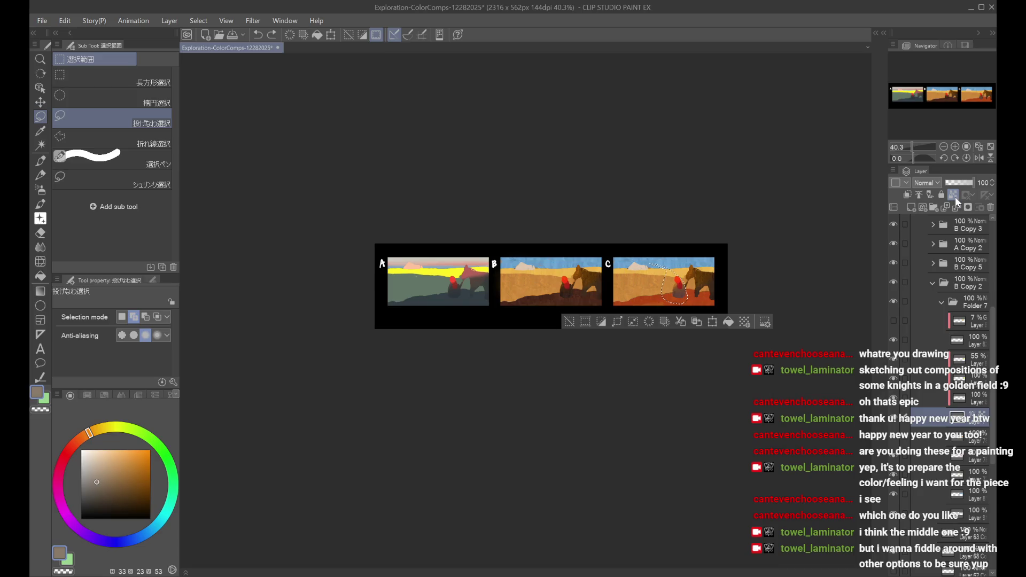
{"action": "key", "text": "ctrl+u"}
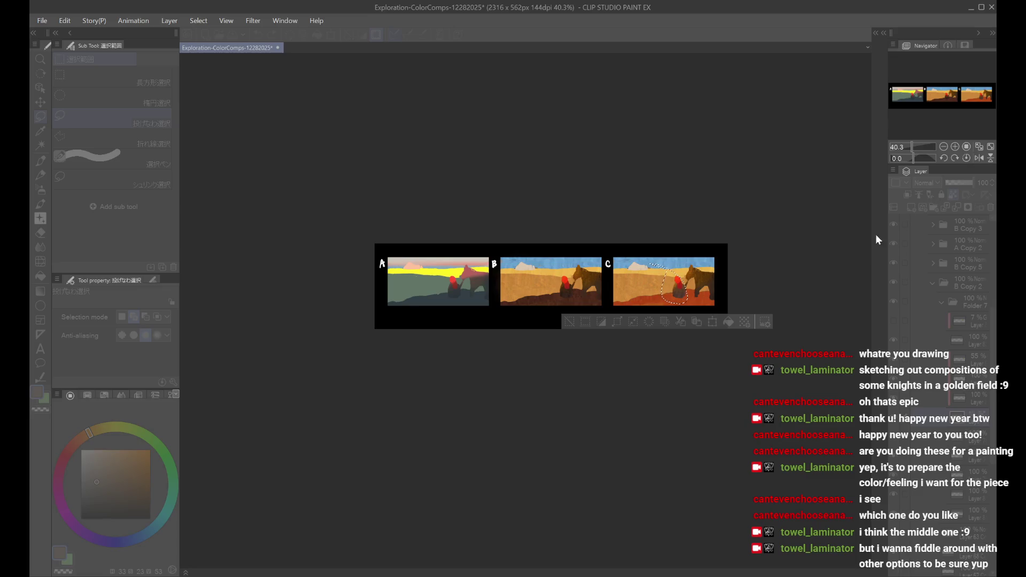
{"action": "key", "text": "Return"}
{"action": "key", "text": "ctrl+d"}
{"action": "scroll", "coordinate": [728, 292], "scroll_direction": "up", "scroll_amount": 2}
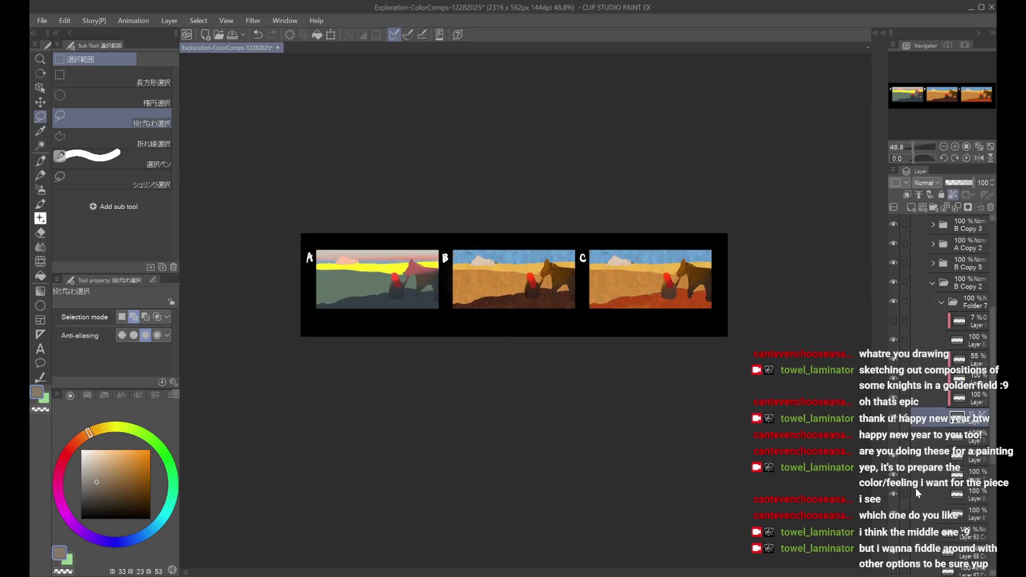
{"action": "key", "text": "ctrl+minus"}
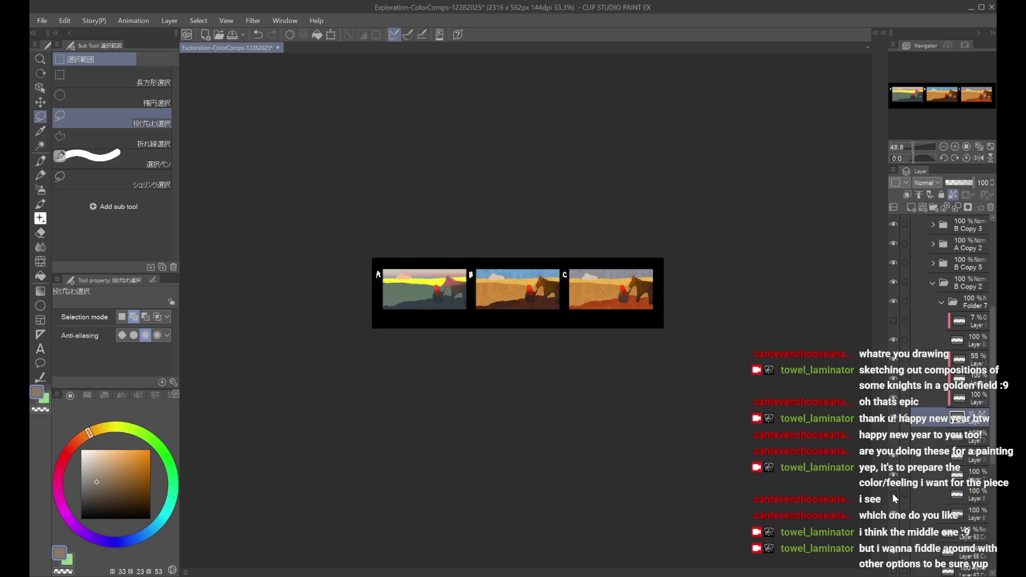
{"action": "key", "text": "h"}
{"action": "key", "text": "h"}
{"action": "scroll", "coordinate": [815, 341], "scroll_direction": "up", "scroll_amount": 1}
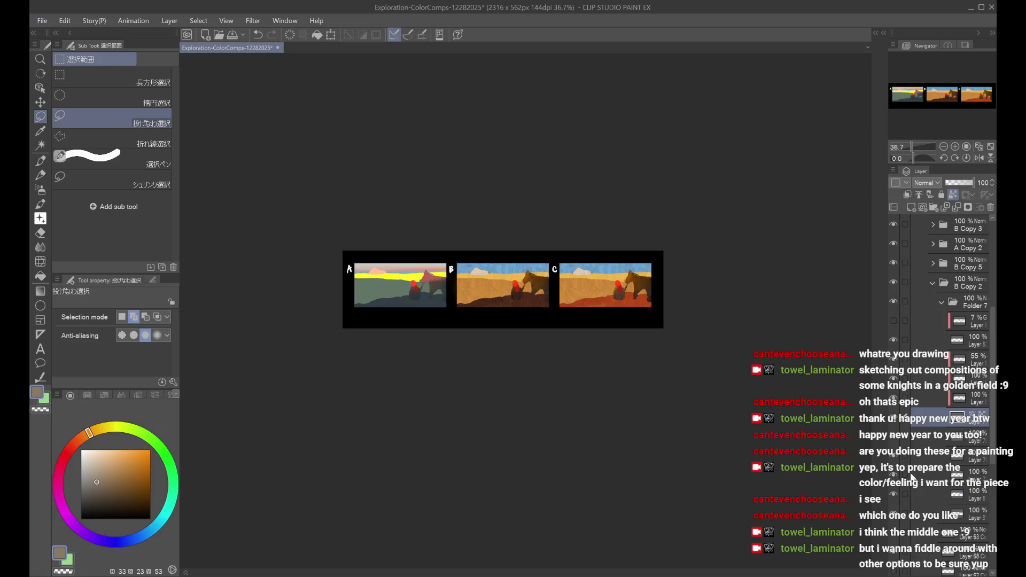
Step: Expand the B Copy 5 folder and toggle comp B's layers off and on to compare
{"action": "left_click", "coordinate": [932, 264]}
{"action": "scroll", "coordinate": [938, 299], "scroll_direction": "down", "scroll_amount": 3}
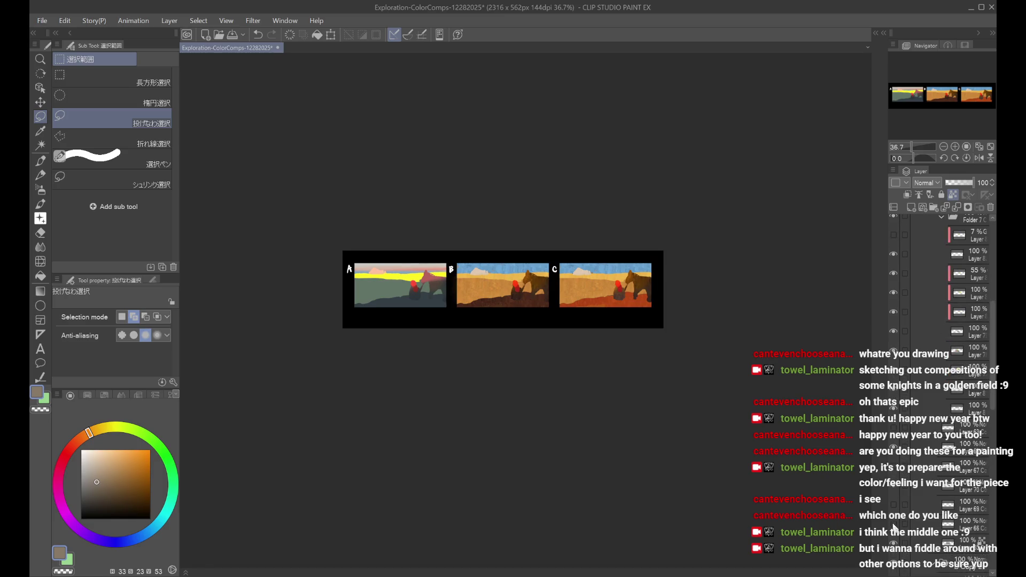
{"action": "scroll", "coordinate": [947, 315], "scroll_direction": "up", "scroll_amount": 3}
{"action": "left_click", "coordinate": [893, 279]}
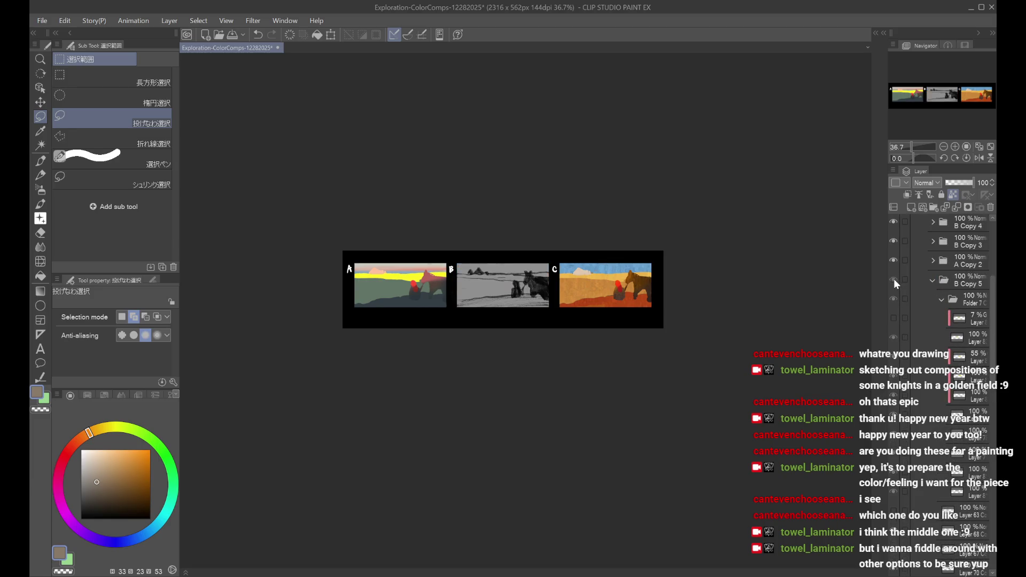
{"action": "left_click", "coordinate": [893, 279]}
{"action": "scroll", "coordinate": [943, 428], "scroll_direction": "down", "scroll_amount": 3}
{"action": "scroll", "coordinate": [928, 450], "scroll_direction": "down", "scroll_amount": 1}
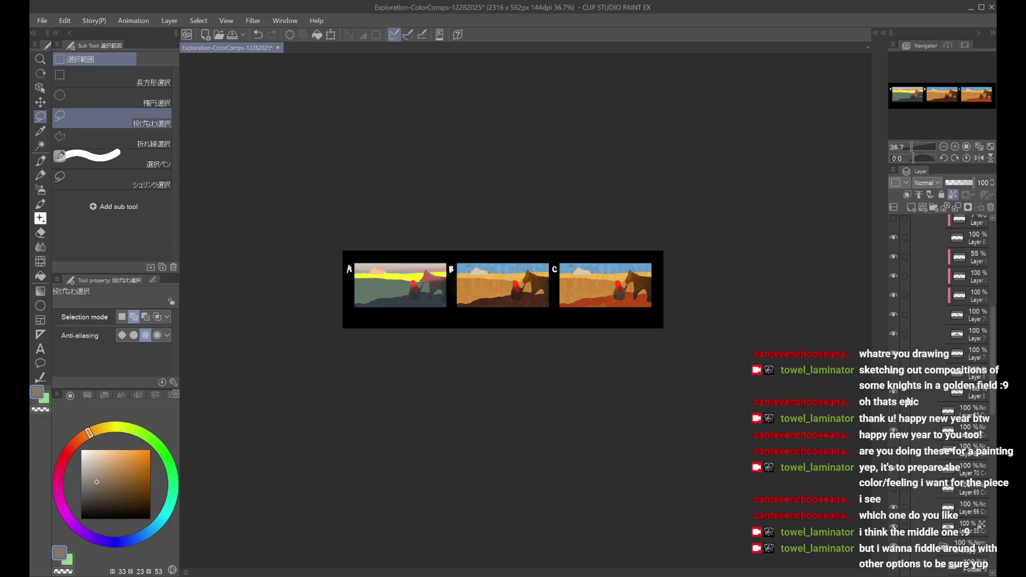
{"action": "scroll", "coordinate": [935, 367], "scroll_direction": "up", "scroll_amount": 4}
{"action": "scroll", "coordinate": [934, 366], "scroll_direction": "up", "scroll_amount": 8}
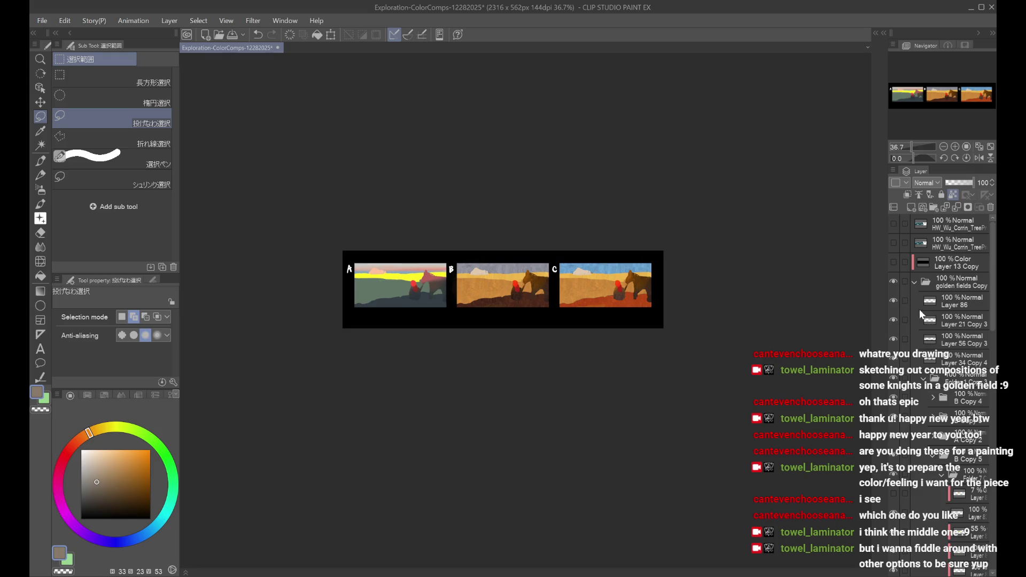
Step: Select Folder 1 Copy 3, expand B Copy 5, and switch panel C to the alternative composition
{"action": "left_click", "coordinate": [927, 380]}
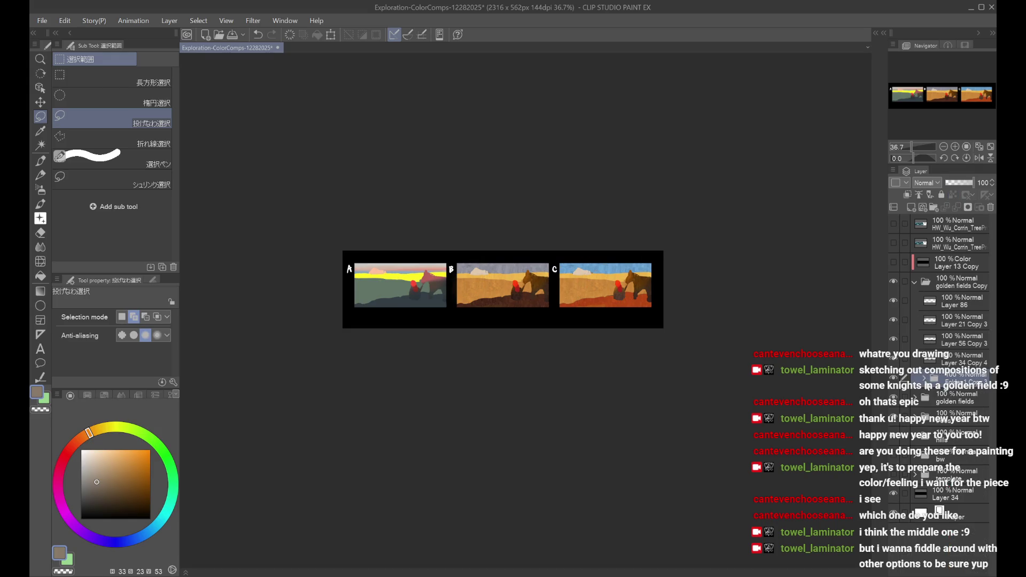
{"action": "scroll", "coordinate": [933, 406], "scroll_direction": "down", "scroll_amount": 2}
{"action": "left_click", "coordinate": [937, 427]}
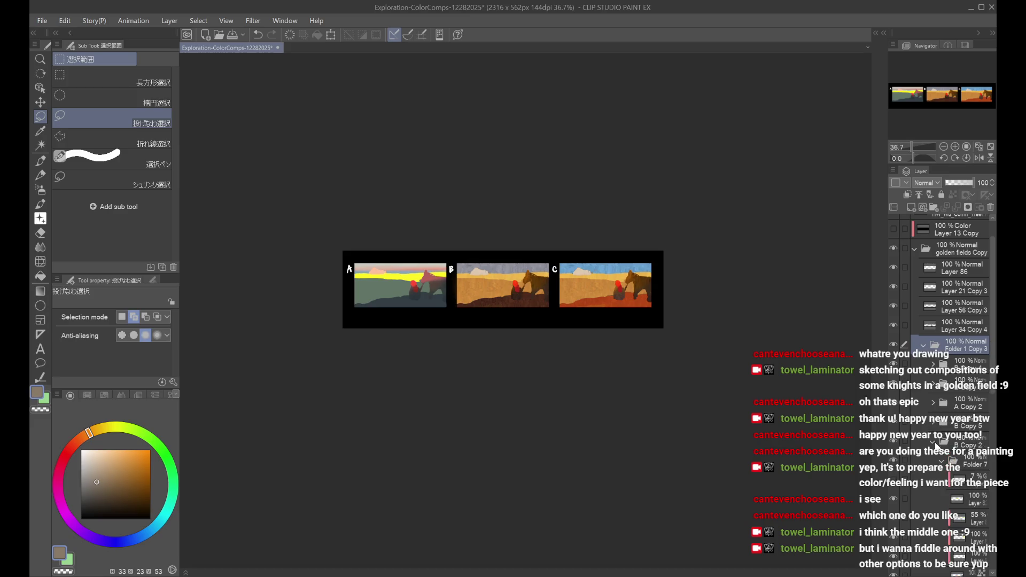
{"action": "scroll", "coordinate": [935, 442], "scroll_direction": "down", "scroll_amount": 5}
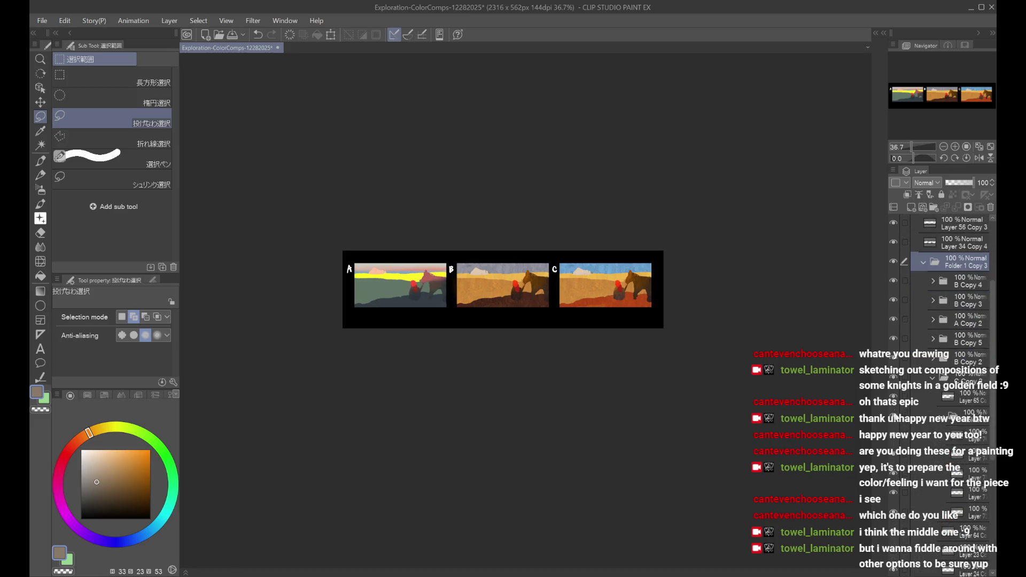
{"action": "scroll", "coordinate": [664, 292], "scroll_direction": "up", "scroll_amount": 1}
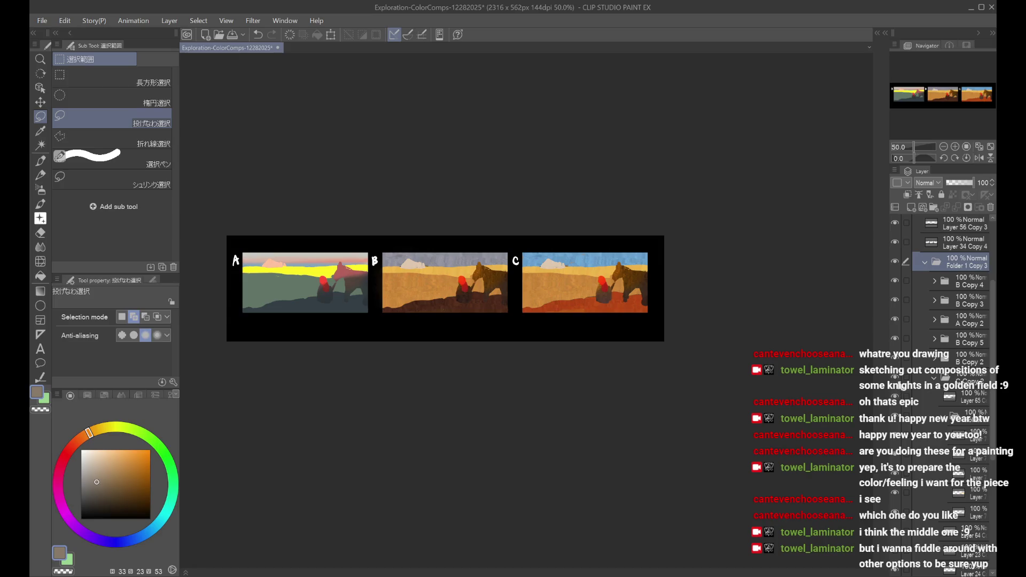
{"action": "scroll", "coordinate": [900, 386], "scroll_direction": "up", "scroll_amount": 3}
{"action": "left_click", "coordinate": [896, 420]}
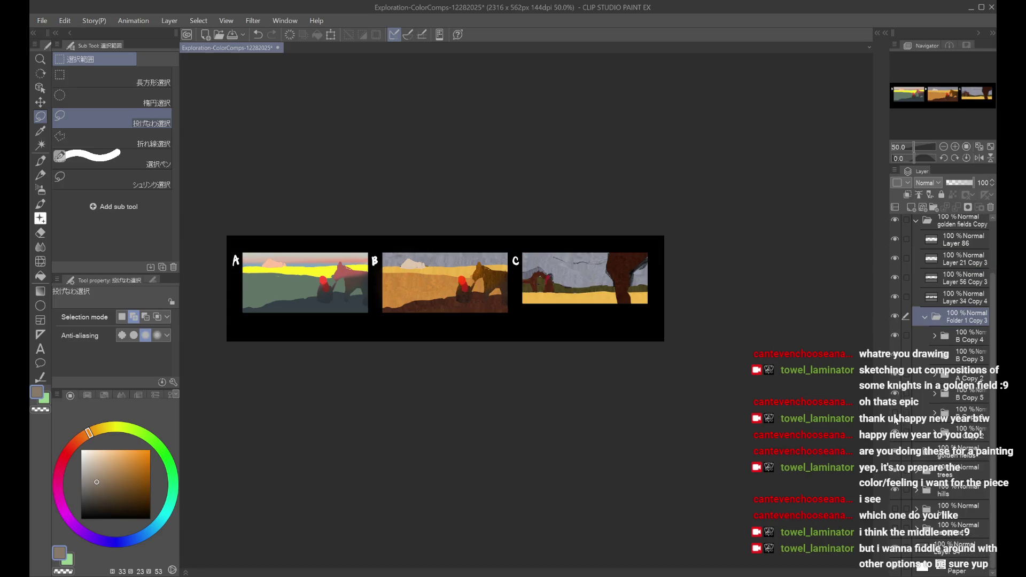
Step: Return panel C to the golden-field scene with a lighter sky and the Glow layer at 52% opacity
{"action": "left_click", "coordinate": [896, 420]}
{"action": "scroll", "coordinate": [898, 385], "scroll_direction": "down", "scroll_amount": 3}
{"action": "left_click", "coordinate": [897, 375]}
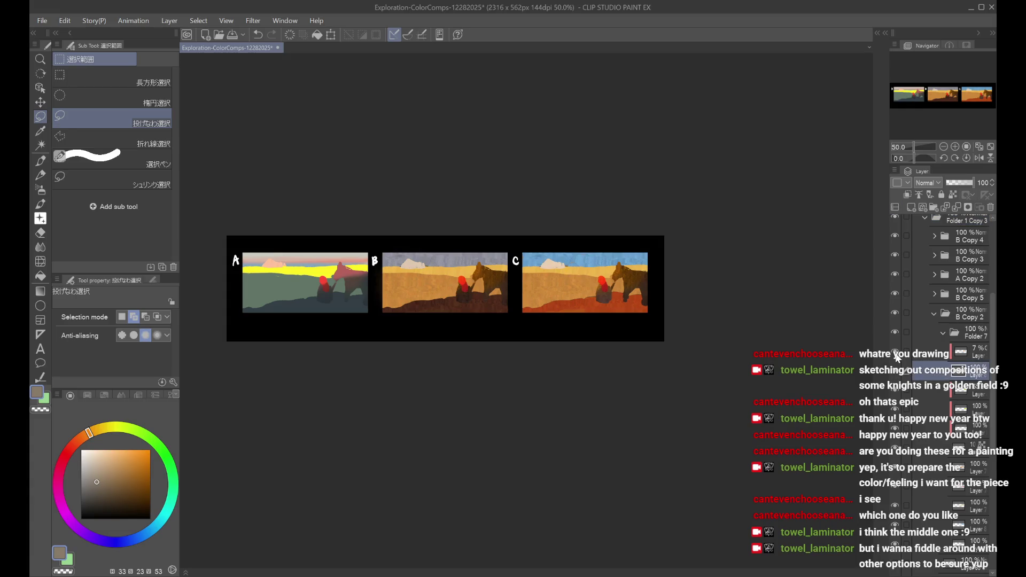
{"action": "left_click", "coordinate": [936, 355]}
{"action": "left_click", "coordinate": [960, 184]}
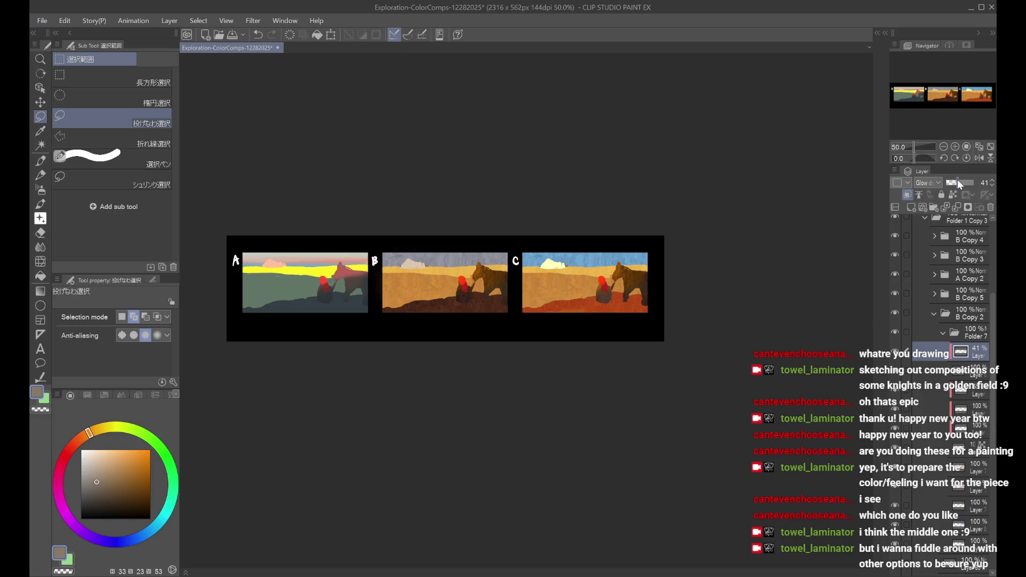
{"action": "left_click", "coordinate": [962, 183]}
Step: Toggle panel C's layers to settle on a red foreground, then view the canvas without the interface
{"action": "left_click", "coordinate": [897, 451]}
{"action": "left_click", "coordinate": [896, 453]}
{"action": "left_click", "coordinate": [897, 473]}
{"action": "left_click", "coordinate": [897, 473]}
{"action": "left_click", "coordinate": [898, 489]}
{"action": "left_click", "coordinate": [896, 486]}
{"action": "left_click", "coordinate": [897, 505]}
{"action": "left_click", "coordinate": [897, 505]}
{"action": "left_click", "coordinate": [959, 505]}
{"action": "left_click", "coordinate": [959, 467]}
{"action": "key", "text": "Tab"}
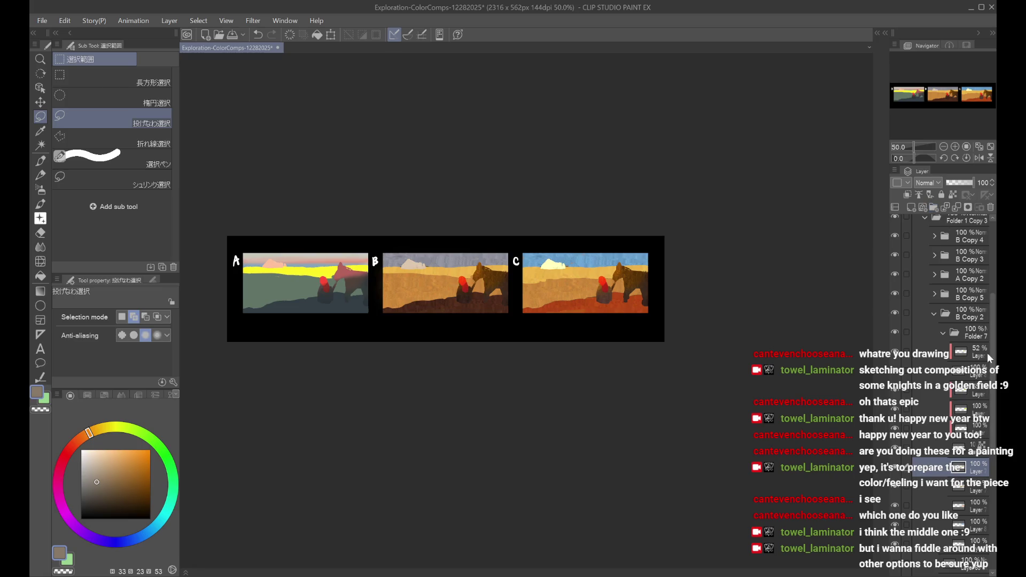
{"action": "scroll", "coordinate": [991, 299], "scroll_direction": "up", "scroll_amount": 5}
{"action": "left_click", "coordinate": [896, 238]}
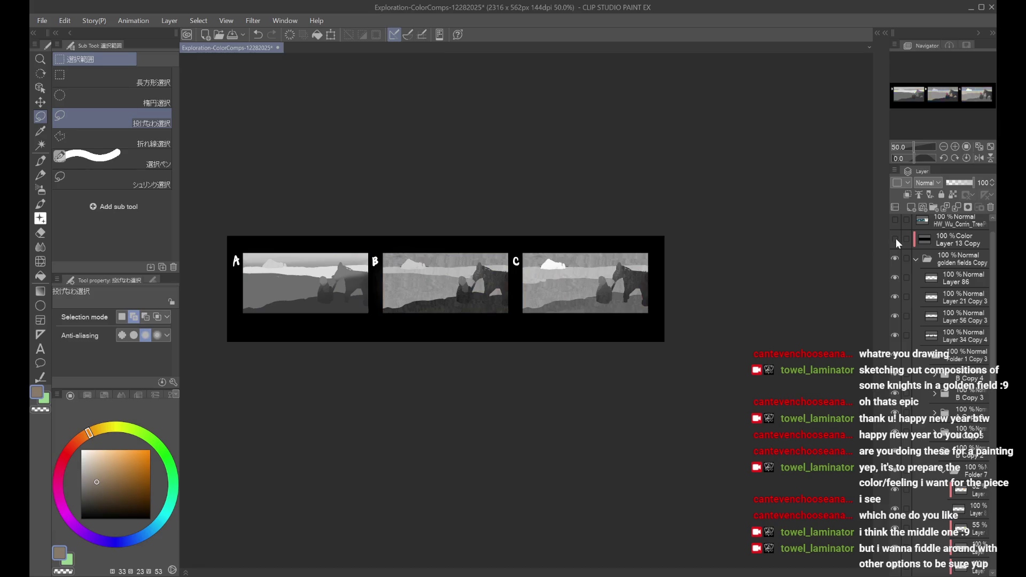
{"action": "left_click", "coordinate": [896, 238]}
{"action": "scroll", "coordinate": [957, 375], "scroll_direction": "down", "scroll_amount": 5}
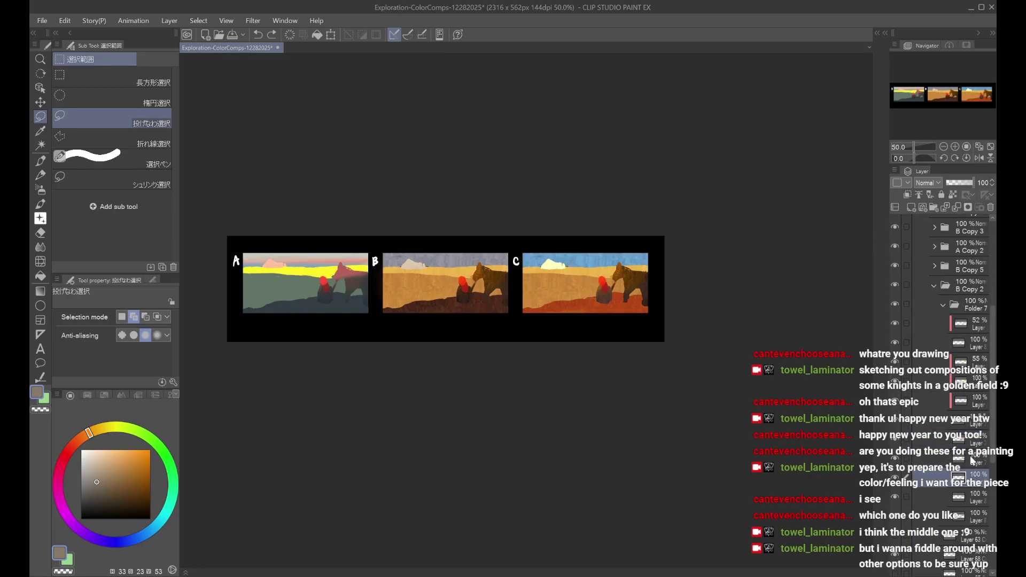
{"action": "scroll", "coordinate": [993, 283], "scroll_direction": "up", "scroll_amount": 5}
{"action": "left_click", "coordinate": [896, 262]}
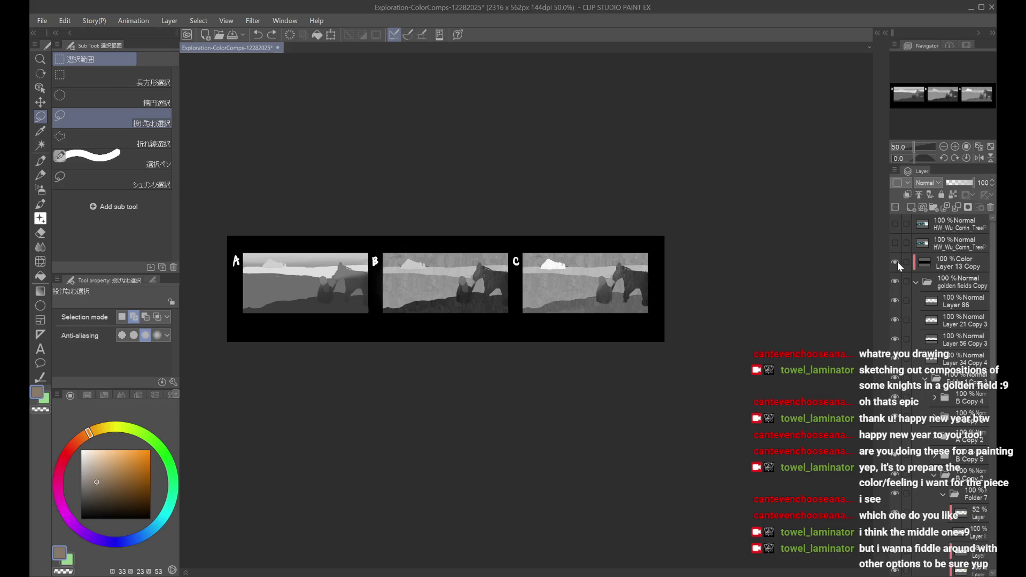
{"action": "left_click", "coordinate": [896, 261]}
{"action": "scroll", "coordinate": [928, 315], "scroll_direction": "down", "scroll_amount": 5}
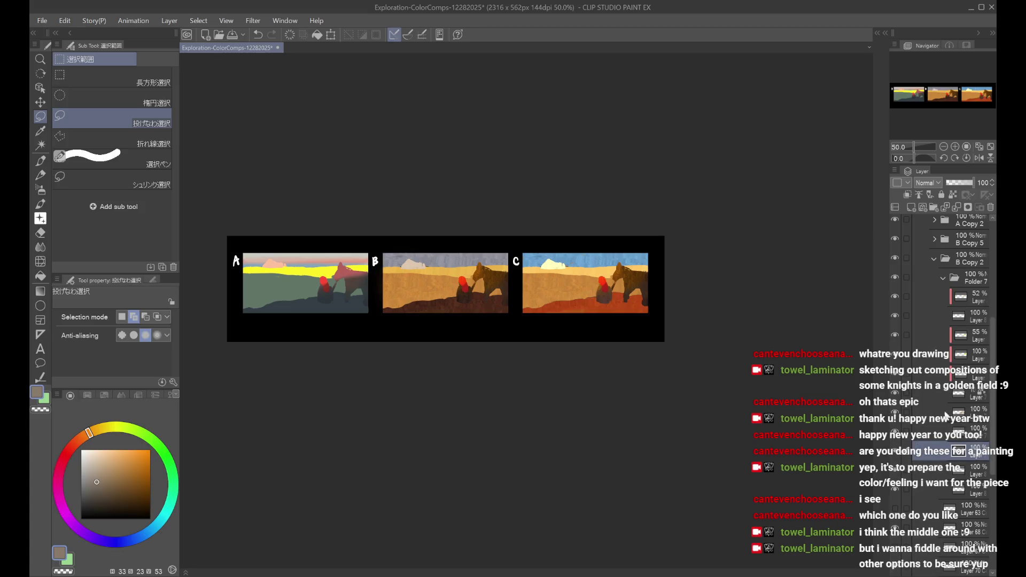
{"action": "scroll", "coordinate": [918, 344], "scroll_direction": "up", "scroll_amount": 2}
{"action": "left_click", "coordinate": [962, 363]}
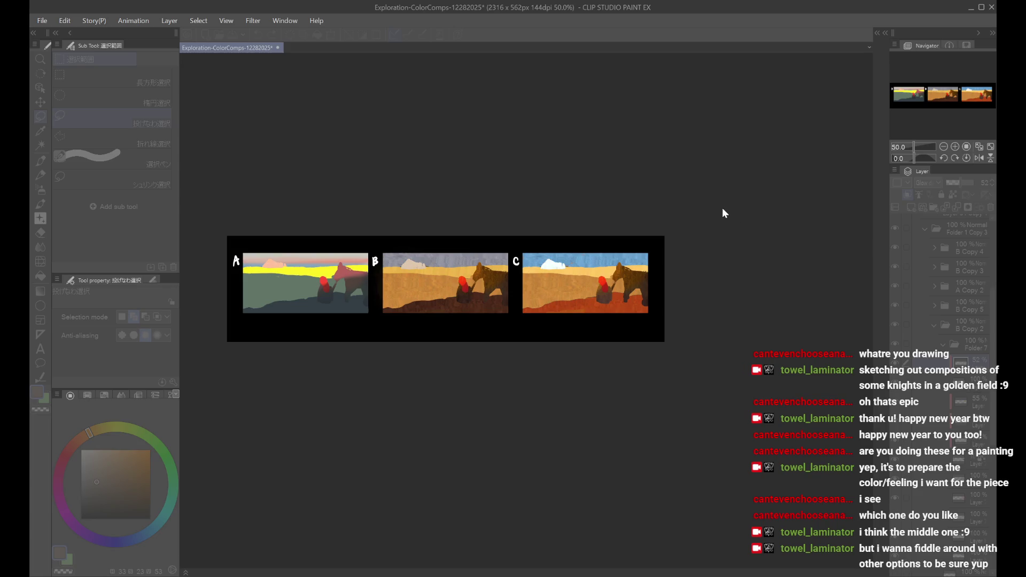
{"action": "key", "text": "h"}
{"action": "key", "text": "h"}
{"action": "key", "text": "ctrl+minus"}
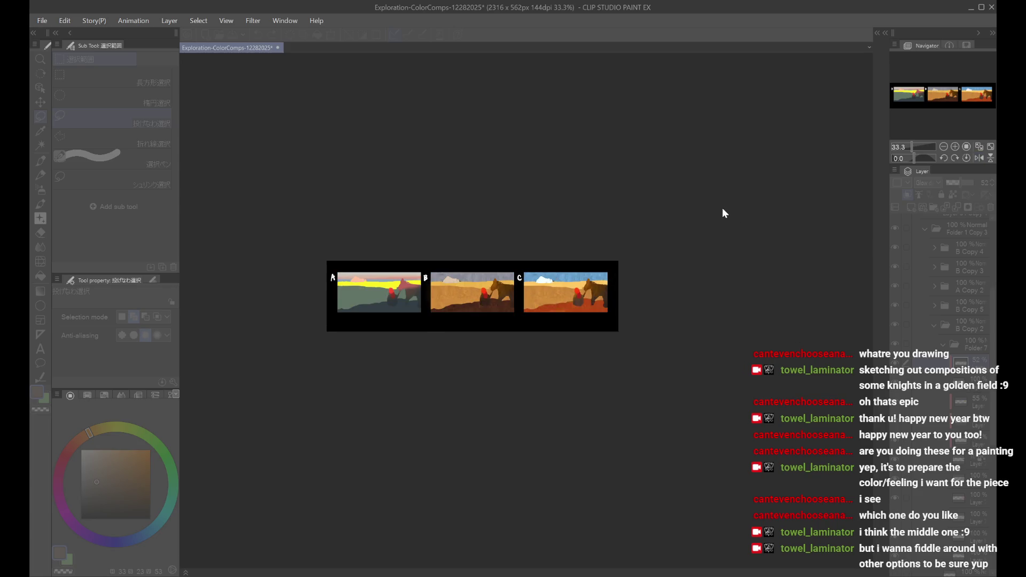
{"action": "key", "text": "ctrl+plus"}
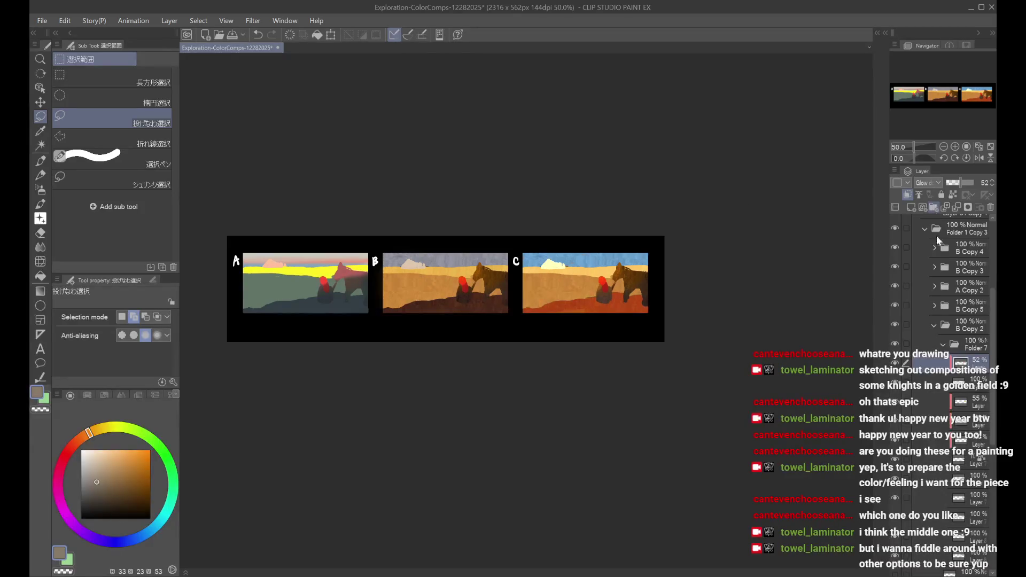
{"action": "scroll", "coordinate": [695, 313], "scroll_direction": "up", "scroll_amount": 1}
{"action": "scroll", "coordinate": [774, 315], "scroll_direction": "down", "scroll_amount": 2}
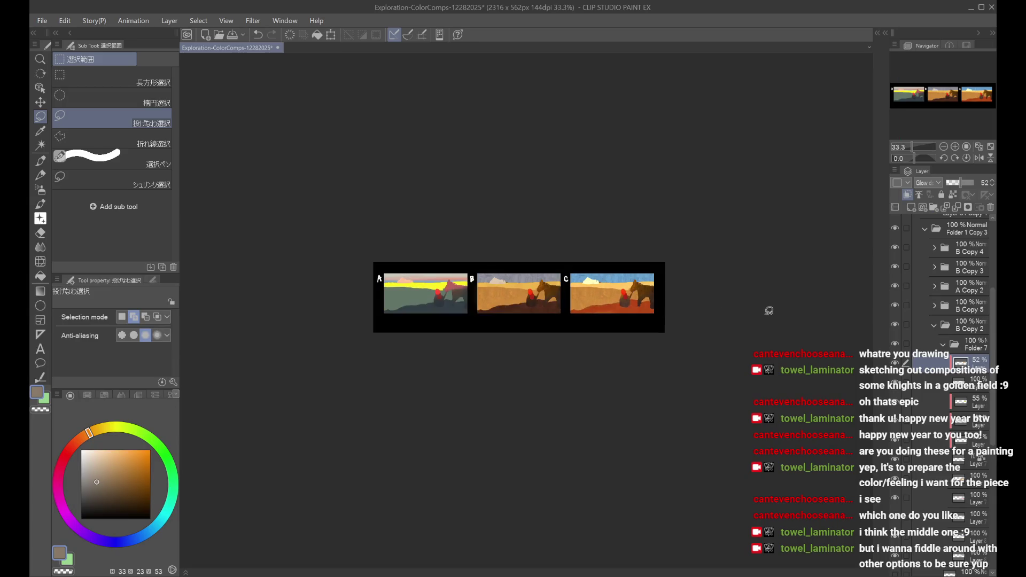
{"action": "scroll", "coordinate": [773, 315], "scroll_direction": "up", "scroll_amount": 1}
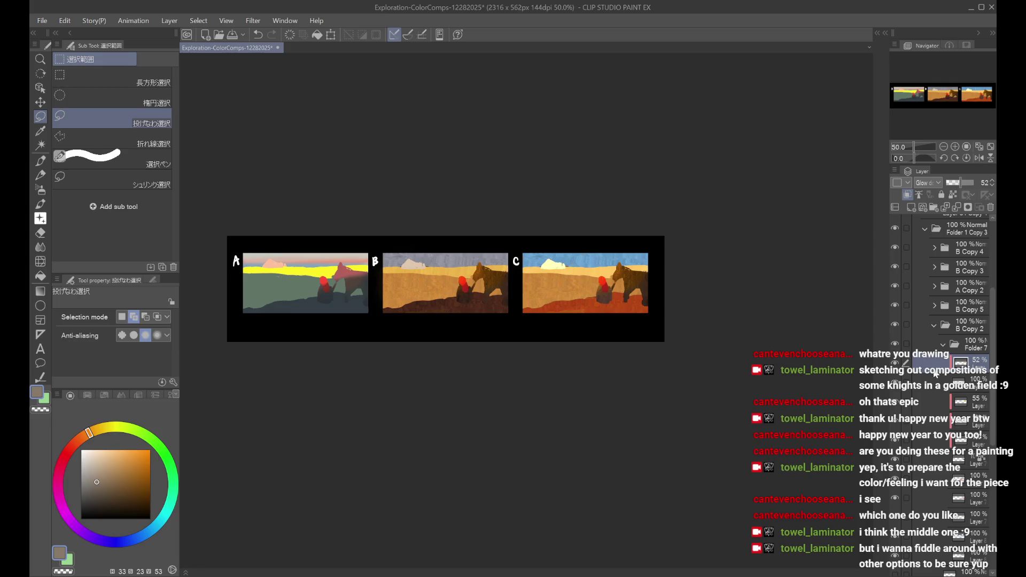
{"action": "scroll", "coordinate": [933, 369], "scroll_direction": "down", "scroll_amount": 3}
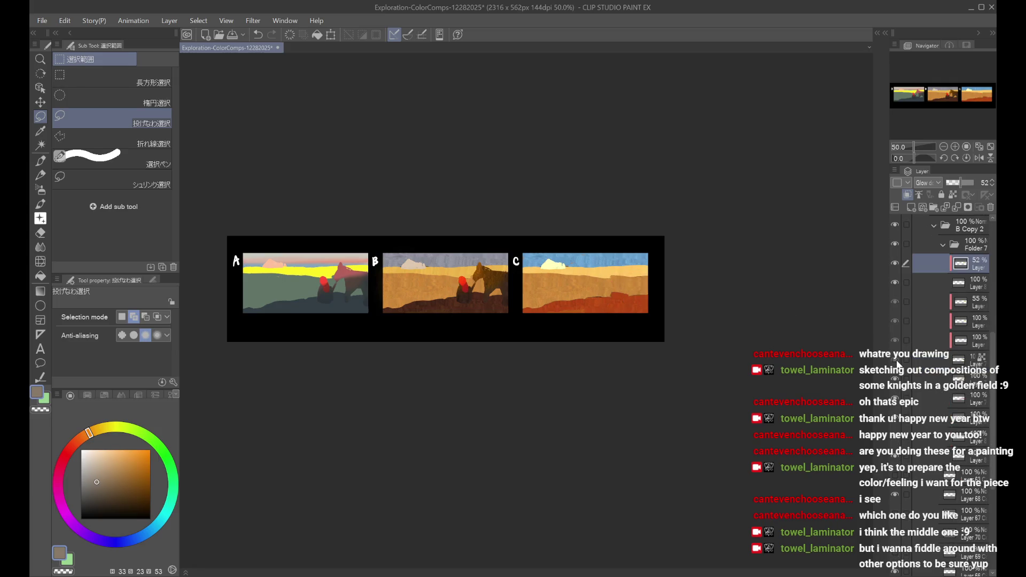
{"action": "left_click", "coordinate": [935, 361]}
Step: Dismiss the Hue/Saturation dialog and step down through comp C's glow dodge and overlay layers
{"action": "key", "text": "ctrl+u"}
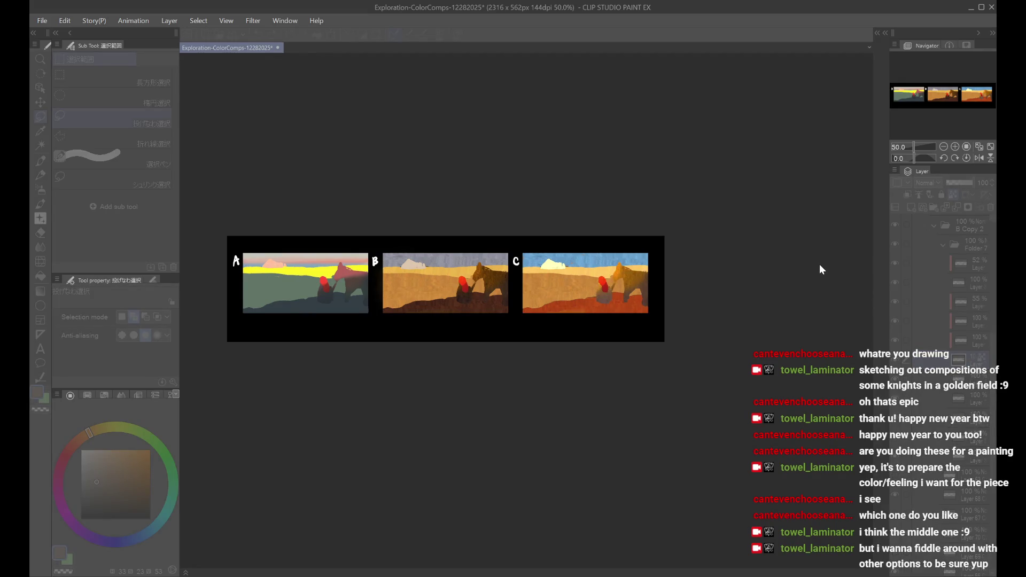
{"action": "key", "text": "Return"}
{"action": "left_click", "coordinate": [961, 303]}
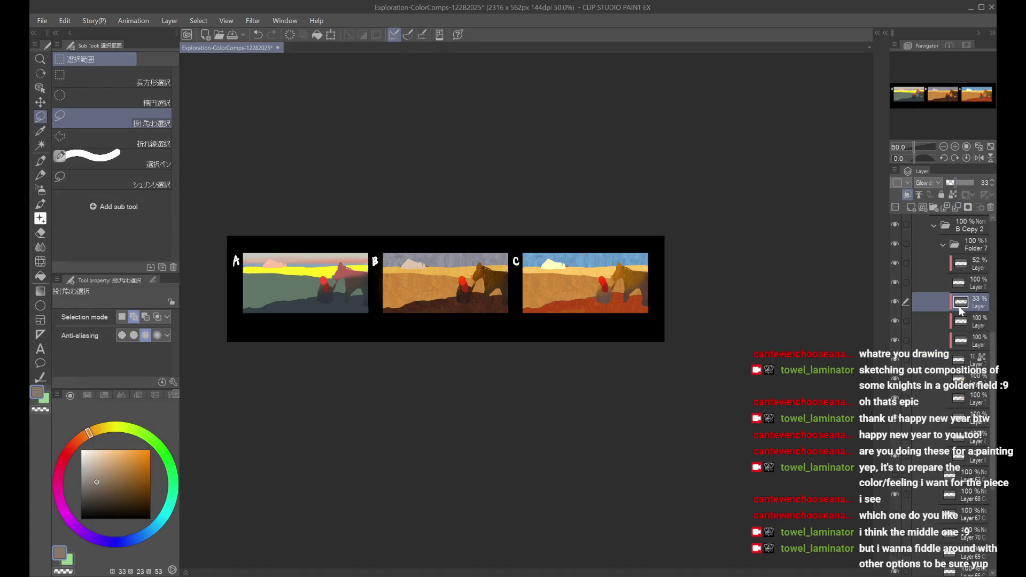
{"action": "left_click", "coordinate": [962, 323]}
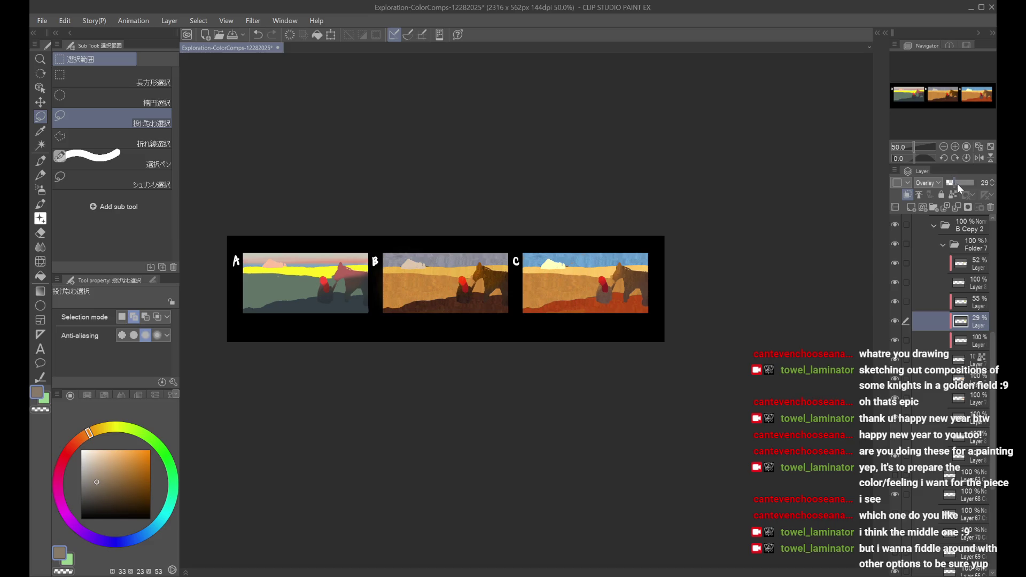
{"action": "key", "text": "alt+bracketleft"}
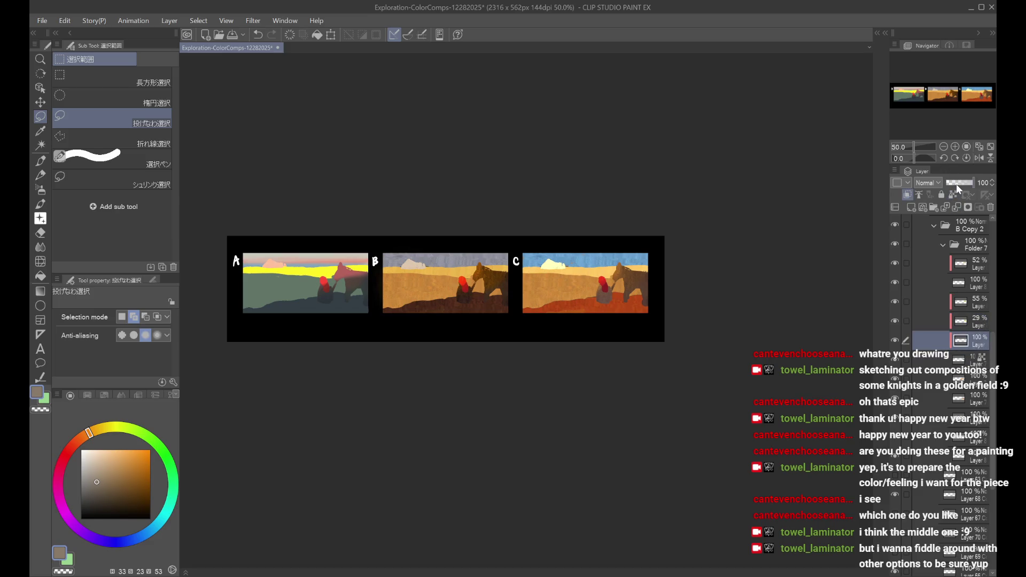
Step: Restore comp C's hidden red knight layer from 0% to 100% opacity
{"action": "left_click_drag", "start_coordinate": [956, 184], "coordinate": [929, 210]}
{"action": "key", "text": "ctrl+z"}
{"action": "left_click", "coordinate": [958, 367]}
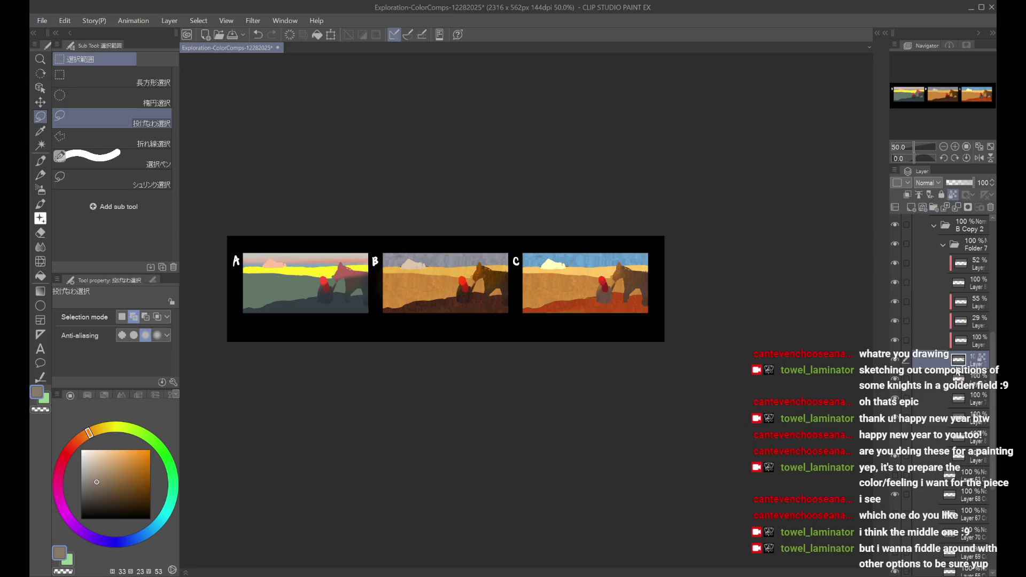
{"action": "key", "text": "ctrl+u"}
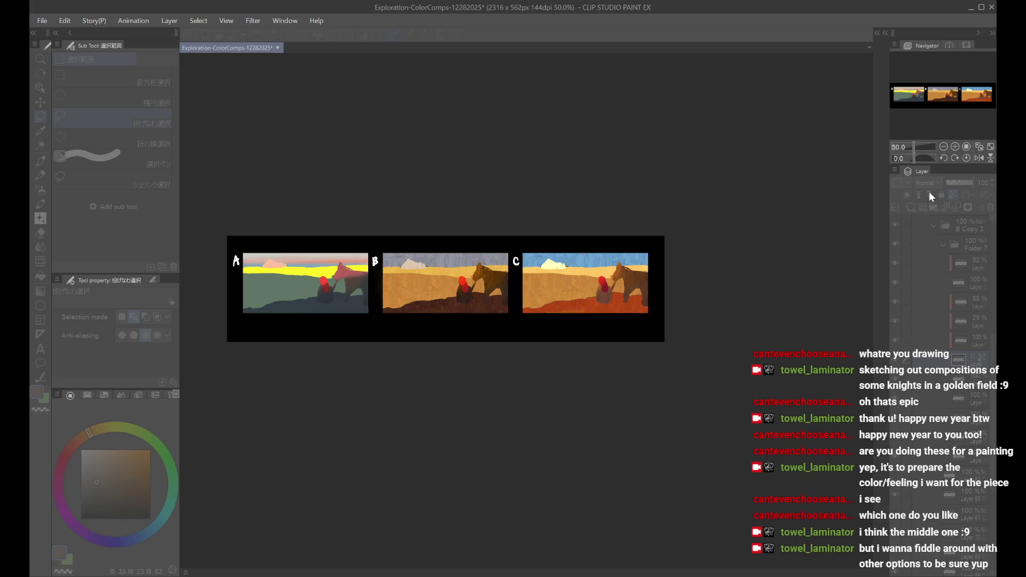
{"action": "key", "text": "Return"}
{"action": "scroll", "coordinate": [684, 270], "scroll_direction": "down", "scroll_amount": 1}
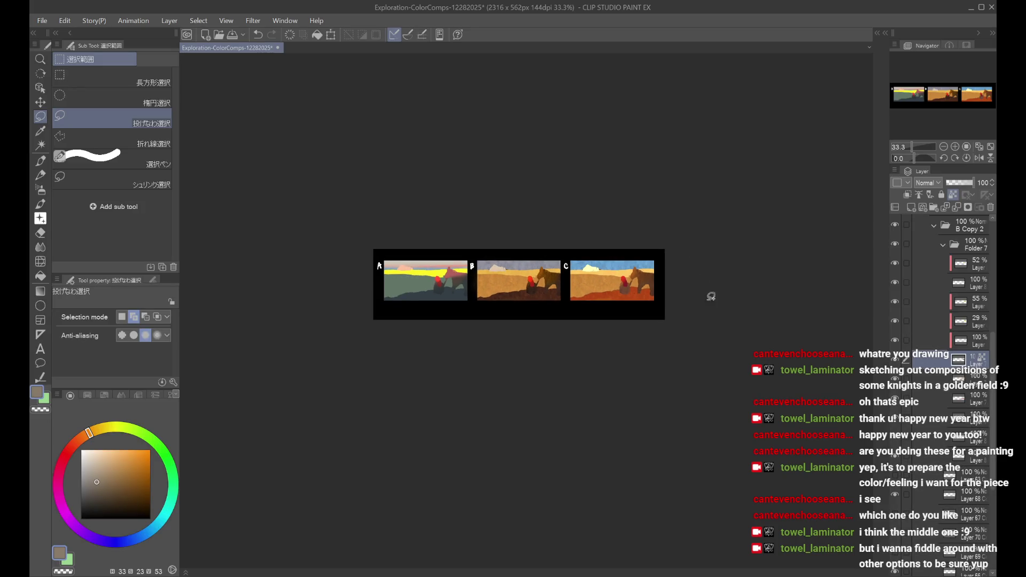
{"action": "scroll", "coordinate": [717, 283], "scroll_direction": "up", "scroll_amount": 1}
{"action": "scroll", "coordinate": [949, 344], "scroll_direction": "up", "scroll_amount": 5}
{"action": "left_click", "coordinate": [895, 245]}
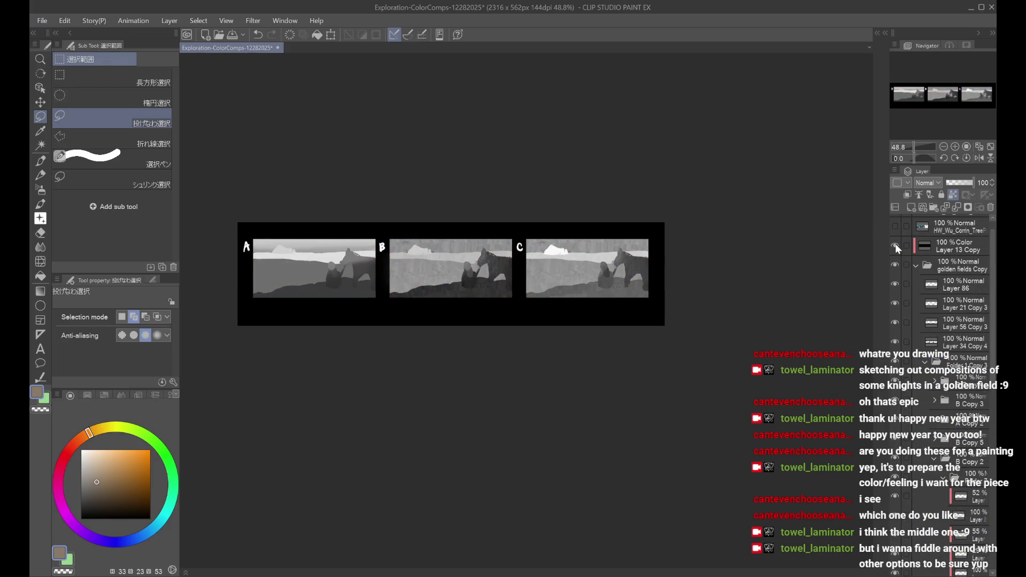
{"action": "left_click", "coordinate": [896, 244]}
{"action": "scroll", "coordinate": [439, 262], "scroll_direction": "up", "scroll_amount": 4}
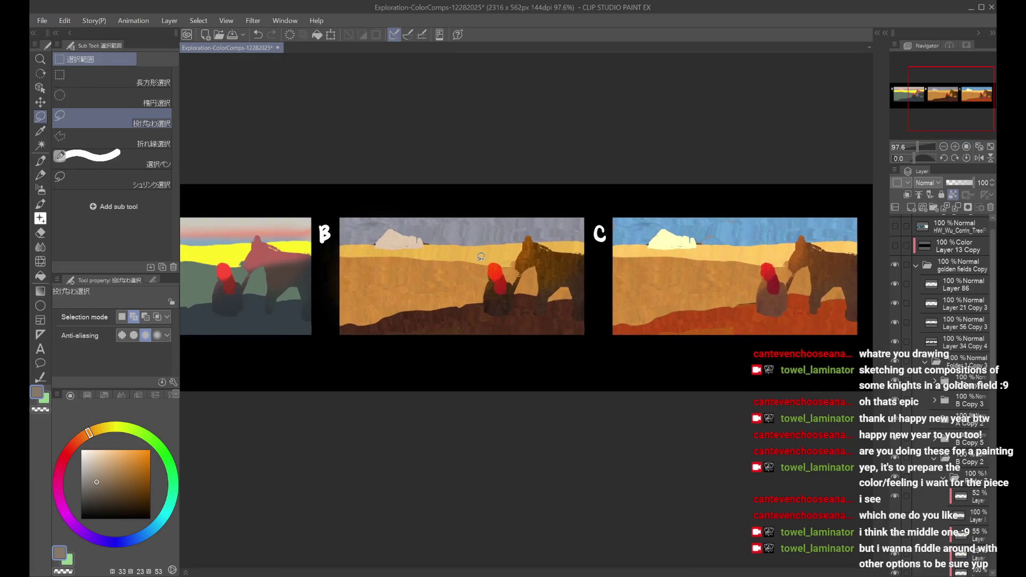
{"action": "left_click_drag", "start_coordinate": [930, 118], "coordinate": [929, 118]}
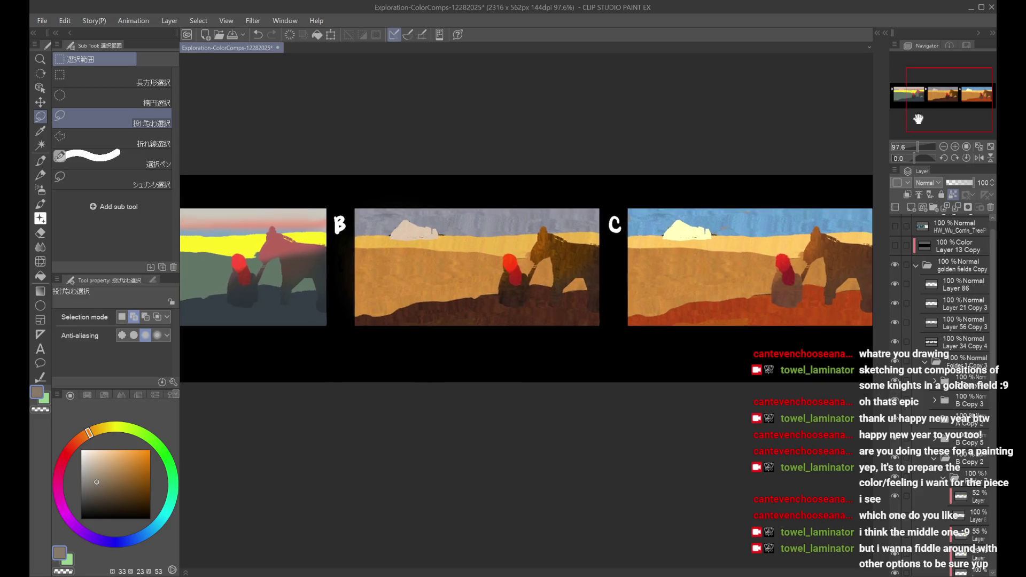
{"action": "scroll", "coordinate": [929, 118], "scroll_direction": "down", "scroll_amount": 4}
{"action": "scroll", "coordinate": [937, 363], "scroll_direction": "down", "scroll_amount": 2}
{"action": "scroll", "coordinate": [911, 431], "scroll_direction": "down", "scroll_amount": 3}
{"action": "scroll", "coordinate": [908, 454], "scroll_direction": "down", "scroll_amount": 2}
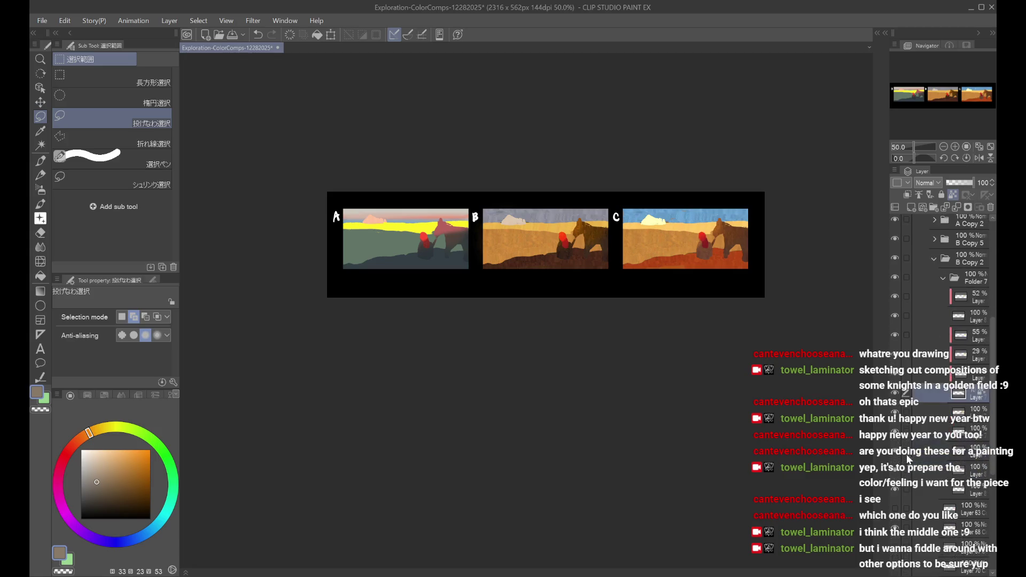
{"action": "left_click", "coordinate": [896, 433]}
{"action": "left_click", "coordinate": [896, 433]}
{"action": "left_click", "coordinate": [895, 431]}
{"action": "left_click", "coordinate": [896, 431]}
{"action": "left_click", "coordinate": [896, 431]}
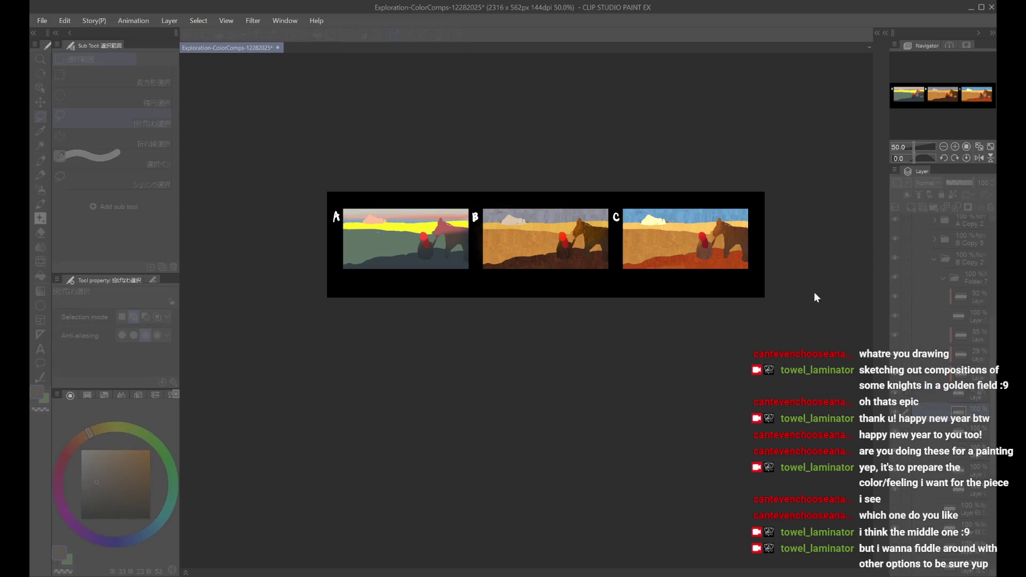
{"action": "left_click_drag", "start_coordinate": [926, 86], "coordinate": [938, 84]}
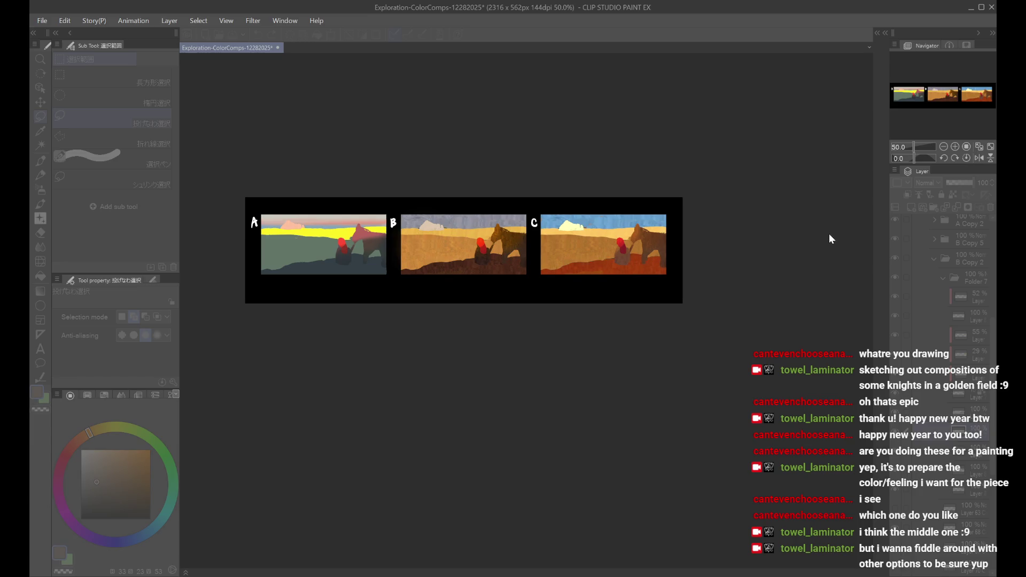
{"action": "key", "text": "ctrl+minus"}
{"action": "key", "text": "h"}
{"action": "key", "text": "h"}
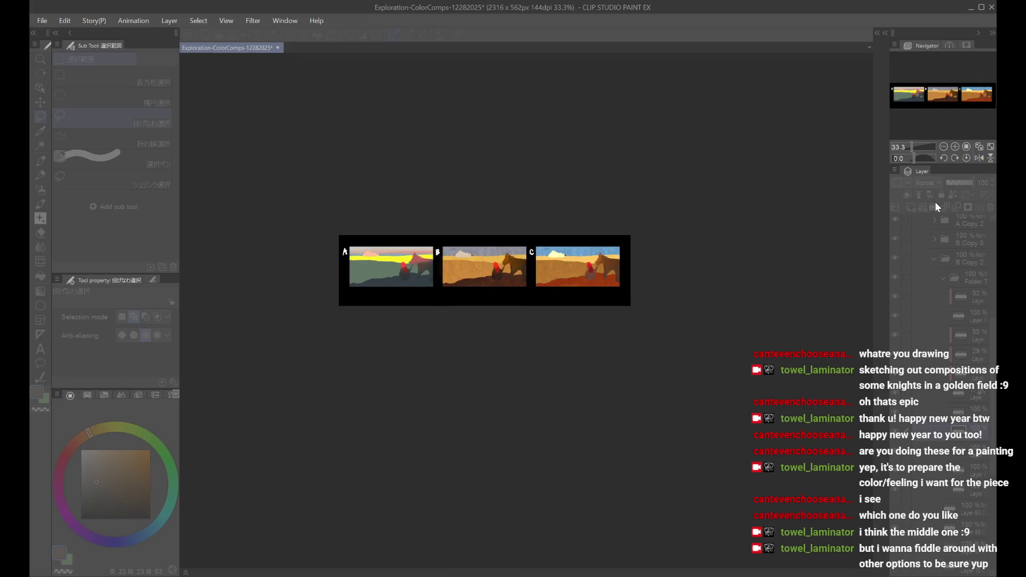
{"action": "scroll", "coordinate": [682, 272], "scroll_direction": "up", "scroll_amount": 1}
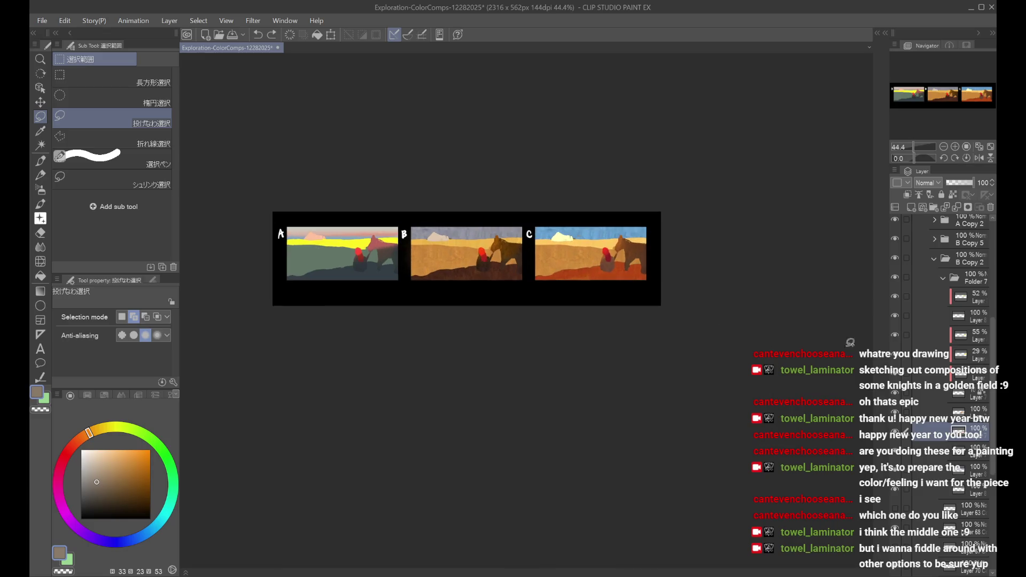
Step: Check comp B in greyscale, then toggle its knight and golden ground layers, hiding the knights
{"action": "left_click", "coordinate": [901, 410]}
{"action": "left_click", "coordinate": [901, 410]}
{"action": "left_click", "coordinate": [938, 393]}
{"action": "scroll", "coordinate": [937, 395], "scroll_direction": "down", "scroll_amount": 3}
{"action": "left_click", "coordinate": [901, 416]}
{"action": "left_click", "coordinate": [901, 416]}
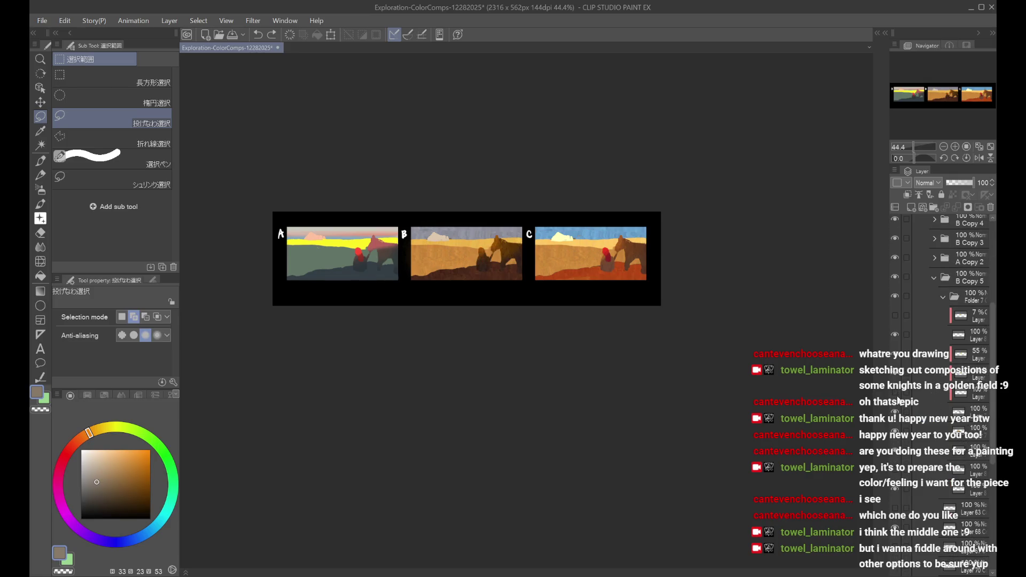
{"action": "left_click", "coordinate": [898, 442]}
{"action": "left_click", "coordinate": [941, 436]}
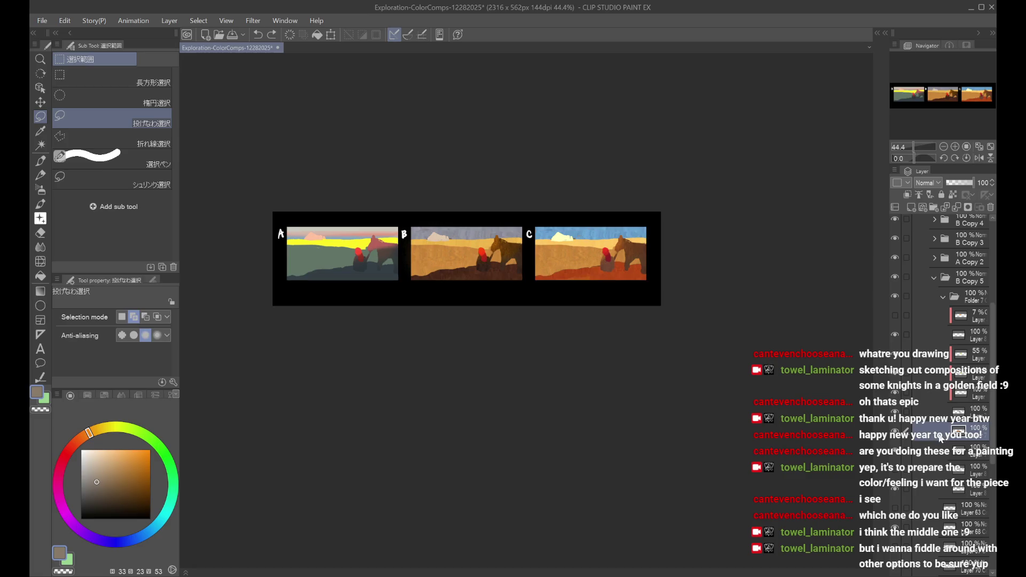
{"action": "scroll", "coordinate": [428, 276], "scroll_direction": "up", "scroll_amount": 2}
{"action": "left_click", "coordinate": [894, 417]}
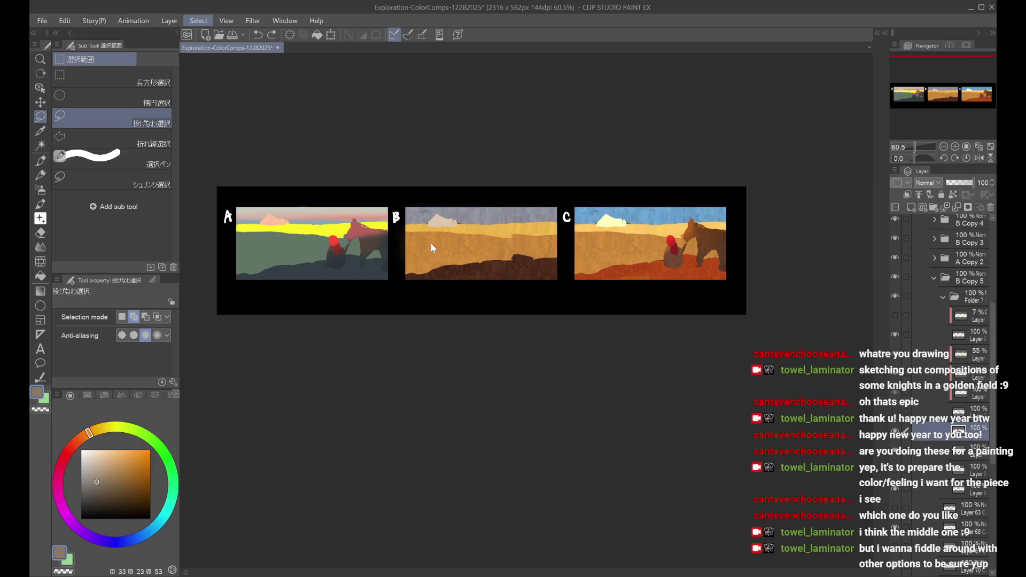
Step: Move comp B's dark ground layer one row lower and show the knight and horse again
{"action": "left_click", "coordinate": [489, 269], "text": "ctrl"}
{"action": "key", "text": "ctrl+d"}
{"action": "left_click_drag", "start_coordinate": [957, 428], "coordinate": [957, 451]}
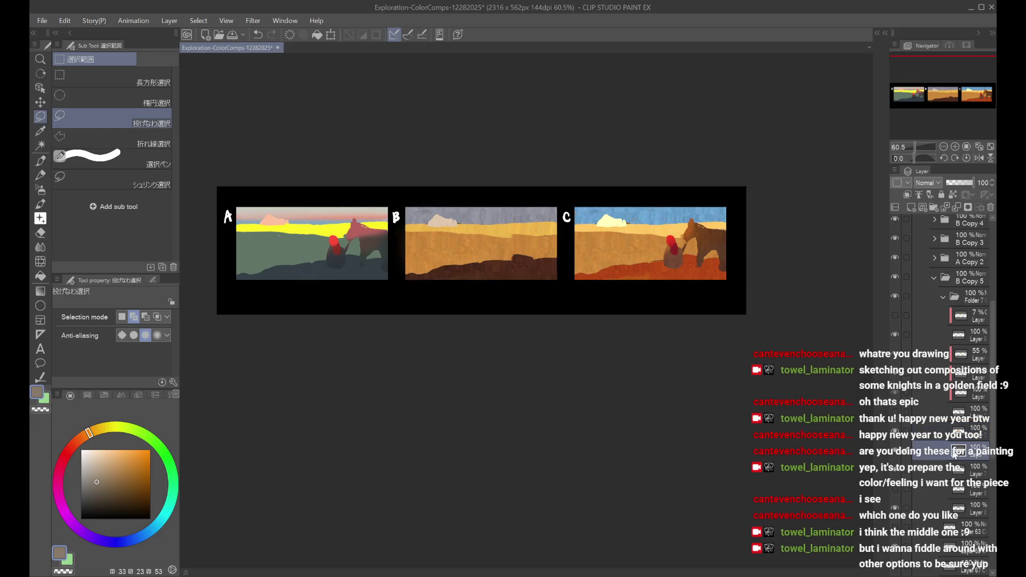
{"action": "left_click", "coordinate": [896, 416]}
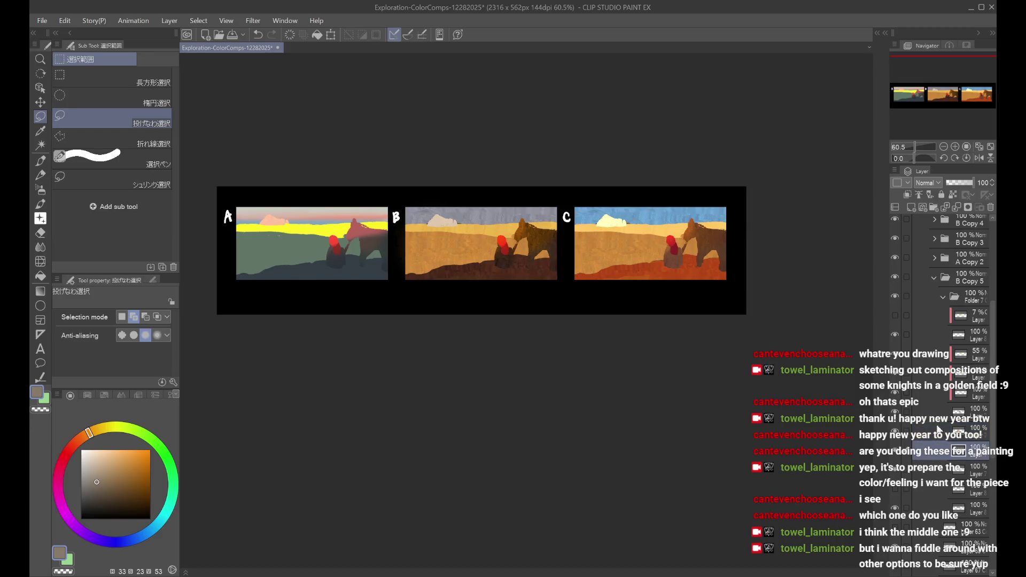
{"action": "key", "text": "ctrl+u"}
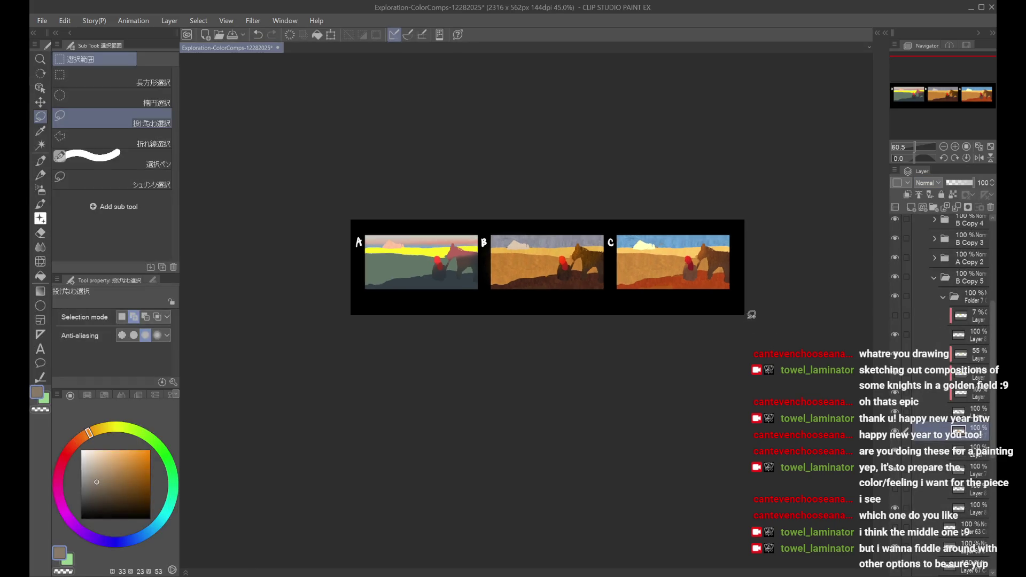
{"action": "left_click", "coordinate": [895, 269]}
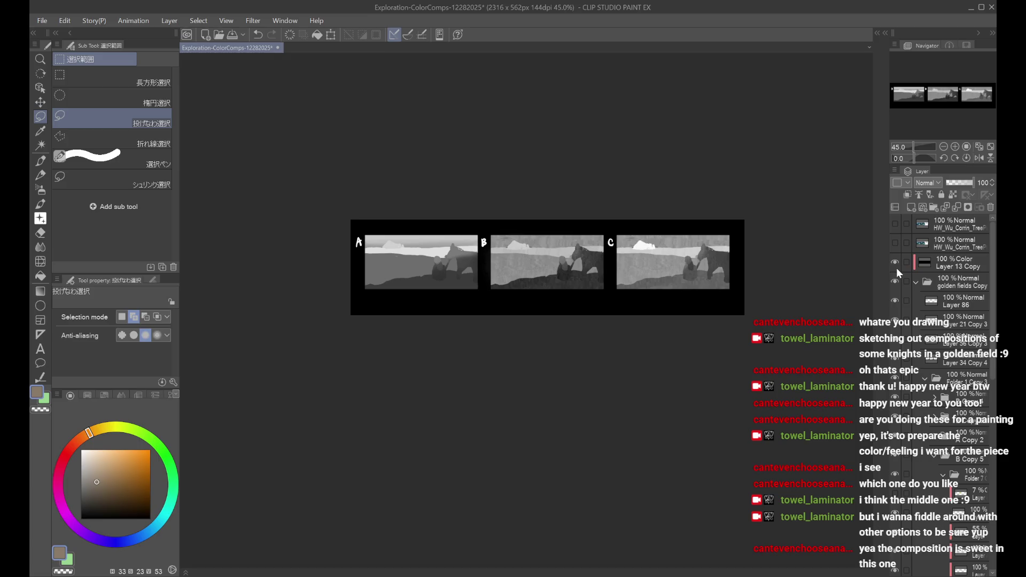
{"action": "left_click", "coordinate": [896, 268]}
{"action": "scroll", "coordinate": [939, 414], "scroll_direction": "down", "scroll_amount": 3}
{"action": "left_click", "coordinate": [936, 405]}
{"action": "left_click", "coordinate": [897, 417]}
{"action": "left_click", "coordinate": [935, 427]}
{"action": "scroll", "coordinate": [937, 427], "scroll_direction": "down", "scroll_amount": 5}
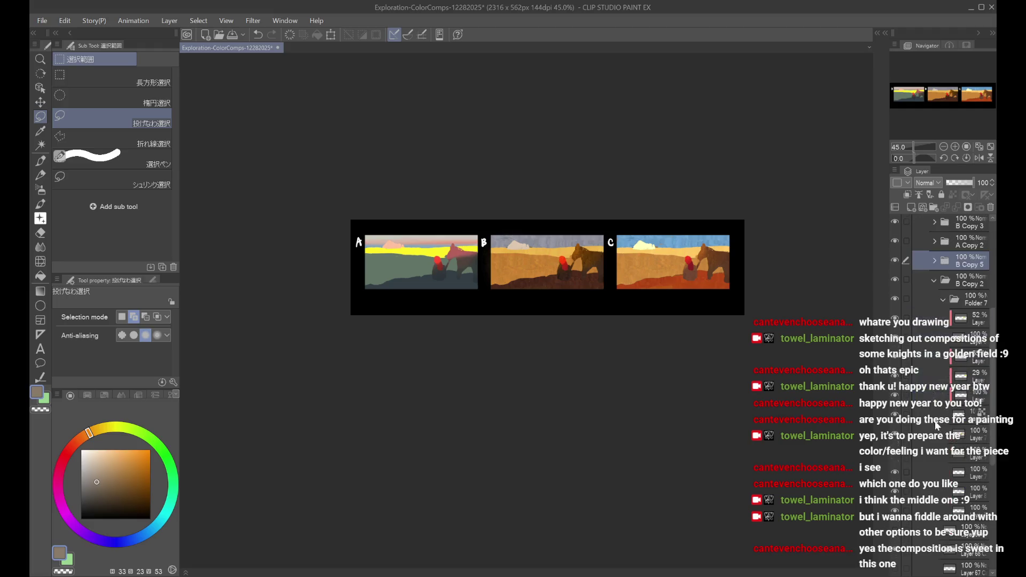
{"action": "left_click", "coordinate": [898, 422]}
{"action": "left_click", "coordinate": [896, 434]}
{"action": "left_click", "coordinate": [896, 434]}
{"action": "left_click", "coordinate": [896, 434]}
{"action": "left_click", "coordinate": [897, 454]}
{"action": "left_click", "coordinate": [898, 455]}
{"action": "left_click", "coordinate": [940, 417]}
{"action": "key", "text": "space"}
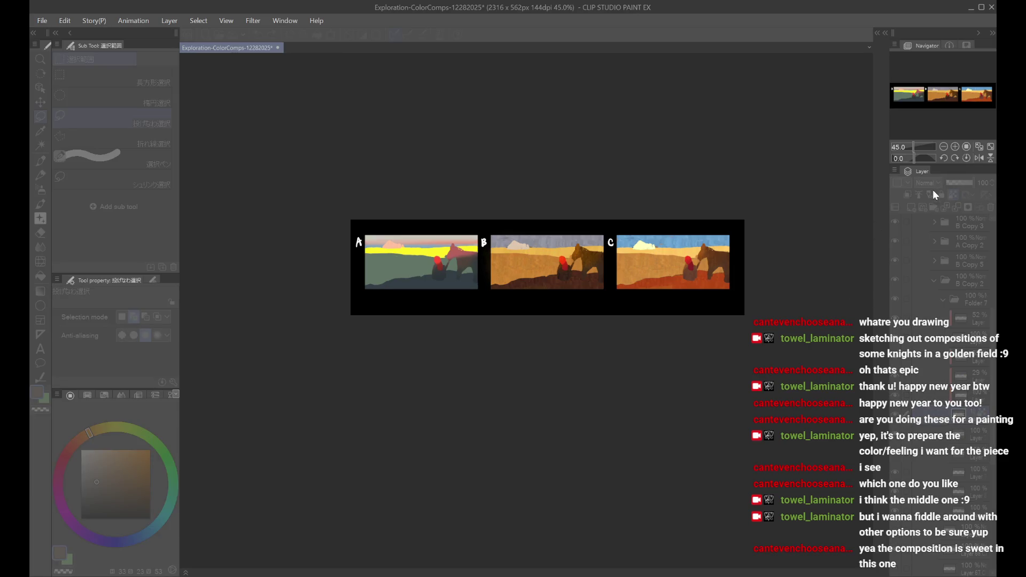
{"action": "scroll", "coordinate": [949, 409], "scroll_direction": "up", "scroll_amount": 5}
{"action": "scroll", "coordinate": [950, 409], "scroll_direction": "down", "scroll_amount": 5}
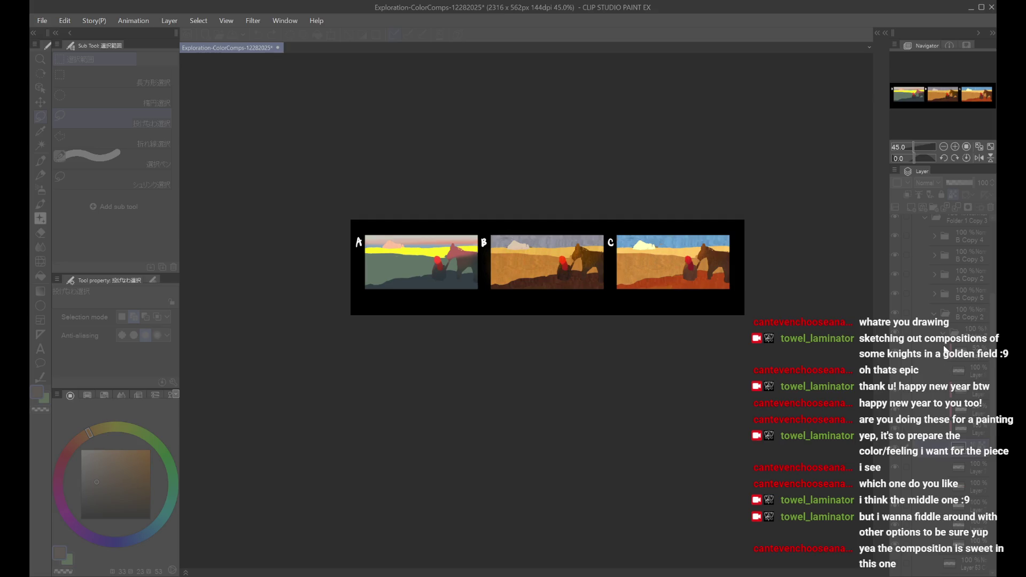
{"action": "scroll", "coordinate": [943, 398], "scroll_direction": "up", "scroll_amount": 5}
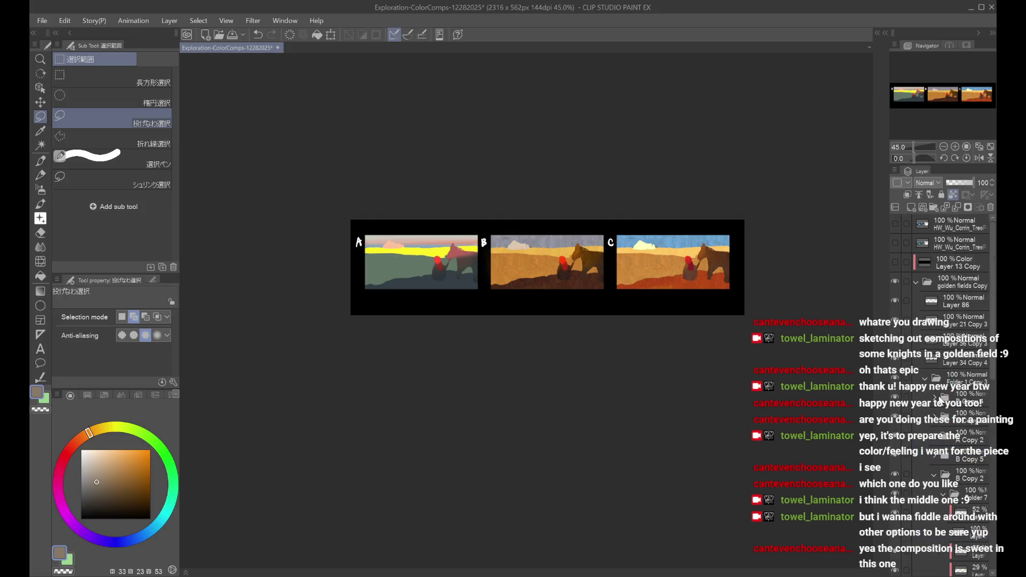
{"action": "left_click", "coordinate": [925, 379]}
{"action": "left_click", "coordinate": [897, 379]}
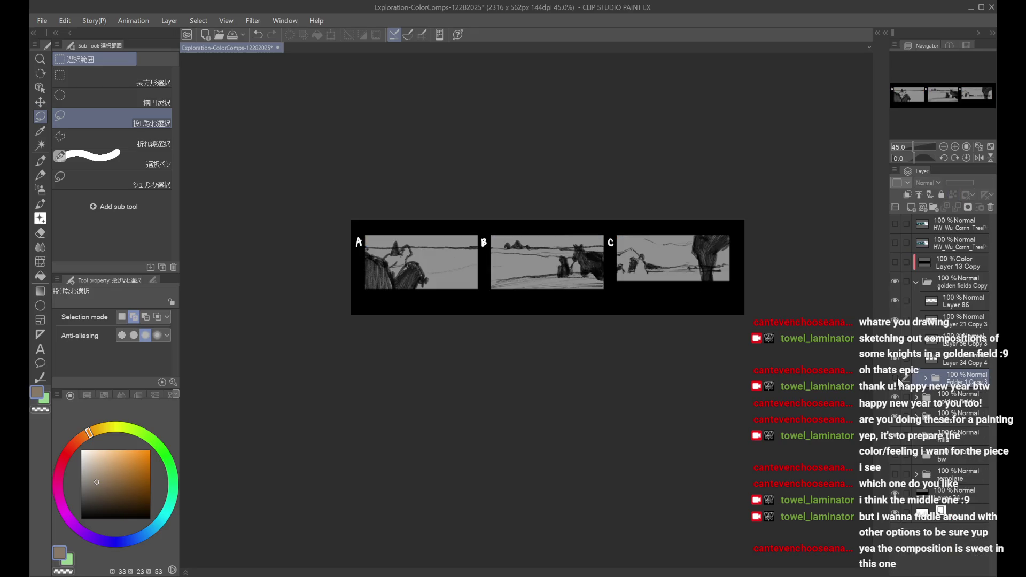
{"action": "scroll", "coordinate": [640, 260], "scroll_direction": "up", "scroll_amount": 1}
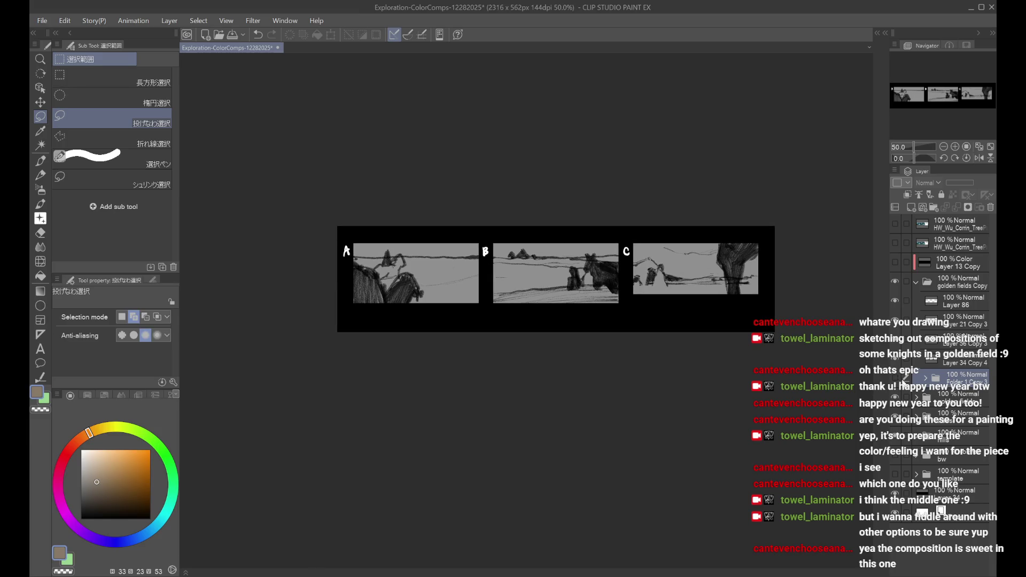
{"action": "left_click", "coordinate": [898, 380]}
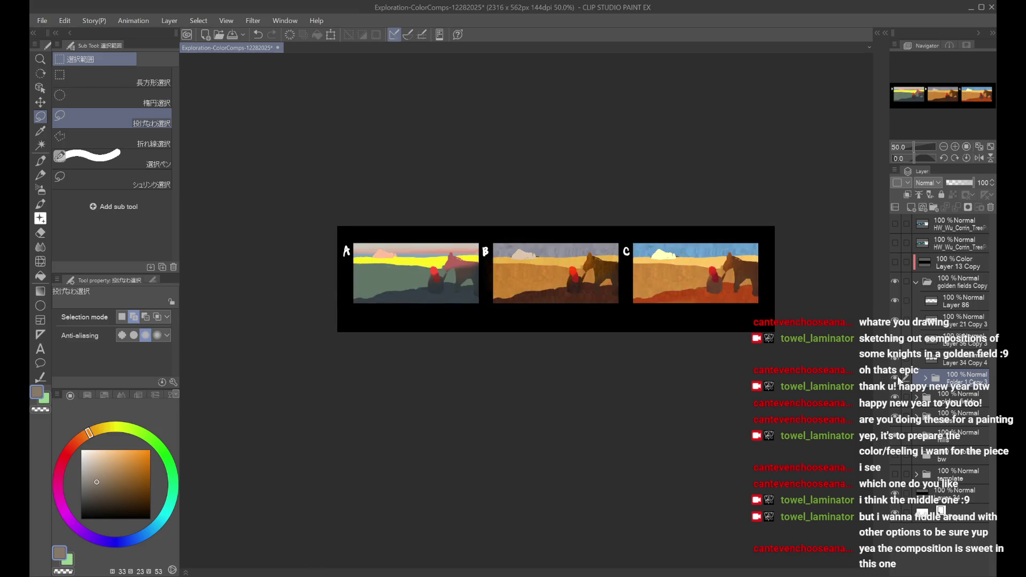
{"action": "left_click", "coordinate": [898, 379]}
{"action": "left_click", "coordinate": [900, 380]}
{"action": "left_click", "coordinate": [900, 380]}
{"action": "left_click", "coordinate": [900, 379]}
{"action": "key", "text": "h"}
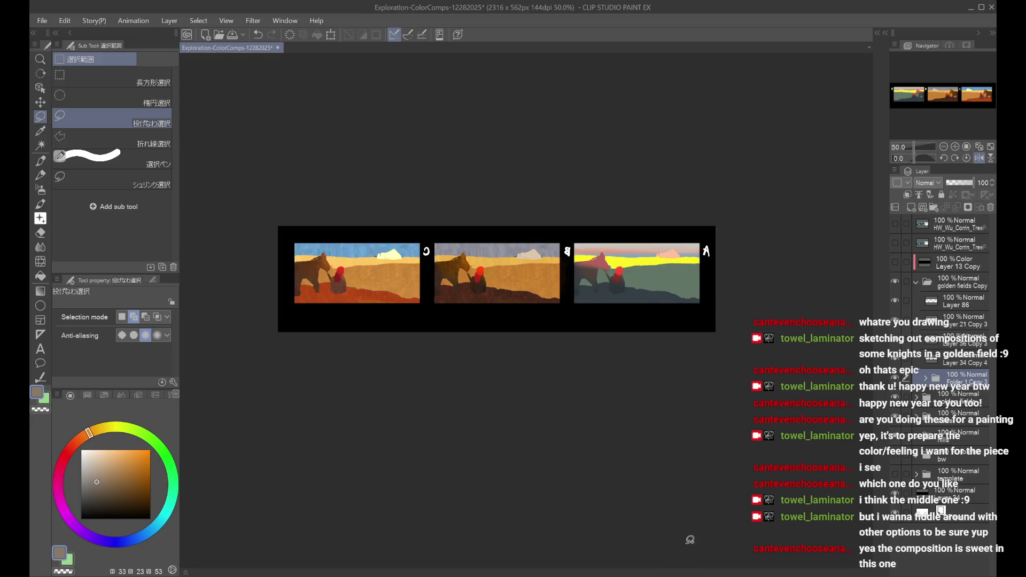
{"action": "key", "text": "h"}
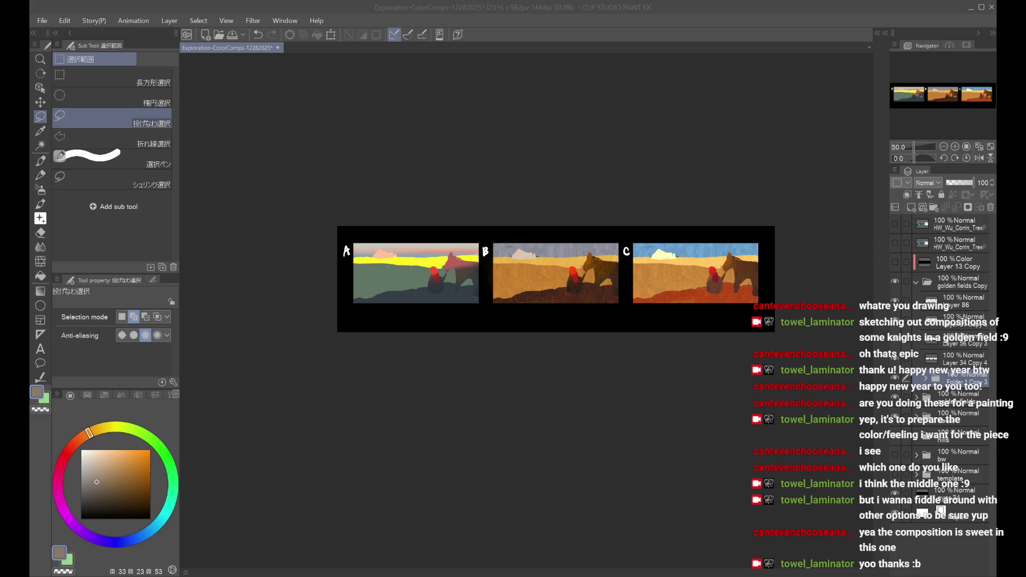
{"action": "scroll", "coordinate": [651, 303], "scroll_direction": "up", "scroll_amount": 1}
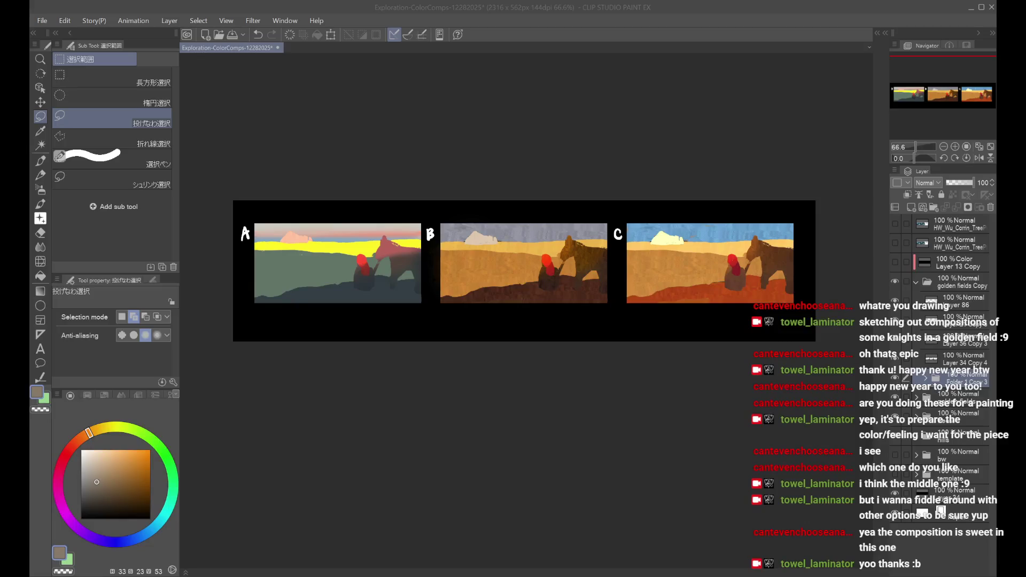
Step: Expand comp A's folder and swap its yellow horizon band for the pink version
{"action": "left_click", "coordinate": [910, 319]}
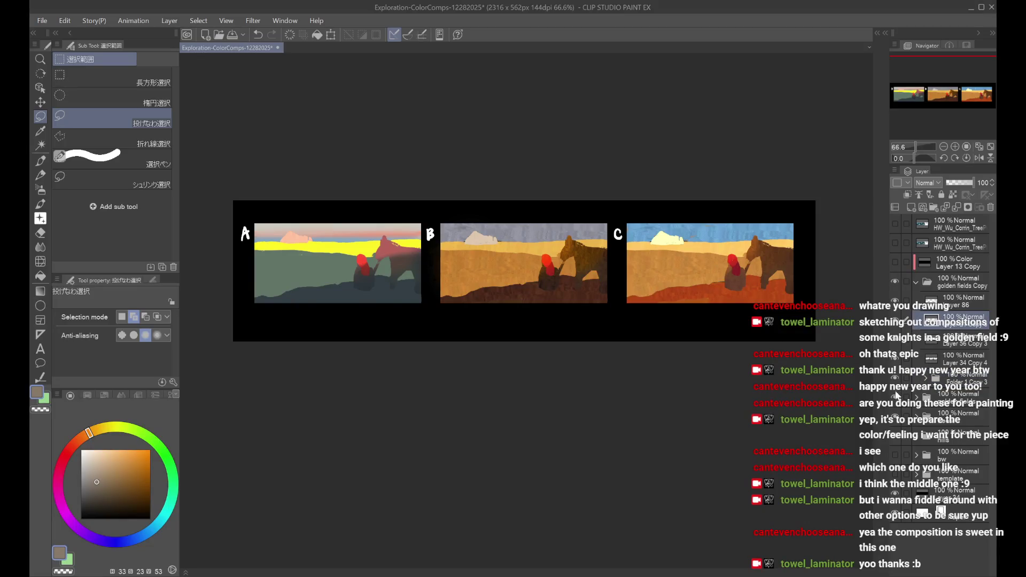
{"action": "left_click", "coordinate": [899, 359]}
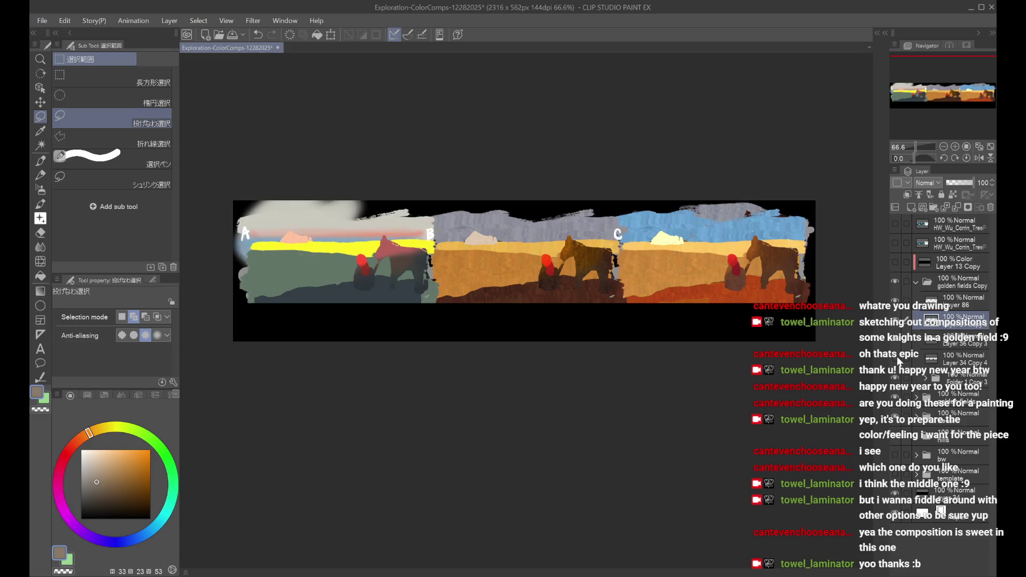
{"action": "left_click", "coordinate": [899, 359]}
{"action": "left_click", "coordinate": [925, 380]}
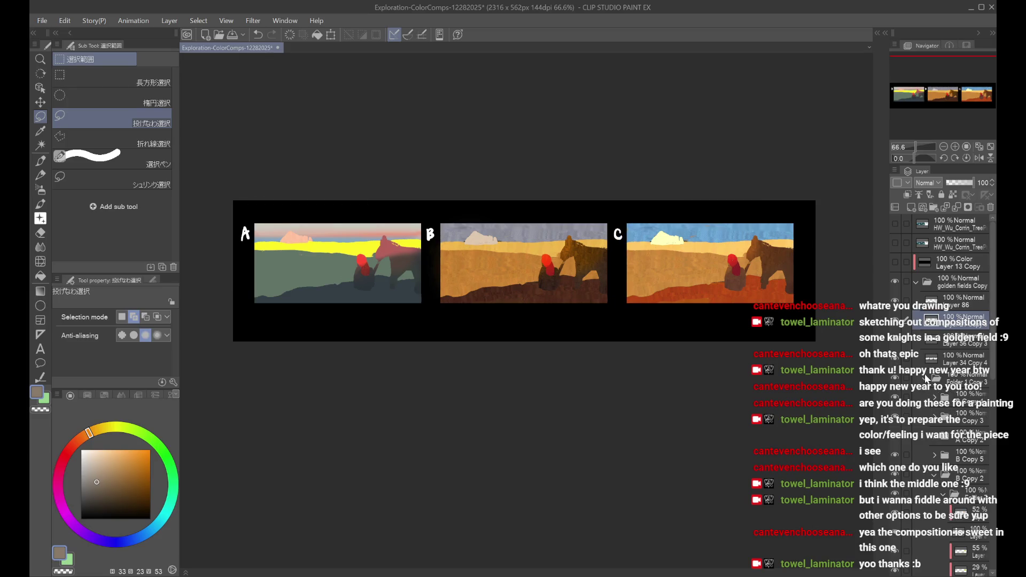
{"action": "left_click", "coordinate": [957, 401]}
{"action": "left_click", "coordinate": [896, 401]}
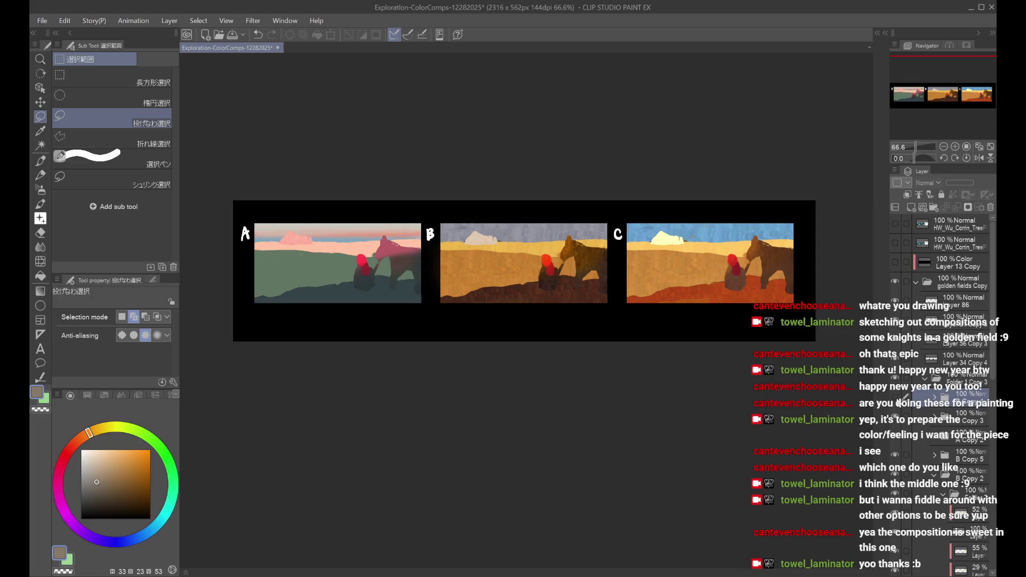
Step: Compare comp A's versions against the sketch and settle on the yellow-horizon band
{"action": "key", "text": "ctrl+minus"}
{"action": "left_click", "coordinate": [898, 403]}
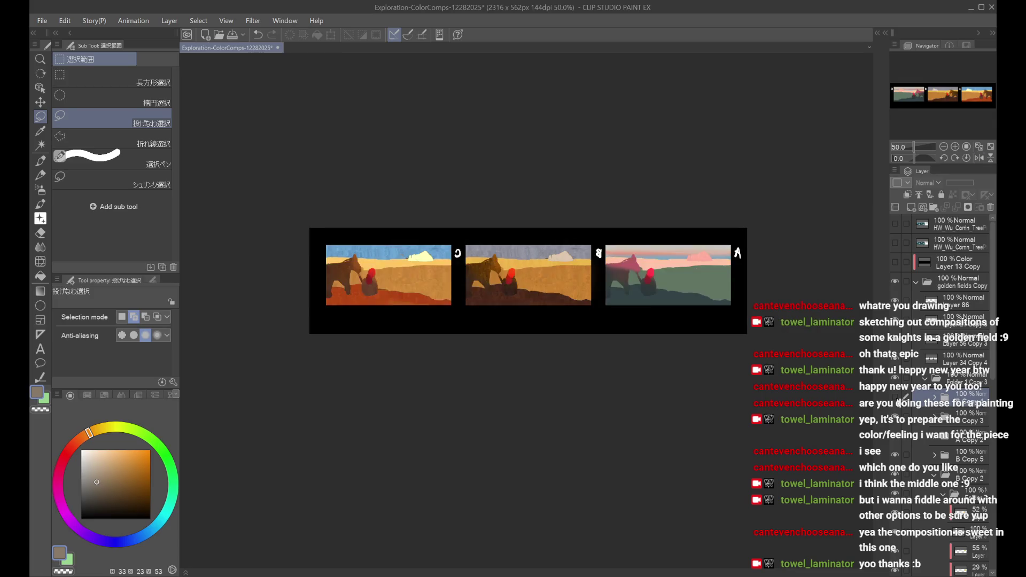
{"action": "left_click", "coordinate": [898, 404]}
{"action": "left_click", "coordinate": [898, 420]}
{"action": "left_click", "coordinate": [898, 420]}
{"action": "left_click", "coordinate": [898, 404]}
{"action": "key", "text": "ctrl+plus"}
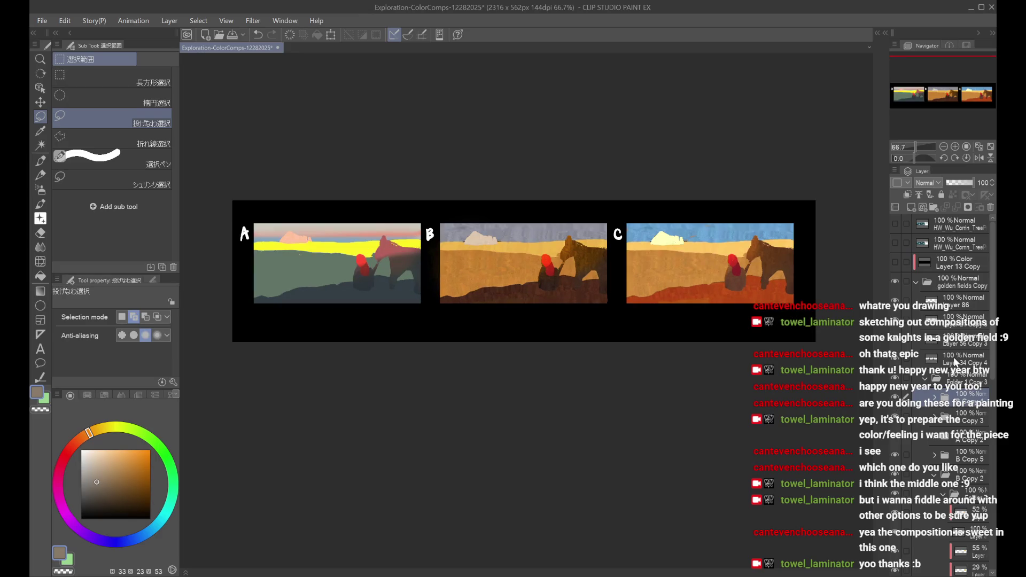
{"action": "left_click", "coordinate": [934, 398]}
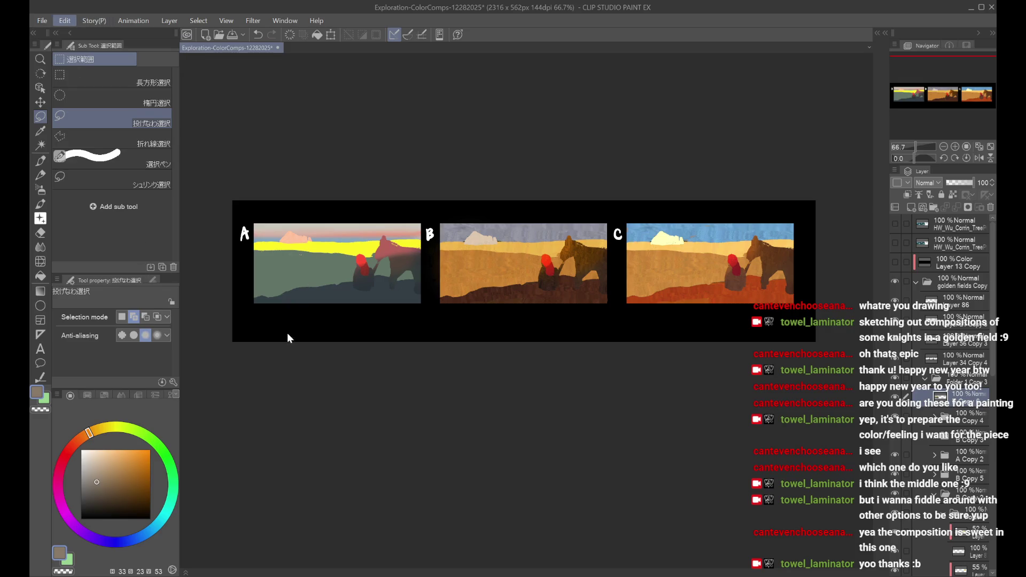
{"action": "scroll", "coordinate": [558, 246], "scroll_direction": "down", "scroll_amount": 1}
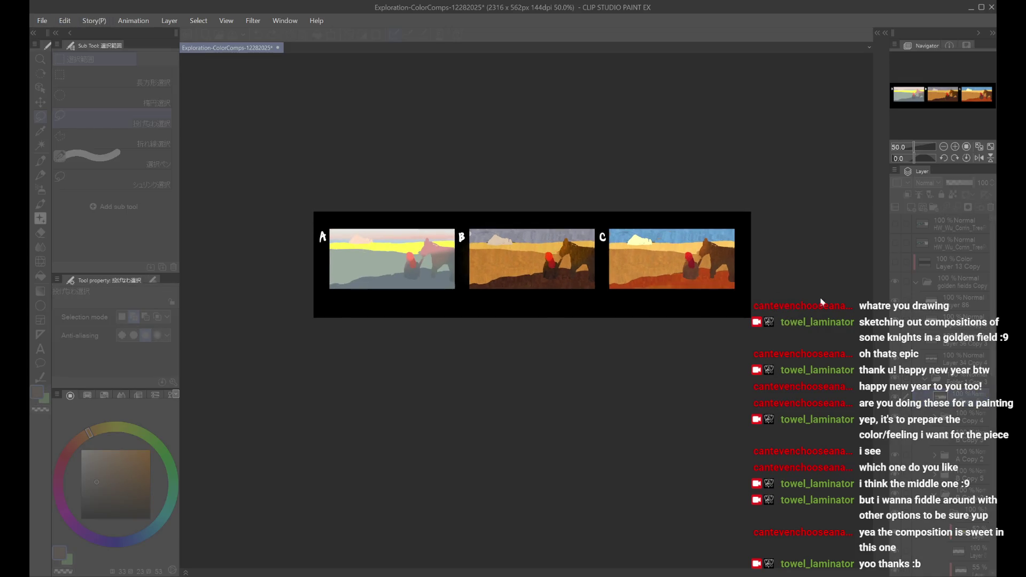
Step: Step through comp A's ground colour variations, mirroring the canvas to check composition
{"action": "key", "text": "ctrl+z"}
{"action": "key", "text": "h"}
{"action": "key", "text": "h"}
{"action": "key", "text": "ctrl+y"}
{"action": "key", "text": "ctrl+z"}
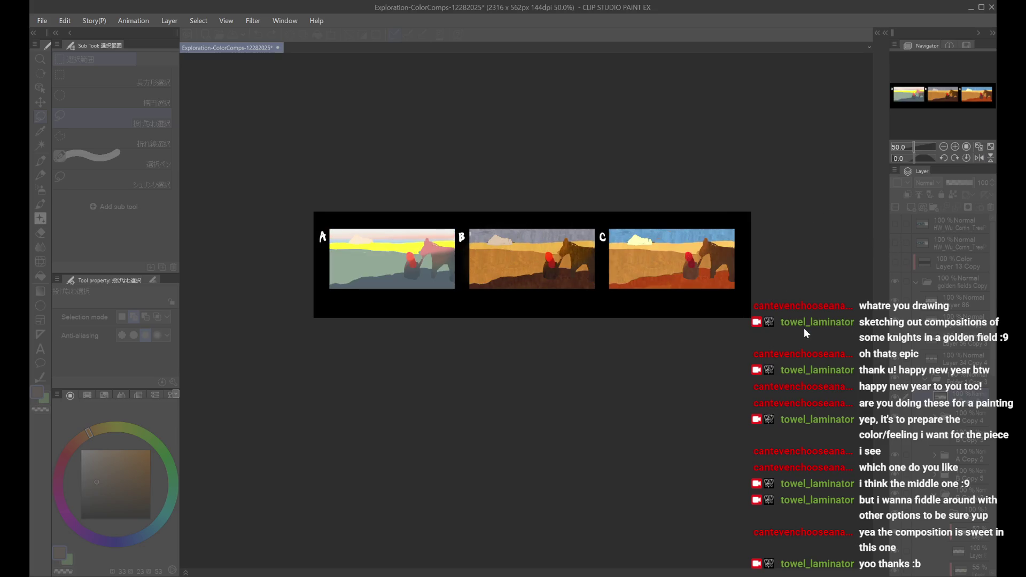
{"action": "key", "text": "ctrl+z"}
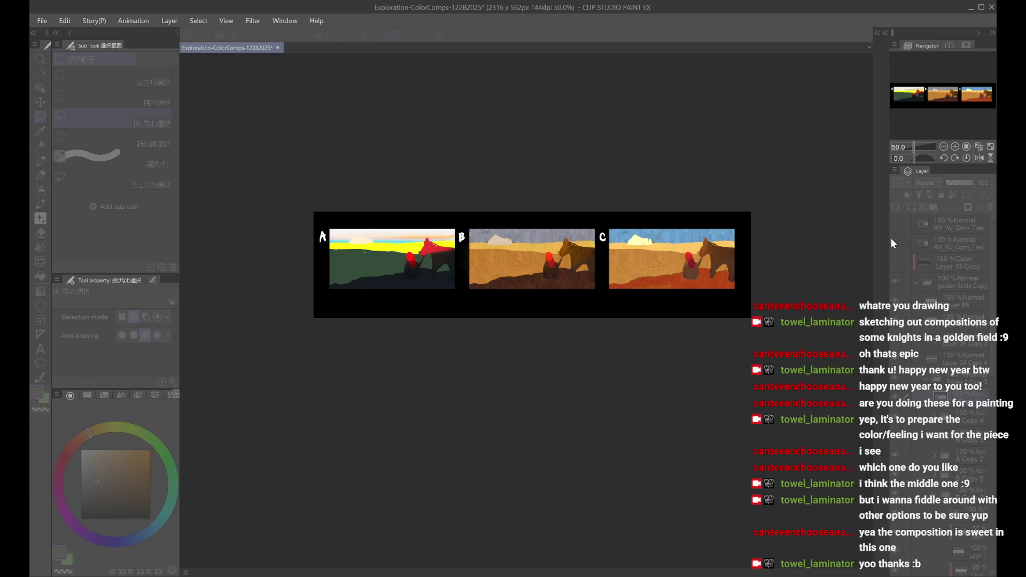
{"action": "key", "text": "ctrl+y"}
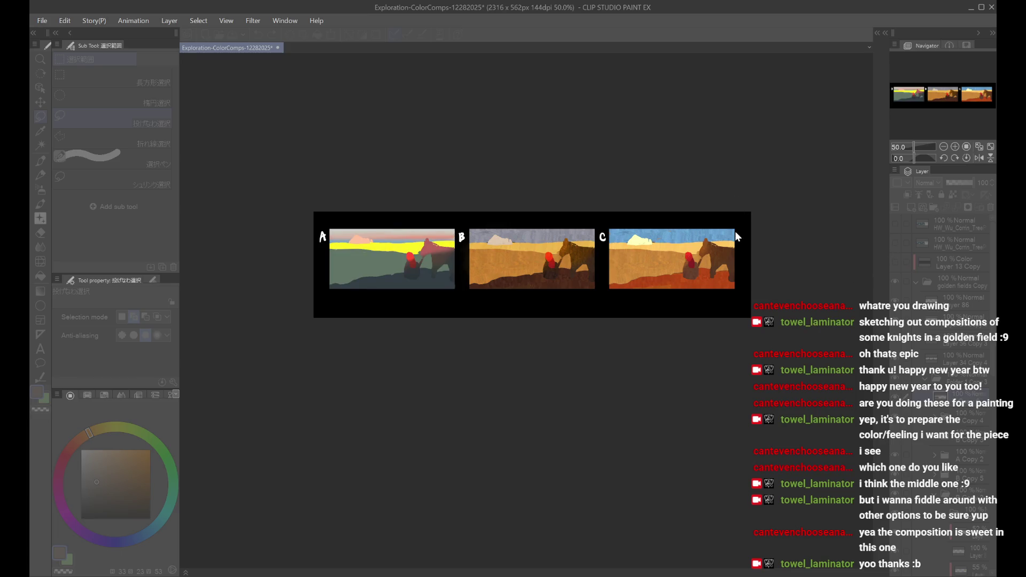
{"action": "key", "text": "ctrl+y"}
{"action": "key", "text": "ctrl+z"}
{"action": "key", "text": "ctrl+z"}
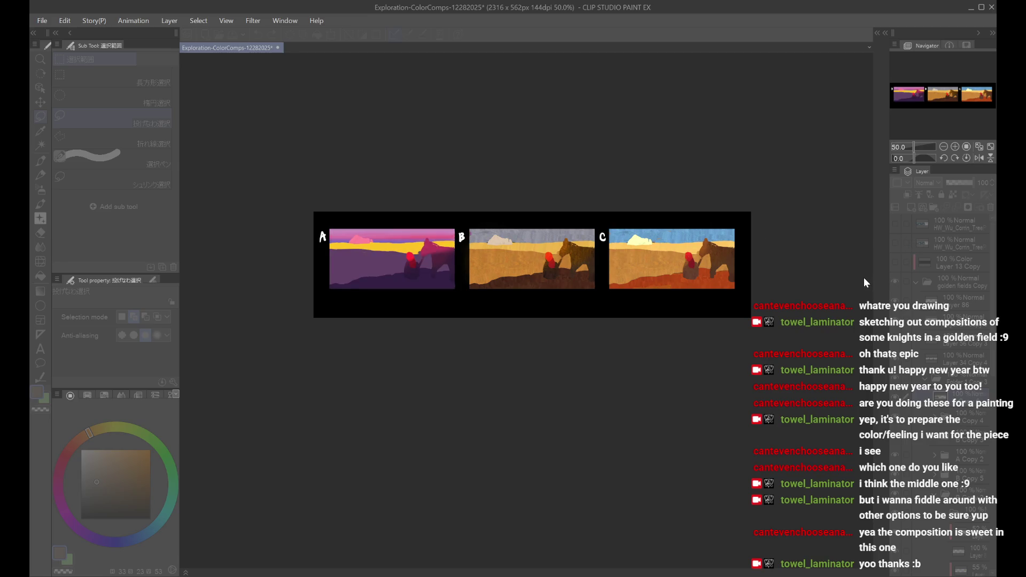
{"action": "key", "text": "ctrl+z"}
{"action": "key", "text": "ctrl+z"}
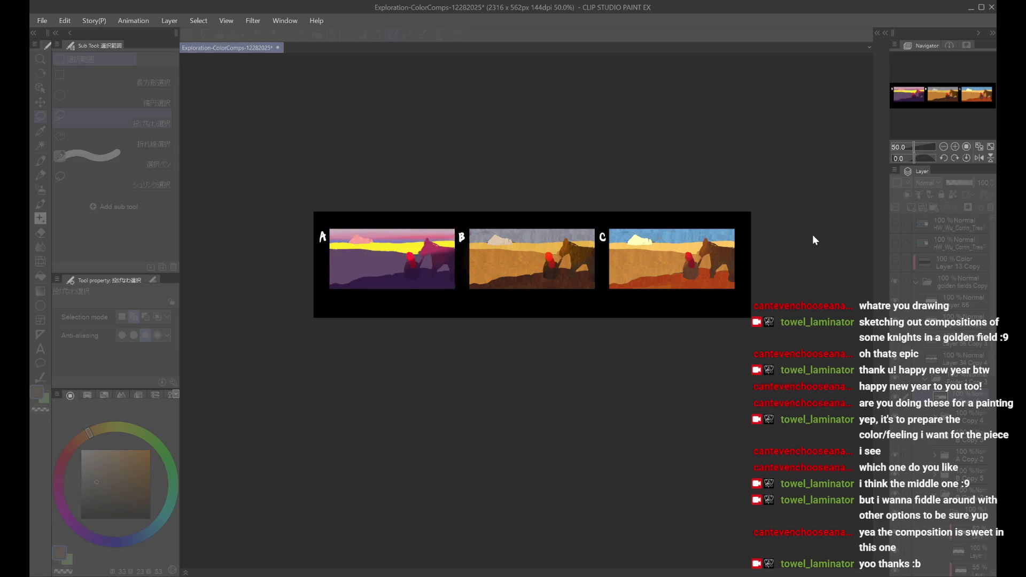
{"action": "key", "text": "ctrl+z"}
{"action": "key", "text": "ctrl+z"}
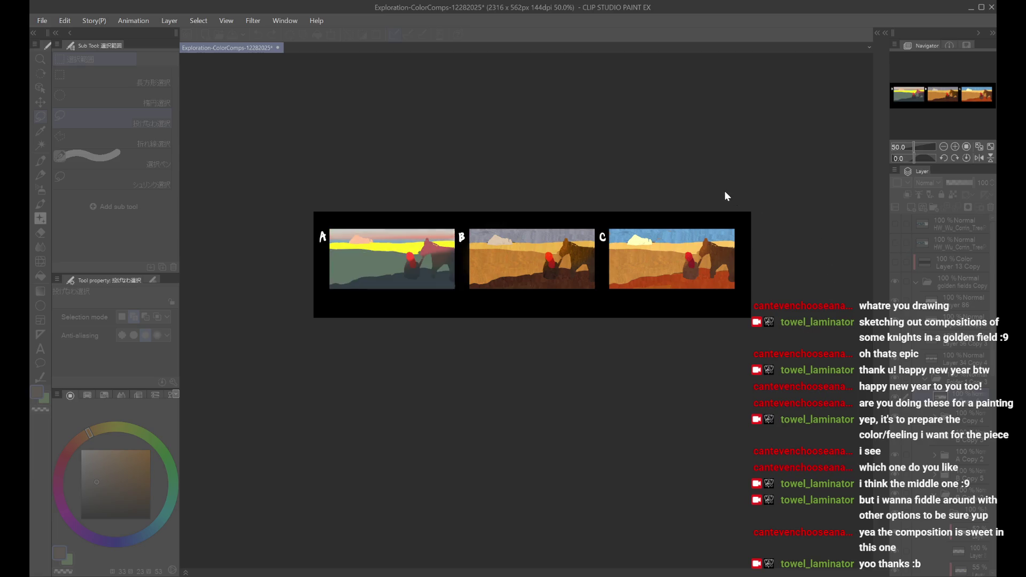
{"action": "key", "text": "ctrl+z"}
{"action": "key", "text": "h"}
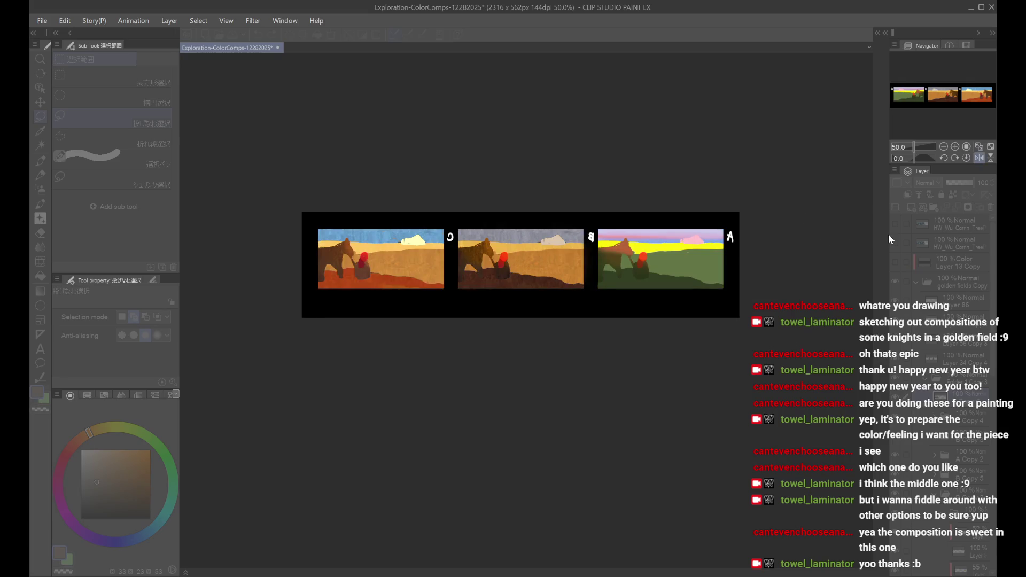
{"action": "key", "text": "h"}
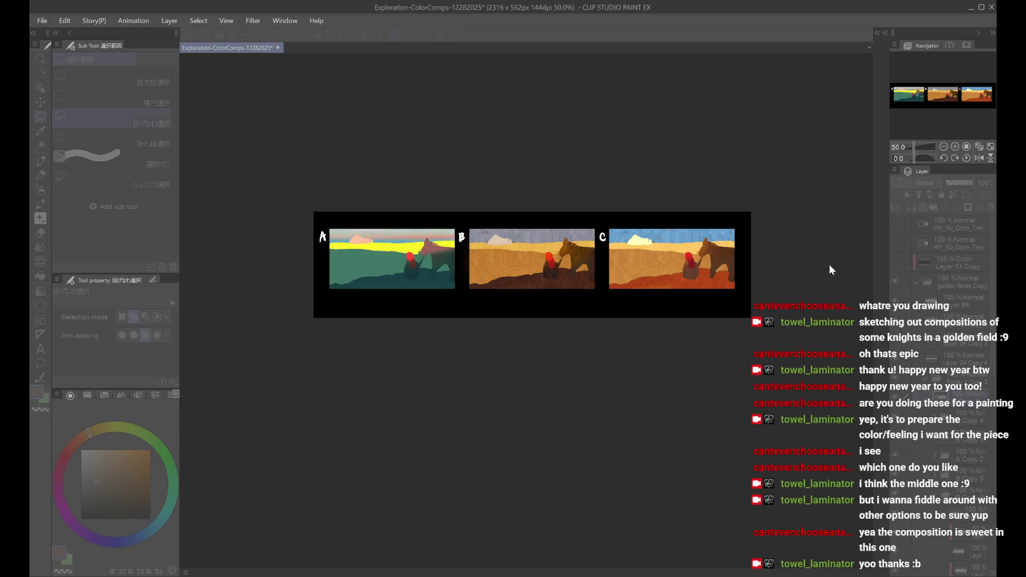
Step: Settle comp A on a brighter pink-red horse and teal ground, viewed at 50%
{"action": "key", "text": "ctrl+z"}
{"action": "key", "text": "h"}
{"action": "key", "text": "h"}
{"action": "key", "text": "ctrl+minus"}
{"action": "key", "text": "ctrl+plus"}
{"action": "key", "text": "ctrl+plus"}
{"action": "key", "text": "ctrl+minus"}
{"action": "key", "text": "ctrl+z"}
{"action": "key", "text": "ctrl+z"}
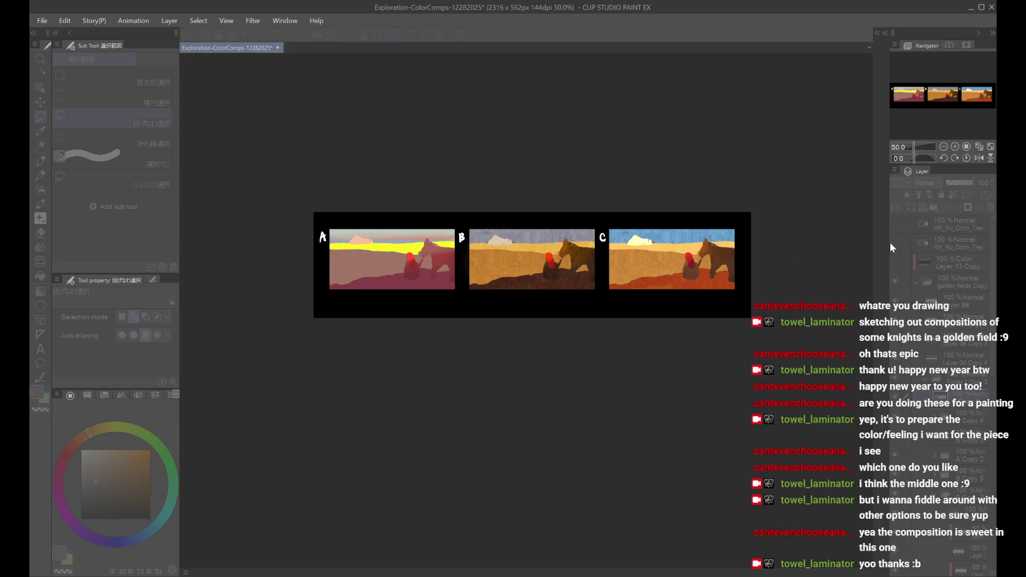
{"action": "key", "text": "ctrl+y"}
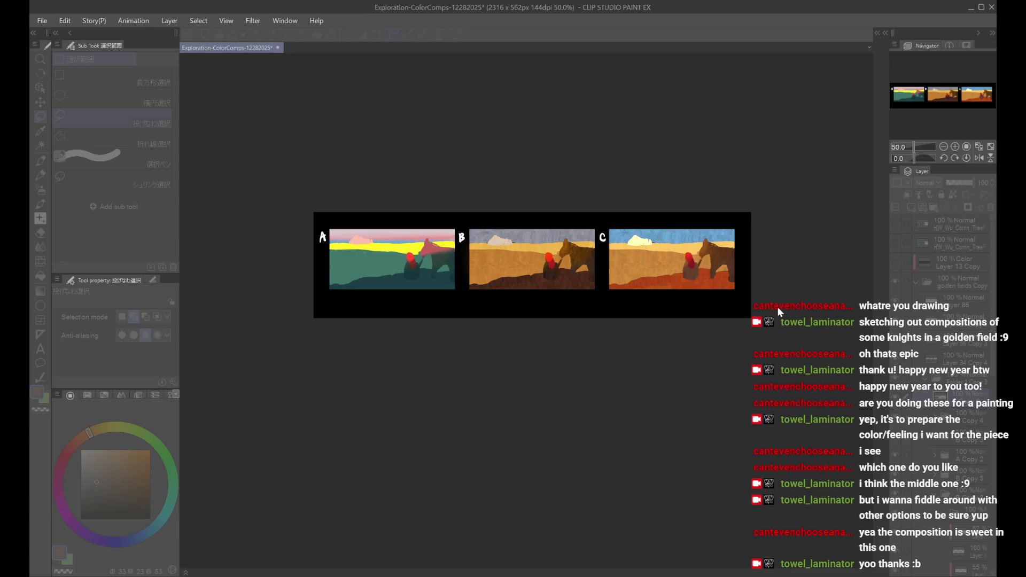
{"action": "left_click", "coordinate": [888, 195]}
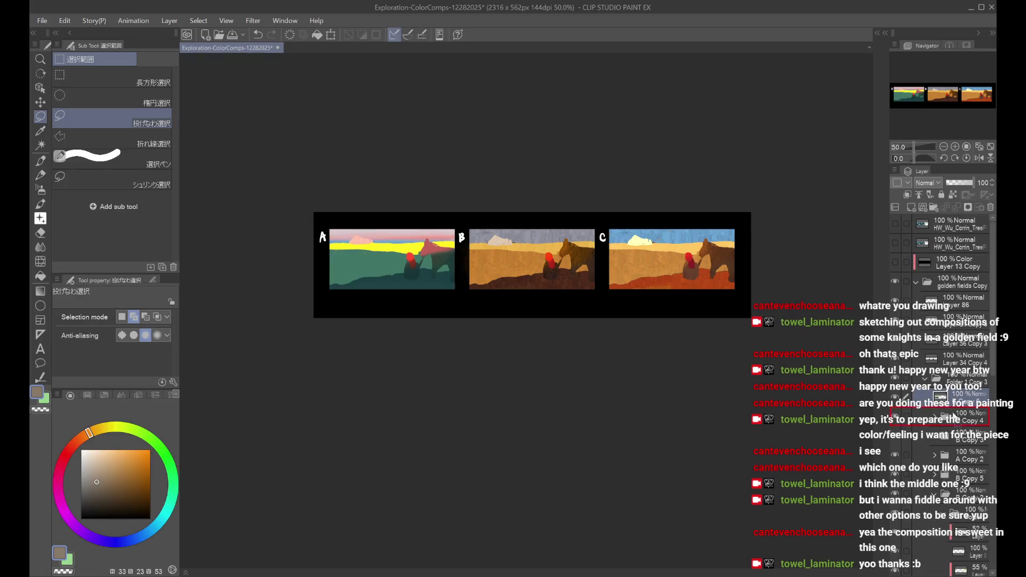
Step: Select the B Copy 6 layer's folder and bring back comp A's yellow and green colours
{"action": "left_click", "coordinate": [935, 421]}
{"action": "left_click", "coordinate": [957, 417]}
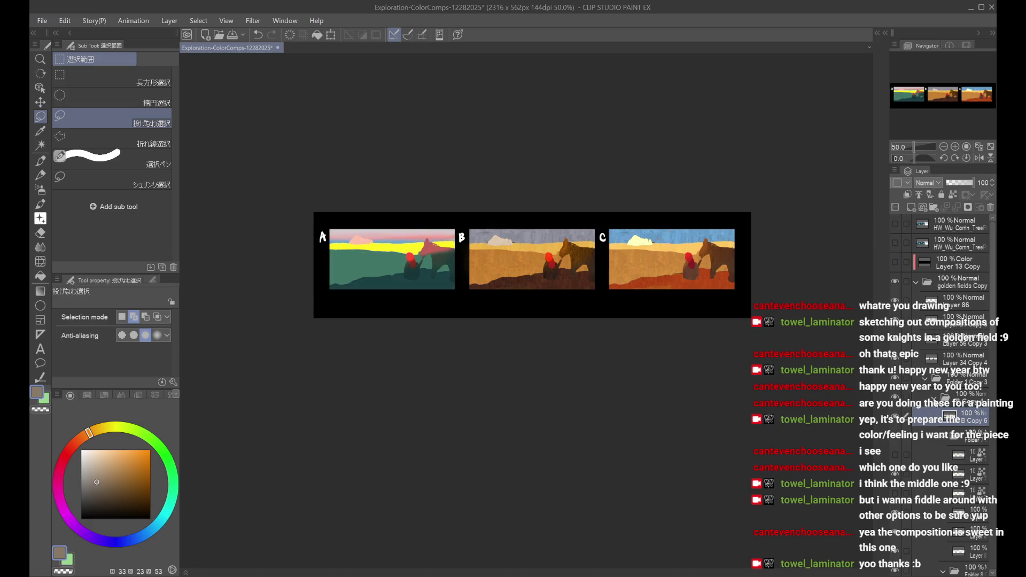
{"action": "left_click", "coordinate": [934, 398]}
{"action": "key", "text": "h"}
{"action": "key", "text": "h"}
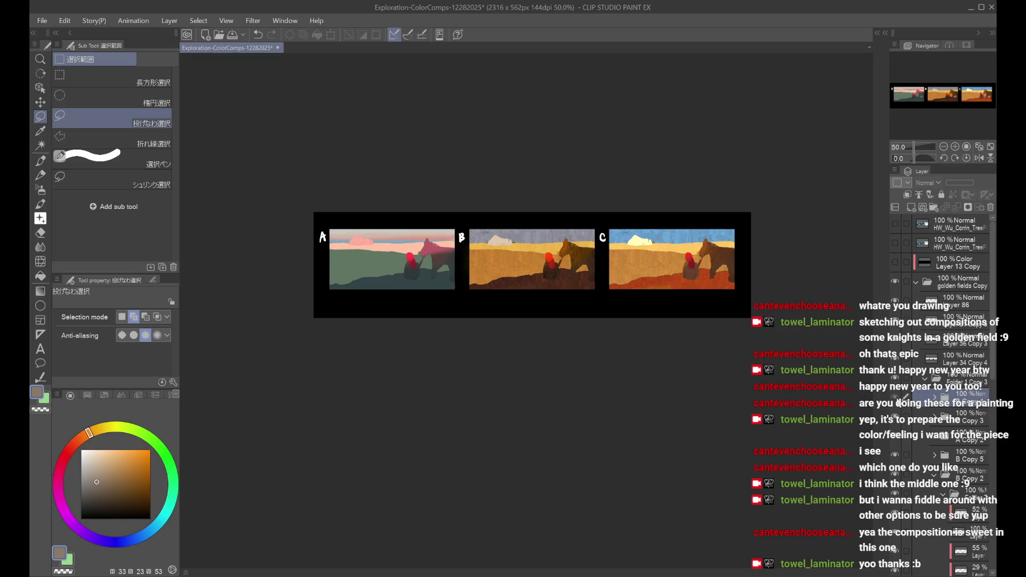
{"action": "key", "text": "ctrl+z"}
Step: Select comp A's colour layers and start shifting them right over panel B with Scale/Rotate
{"action": "left_click", "coordinate": [897, 415]}
{"action": "left_click", "coordinate": [897, 415]}
{"action": "left_click", "coordinate": [901, 398]}
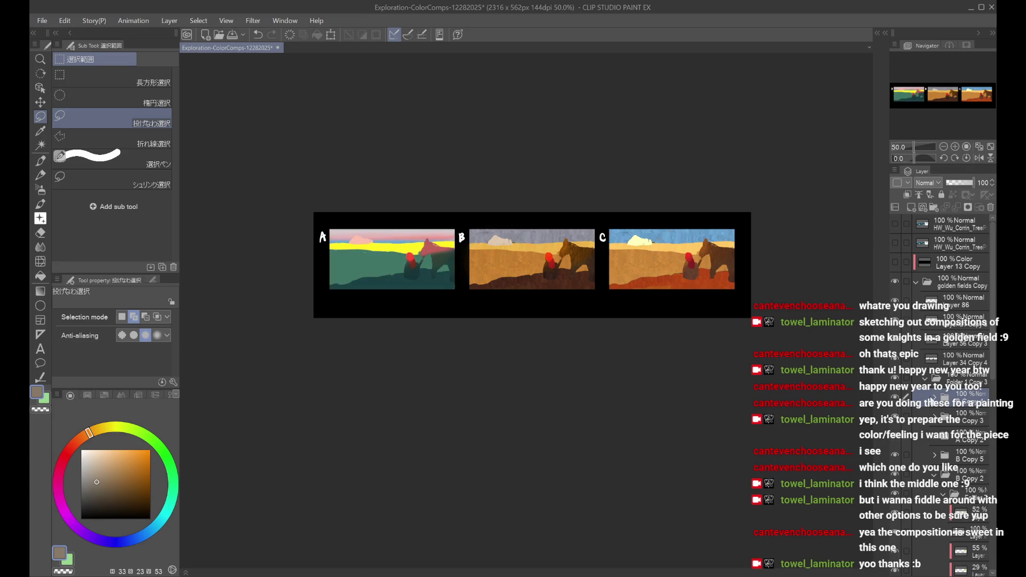
{"action": "key", "text": "ctrl+t"}
{"action": "key", "text": "Right"}
{"action": "key", "text": "Right"}
{"action": "key", "text": "Right"}
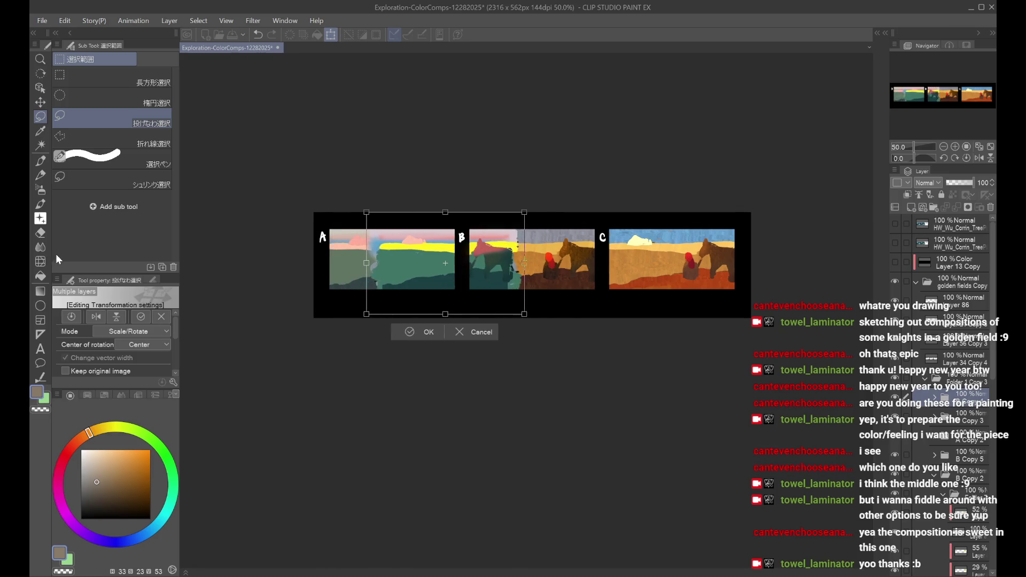
Step: Move comp A's teal-and-yellow version into panel C's slot and commit the transform
{"action": "key", "text": "Right"}
{"action": "key", "text": "Right"}
{"action": "key", "text": "Right"}
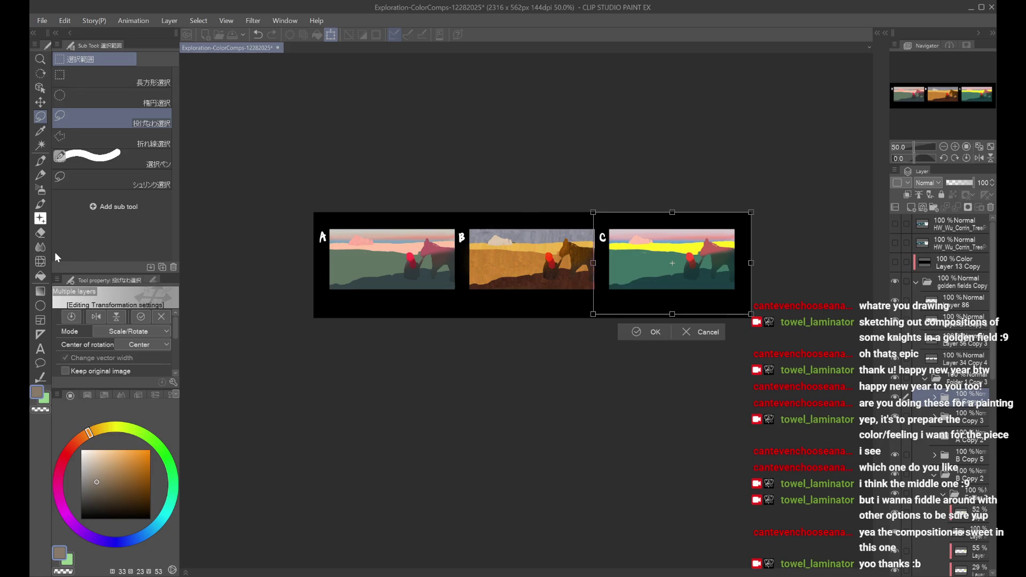
{"action": "key", "text": "Return"}
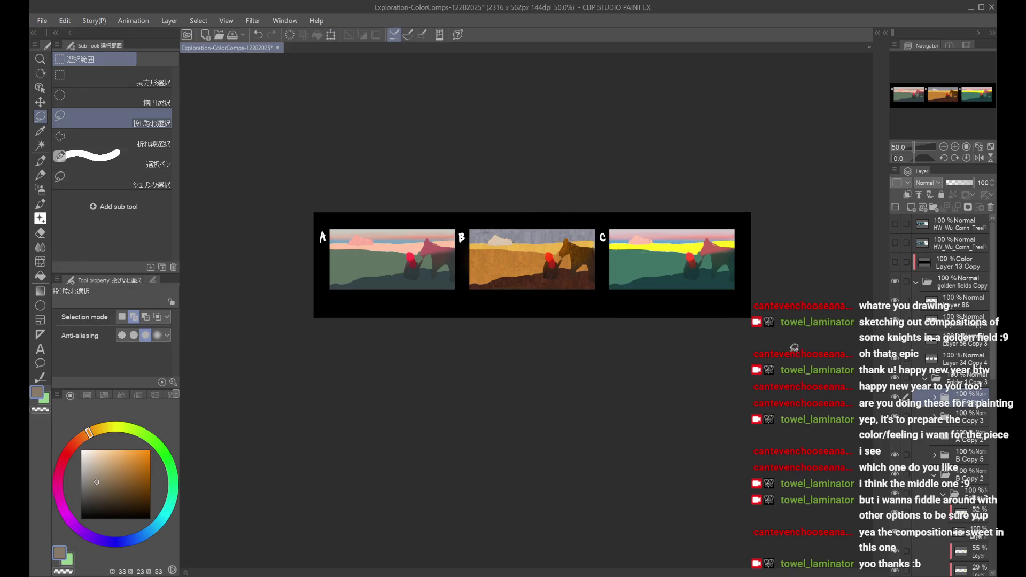
{"action": "scroll", "coordinate": [667, 294], "scroll_direction": "up", "scroll_amount": 1}
{"action": "scroll", "coordinate": [442, 127], "scroll_direction": "up", "scroll_amount": 1}
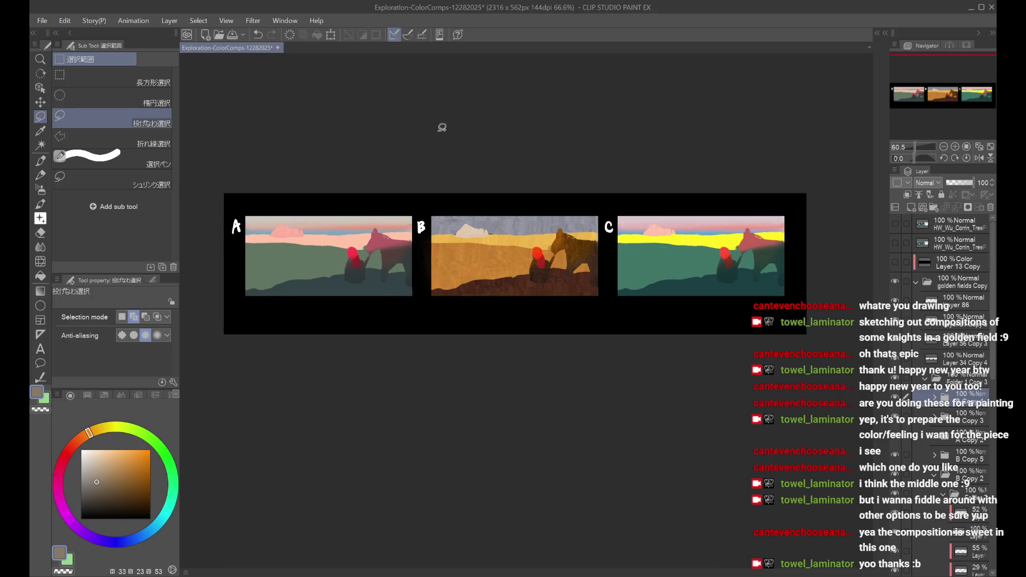
{"action": "scroll", "coordinate": [442, 126], "scroll_direction": "down", "scroll_amount": 1}
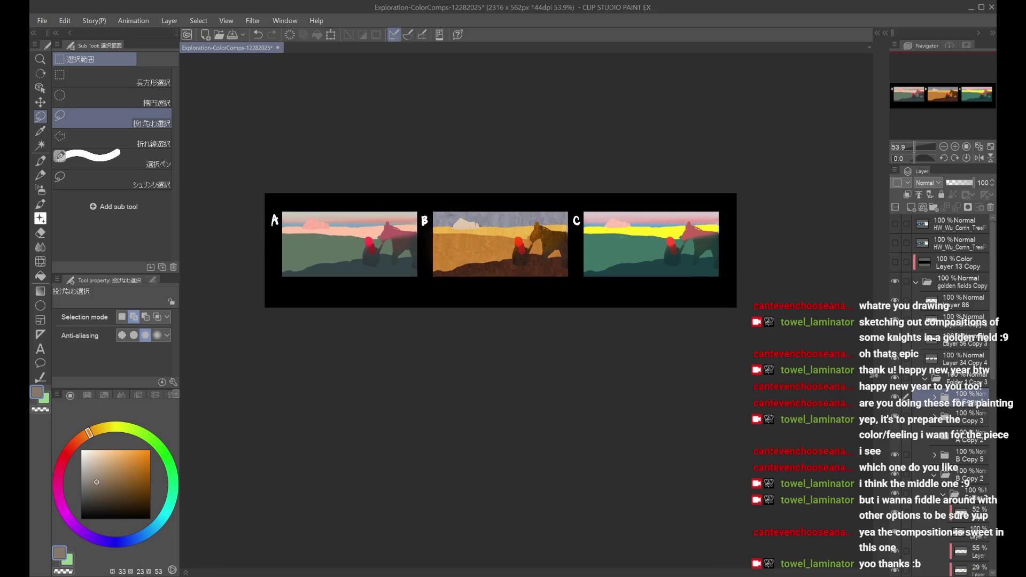
Step: Show comp A's pink-and-green version and panel C's golden-field version, comparing layers
{"action": "left_click", "coordinate": [895, 420]}
{"action": "left_click", "coordinate": [896, 437]}
{"action": "left_click", "coordinate": [897, 405]}
{"action": "left_click", "coordinate": [897, 405]}
{"action": "left_click", "coordinate": [897, 405]}
{"action": "left_click", "coordinate": [897, 405]}
{"action": "left_click", "coordinate": [895, 455]}
{"action": "left_click", "coordinate": [896, 455]}
{"action": "left_click", "coordinate": [959, 440]}
{"action": "left_click", "coordinate": [968, 396]}
{"action": "left_click", "coordinate": [900, 408]}
{"action": "left_click", "coordinate": [900, 408]}
Step: Select the B Copy 2 layer, then select and turn on the C Copy 2 layer
{"action": "scroll", "coordinate": [942, 426], "scroll_direction": "down", "scroll_amount": 2}
{"action": "scroll", "coordinate": [942, 426], "scroll_direction": "down", "scroll_amount": 2}
{"action": "left_click", "coordinate": [944, 419]}
{"action": "scroll", "coordinate": [944, 419], "scroll_direction": "up", "scroll_amount": 1}
{"action": "left_click", "coordinate": [962, 355]}
{"action": "left_click", "coordinate": [895, 353]}
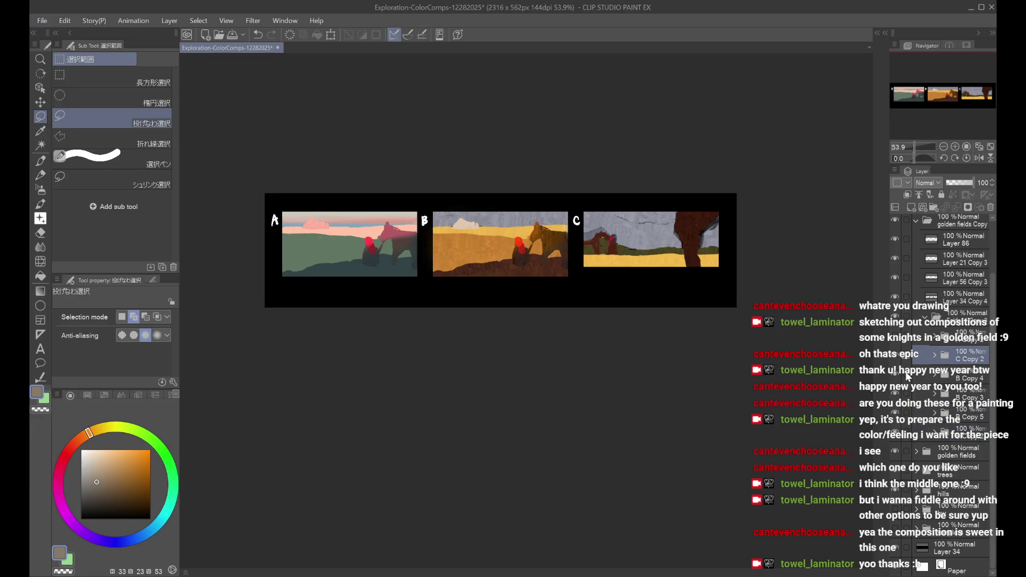
Step: Show the teal-and-yellow version in panel C and compare each comp against its sketch
{"action": "left_click", "coordinate": [898, 357]}
{"action": "left_click", "coordinate": [896, 394]}
{"action": "left_click", "coordinate": [896, 414]}
{"action": "left_click", "coordinate": [896, 430]}
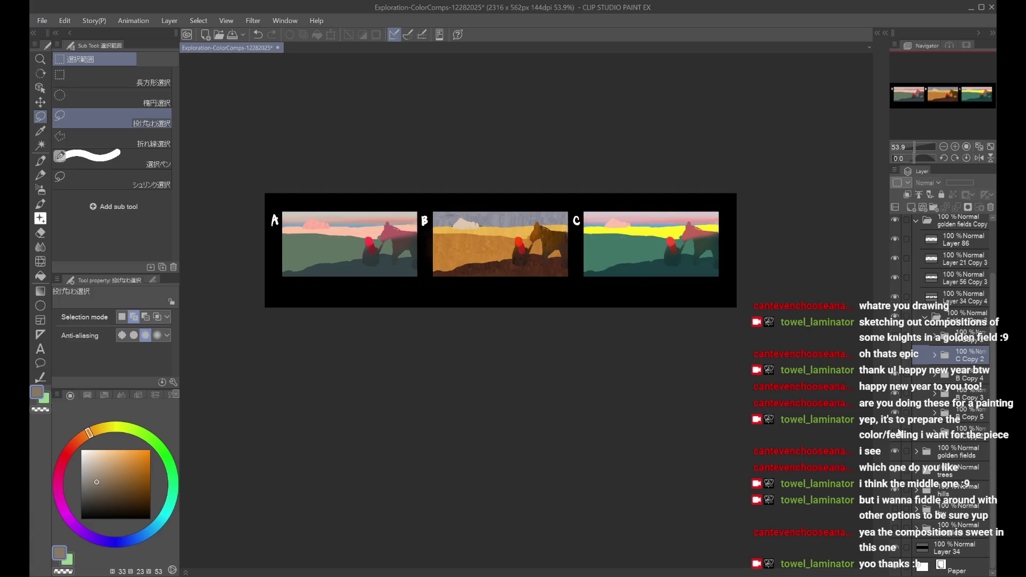
{"action": "left_click", "coordinate": [896, 414]}
{"action": "left_click", "coordinate": [893, 394]}
{"action": "left_click", "coordinate": [894, 394]}
{"action": "left_click", "coordinate": [893, 394]}
{"action": "left_click", "coordinate": [896, 375]}
{"action": "left_click", "coordinate": [897, 376]}
{"action": "left_click", "coordinate": [899, 372]}
{"action": "left_click", "coordinate": [899, 372]}
{"action": "left_click", "coordinate": [896, 375]}
{"action": "left_click", "coordinate": [896, 375]}
Step: Move the B Copy 4 layer lower and recheck panels A and B's colour layers
{"action": "left_click", "coordinate": [970, 377]}
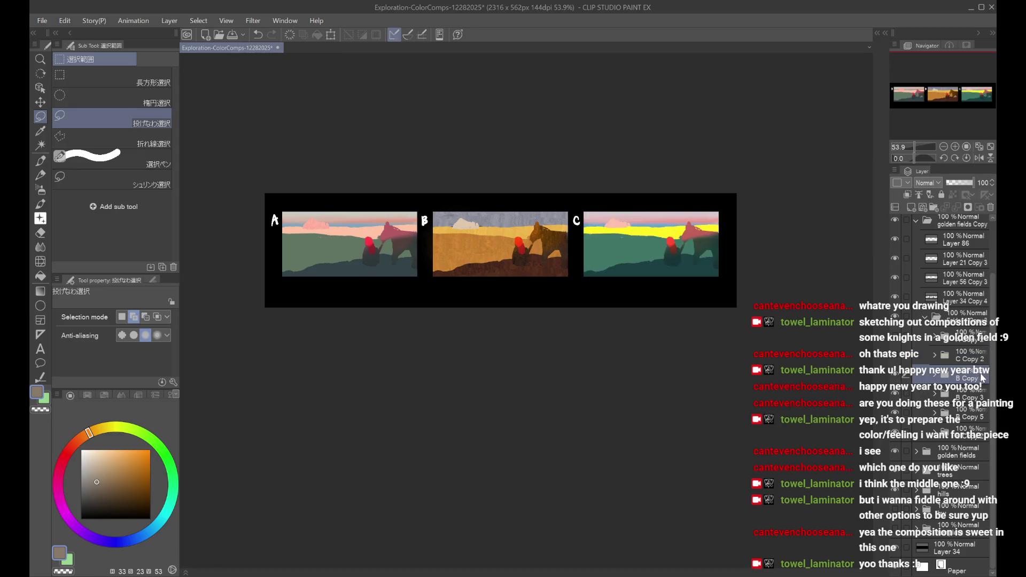
{"action": "left_click_drag", "start_coordinate": [982, 416], "coordinate": [983, 417]}
{"action": "left_click", "coordinate": [895, 396]}
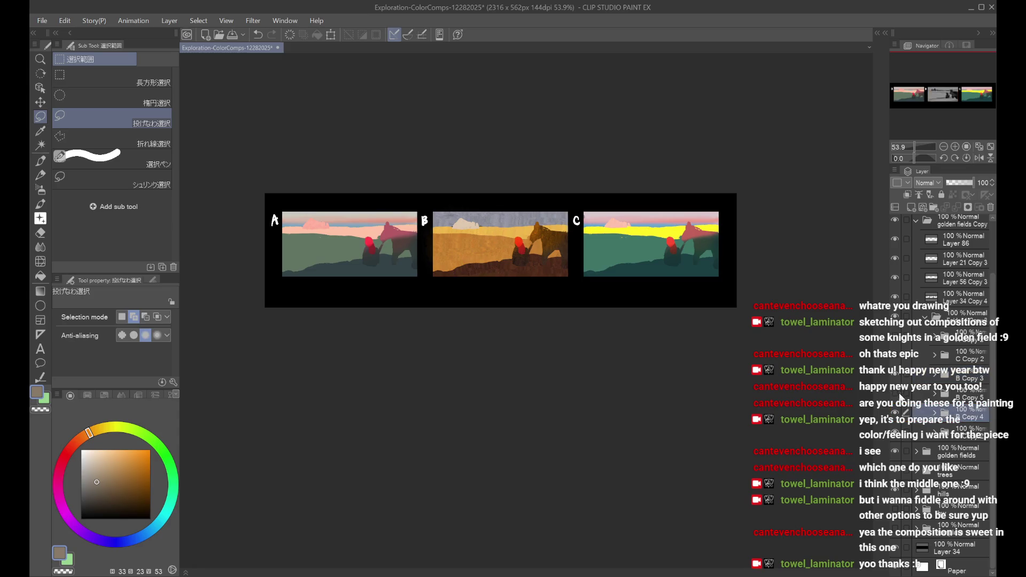
{"action": "left_click", "coordinate": [900, 398]}
{"action": "left_click", "coordinate": [896, 379]}
{"action": "left_click", "coordinate": [896, 379]}
{"action": "left_click", "coordinate": [935, 398]}
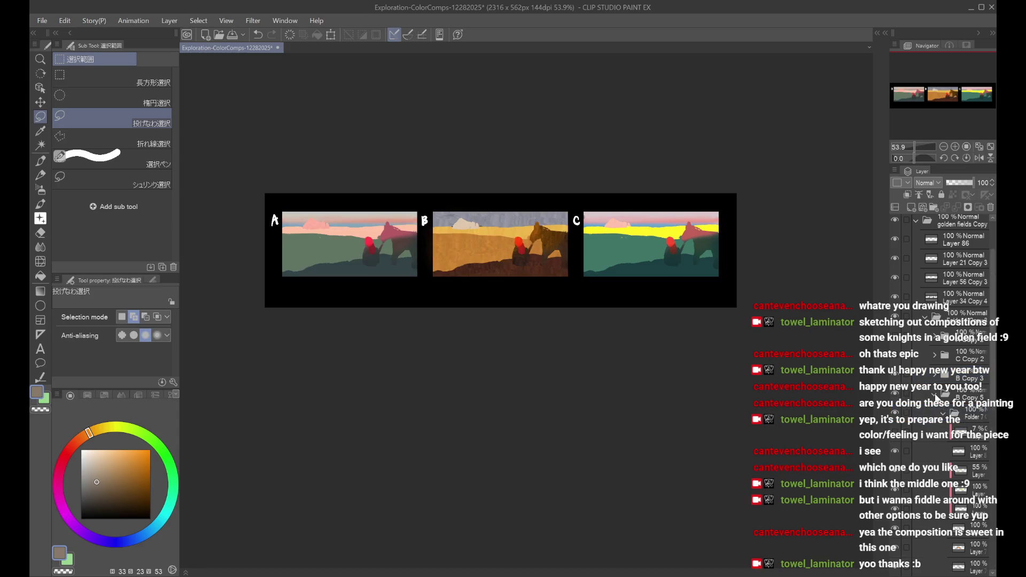
{"action": "scroll", "coordinate": [946, 405], "scroll_direction": "down", "scroll_amount": 2}
{"action": "scroll", "coordinate": [946, 405], "scroll_direction": "down", "scroll_amount": 3}
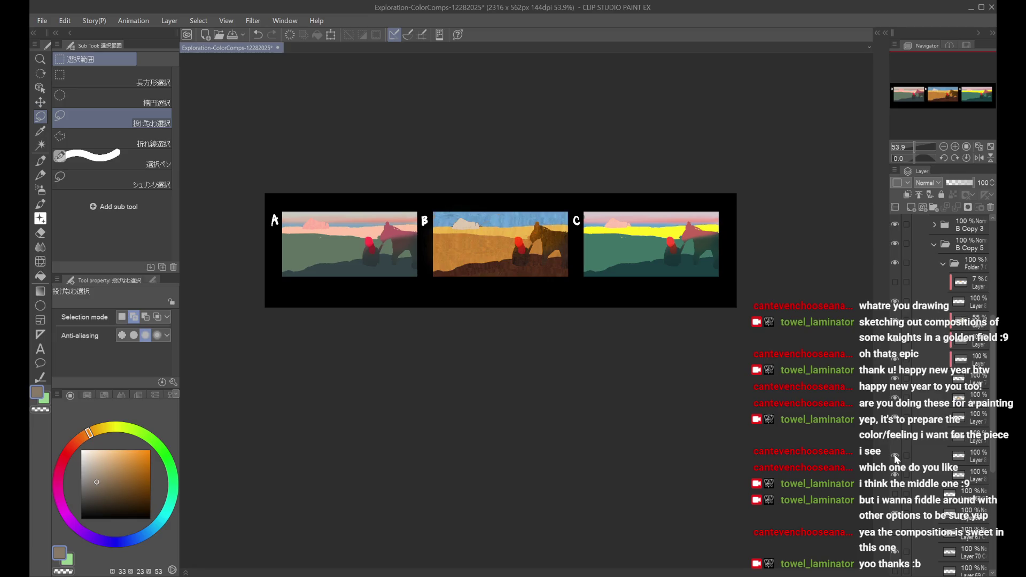
Step: Turn on Layer 13 Copy for a greyscale preview of all three comps, zoomed out
{"action": "key", "text": "ctrl+minus"}
{"action": "left_click", "coordinate": [965, 456]}
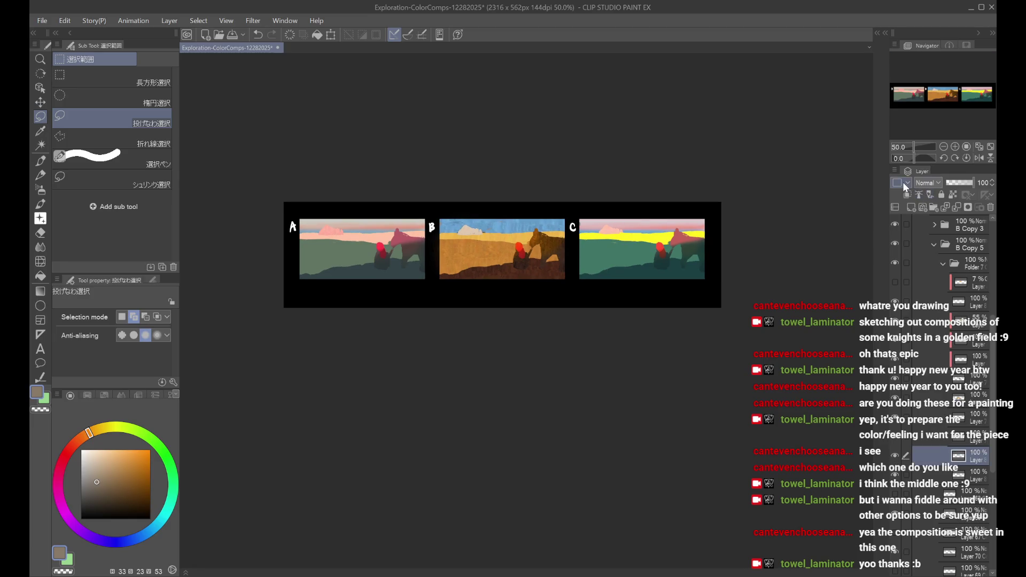
{"action": "key", "text": "ctrl+plus"}
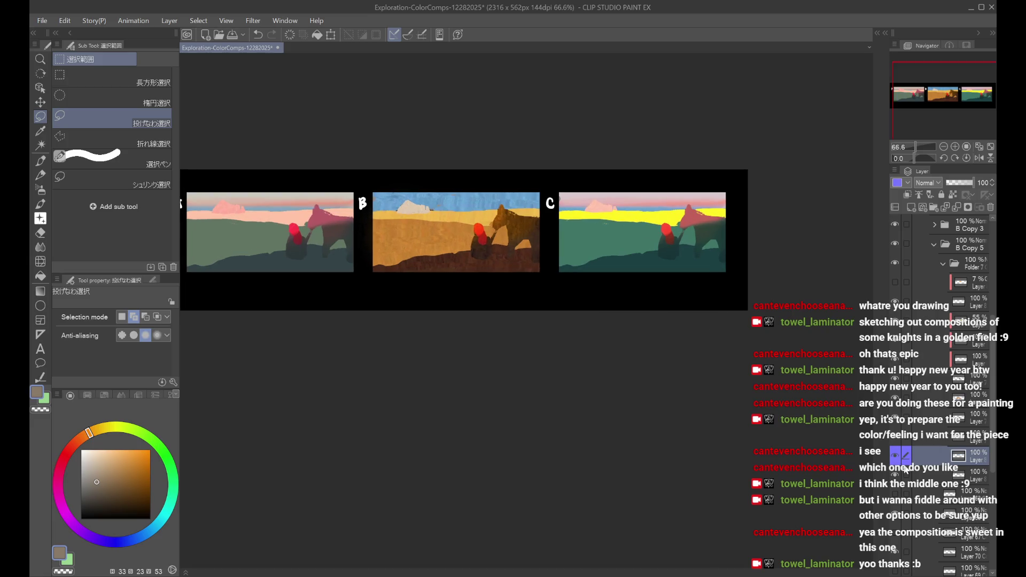
{"action": "key", "text": "ctrl+minus"}
{"action": "key", "text": "ctrl+minus"}
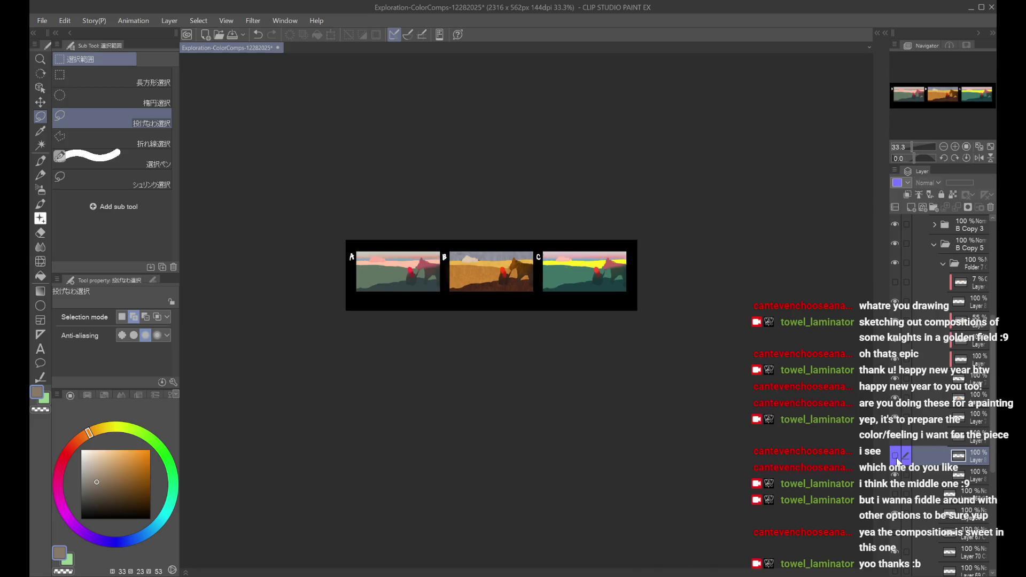
{"action": "key", "text": "ctrl+minus"}
{"action": "scroll", "coordinate": [492, 257], "scroll_direction": "up", "scroll_amount": 3}
{"action": "scroll", "coordinate": [948, 404], "scroll_direction": "down", "scroll_amount": 5}
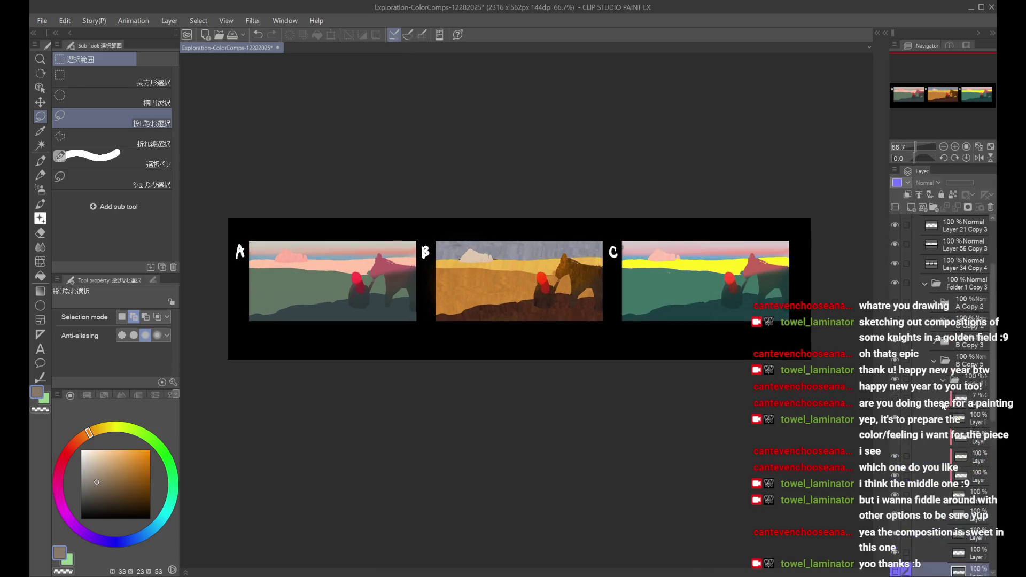
{"action": "left_click", "coordinate": [915, 379]}
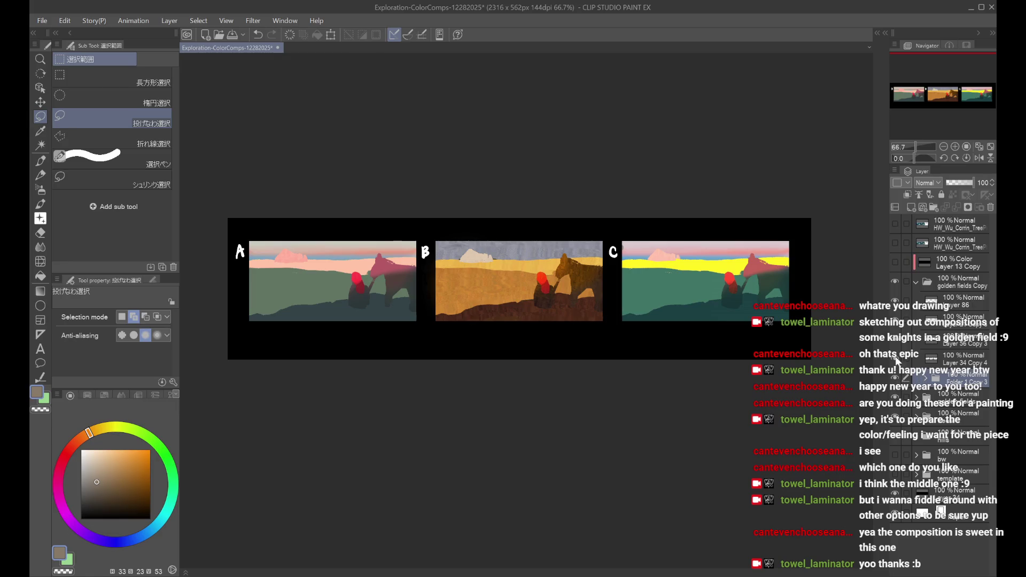
{"action": "left_click", "coordinate": [896, 262]}
{"action": "key", "text": "ctrl+minus"}
{"action": "key", "text": "ctrl+minus"}
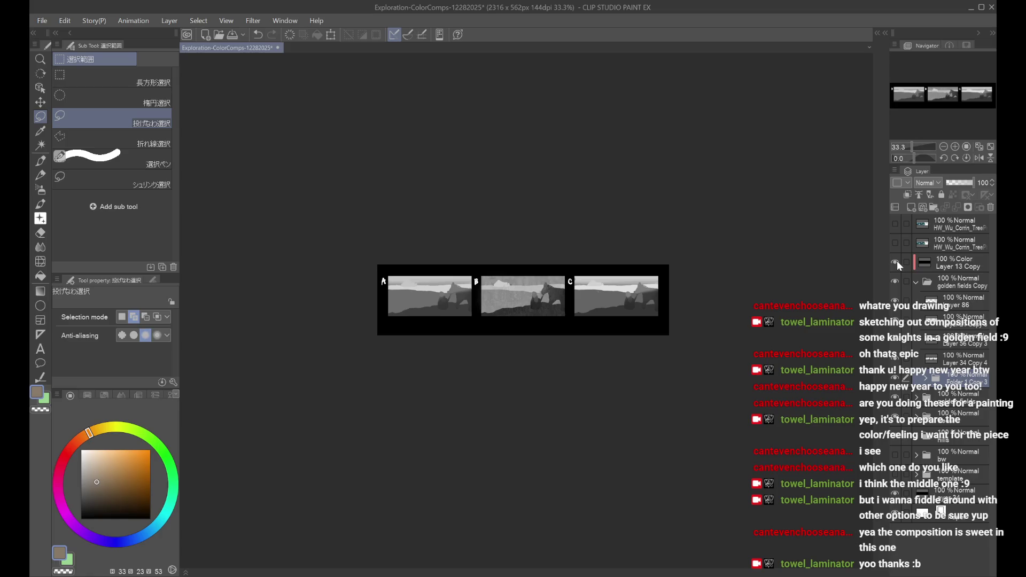
Step: Hide Layer 13 Copy to return the comps to full colour and save the document
{"action": "key", "text": "ctrl+plus"}
{"action": "left_click", "coordinate": [897, 260]}
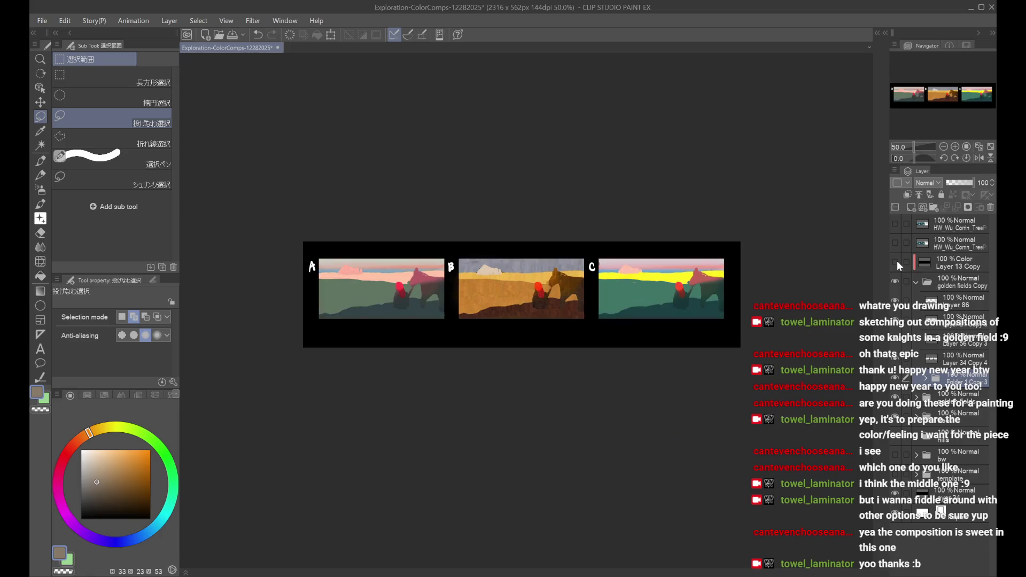
{"action": "scroll", "coordinate": [583, 293], "scroll_direction": "up", "scroll_amount": 1}
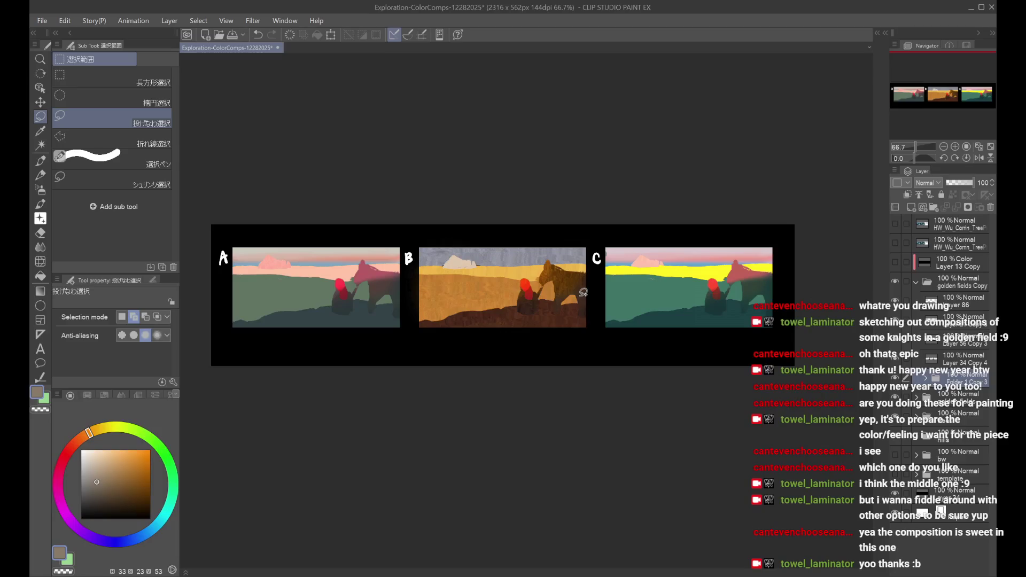
{"action": "key", "text": "ctrl+s"}
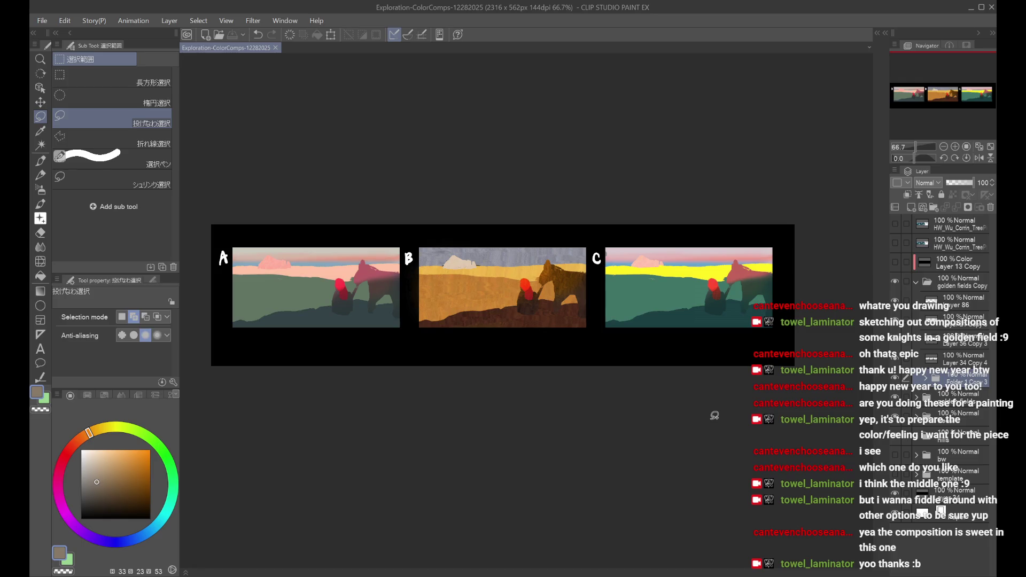
{"action": "left_click", "coordinate": [895, 224]}
Step: Mirror the canvas, zoom out, hide the tree scene and turn on Layer 13 Copy for a value check
{"action": "key", "text": "h"}
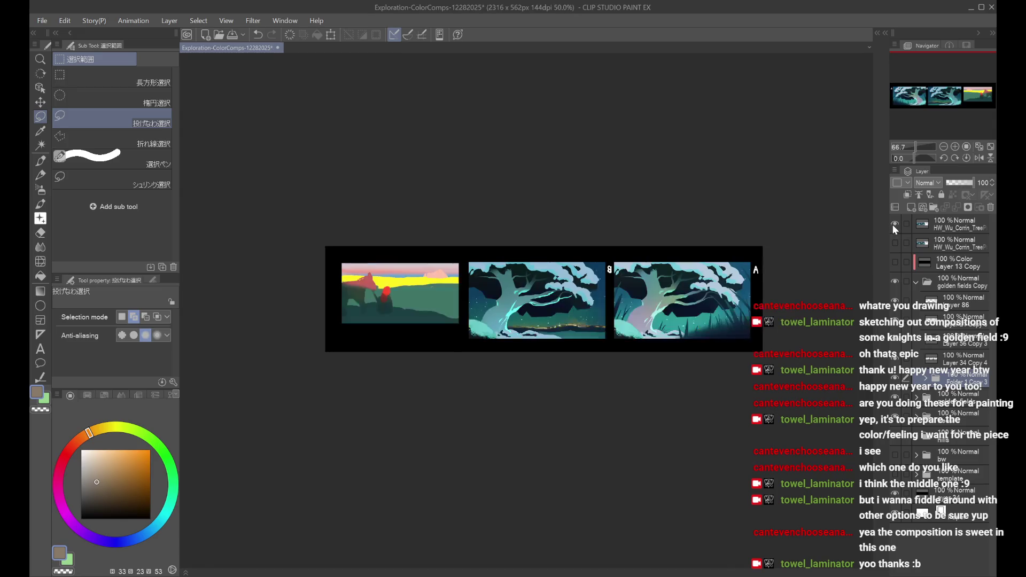
{"action": "key", "text": "h"}
{"action": "key", "text": "ctrl+minus"}
{"action": "key", "text": "ctrl+minus"}
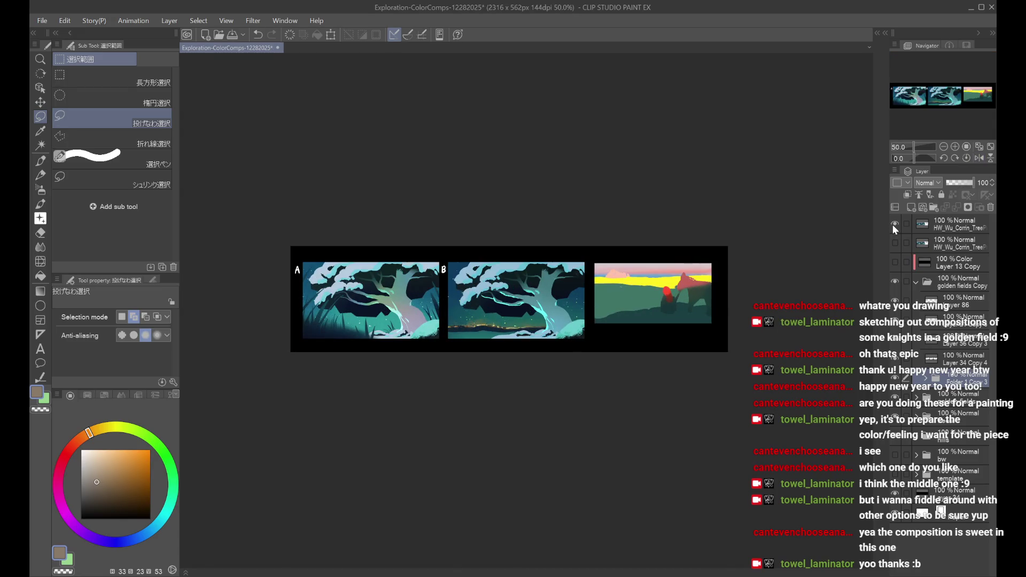
{"action": "left_click", "coordinate": [893, 224]}
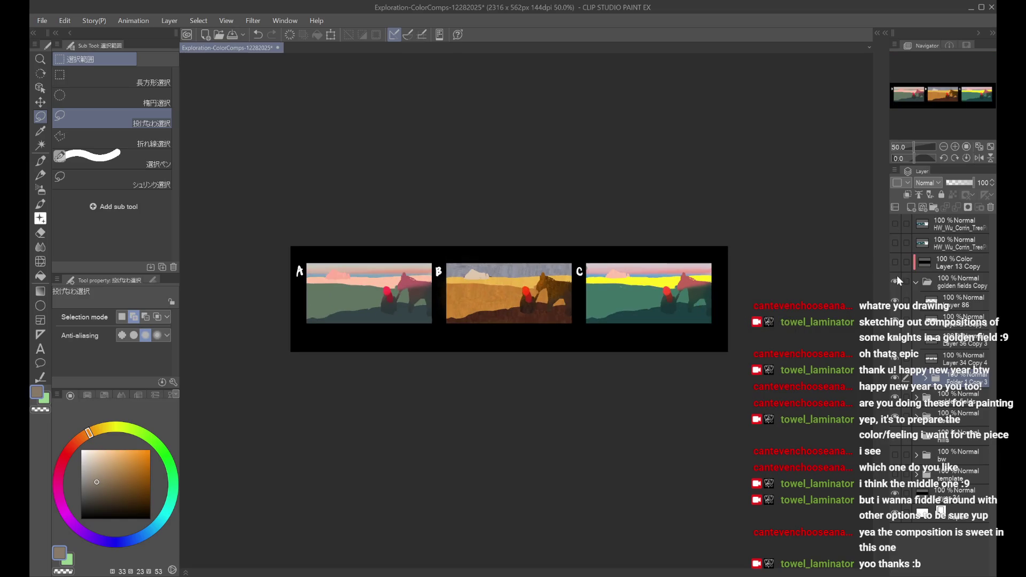
{"action": "left_click", "coordinate": [896, 263]}
{"action": "key", "text": "h"}
{"action": "key", "text": "h"}
{"action": "left_click", "coordinate": [907, 258]}
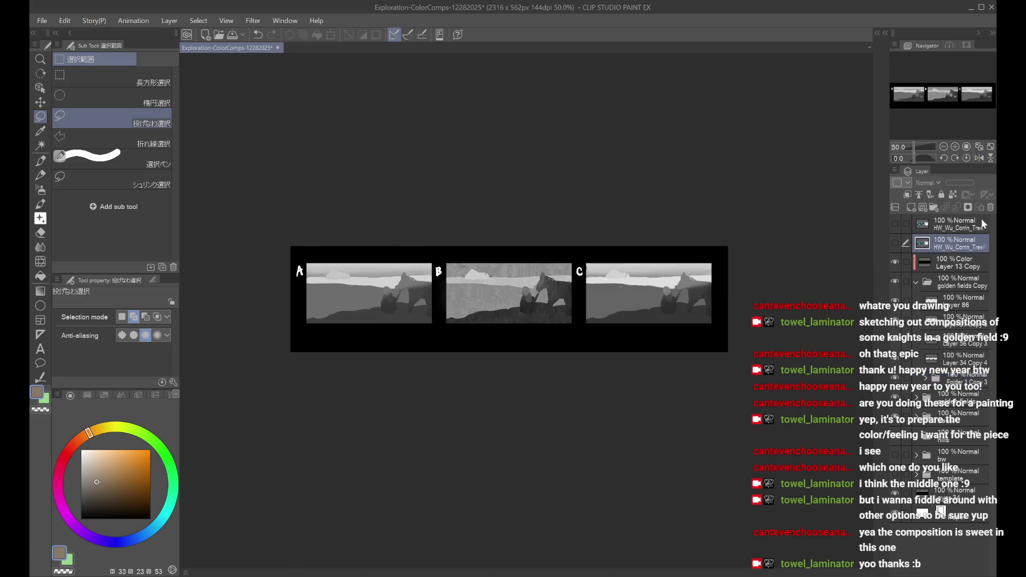
Step: Collapse the golden fields Copy folder and toggle its visibility to compare it with the sketches
{"action": "left_click", "coordinate": [916, 262]}
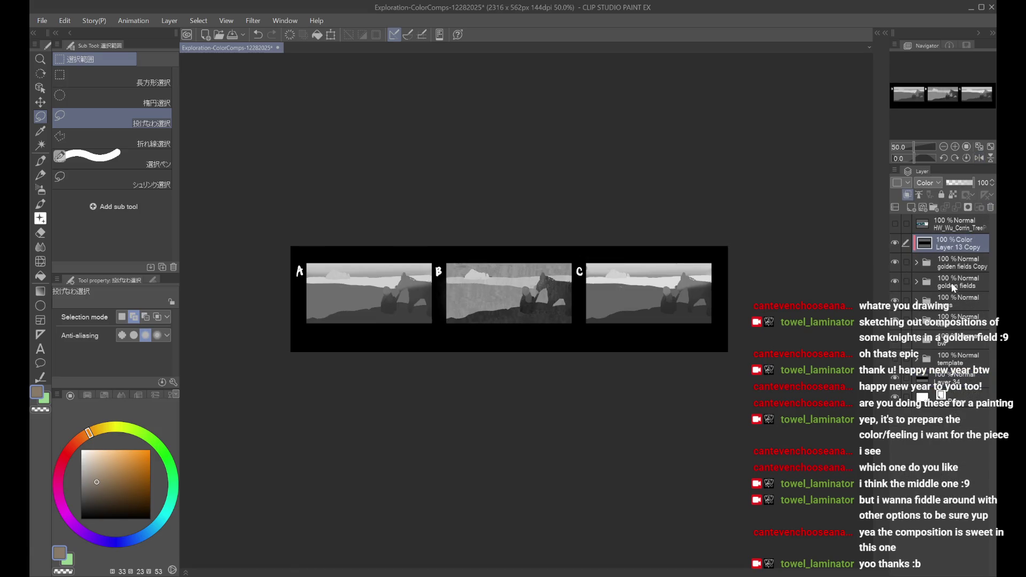
{"action": "left_click", "coordinate": [953, 283]}
{"action": "left_click", "coordinate": [893, 264]}
{"action": "left_click", "coordinate": [894, 264]}
{"action": "left_click", "coordinate": [893, 264]}
{"action": "left_click", "coordinate": [893, 264]}
Step: Rename the golden fields Copy folder to golden fieldsCOLOR
{"action": "left_click", "coordinate": [951, 264]}
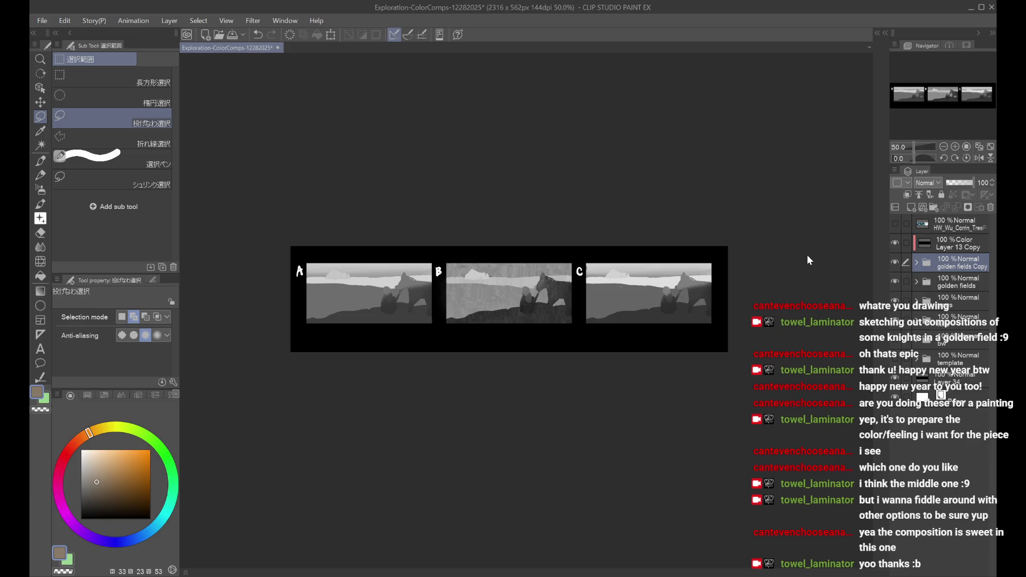
{"action": "key", "text": "BackSpace"}
{"action": "key", "text": "BackSpace"}
{"action": "key", "text": "BackSpace"}
{"action": "type", "text": "COLOR"}
{"action": "key", "text": "Return"}
Step: Hide and show golden fieldsCOLOR repeatedly to compare the colour comps against the grey sketches
{"action": "left_click", "coordinate": [896, 264]}
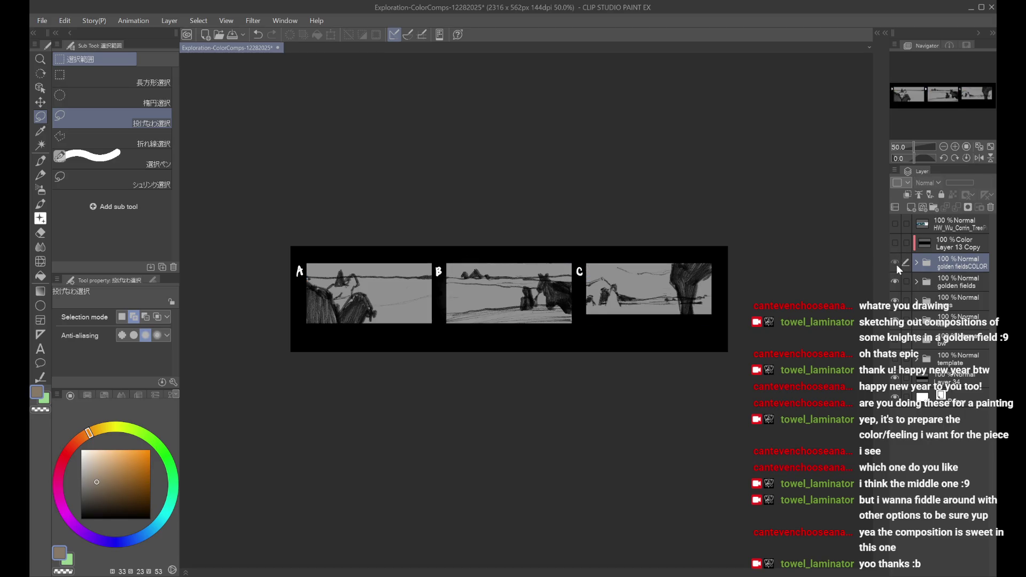
{"action": "left_click", "coordinate": [896, 264]}
{"action": "left_click", "coordinate": [897, 264]}
{"action": "left_click", "coordinate": [897, 264]}
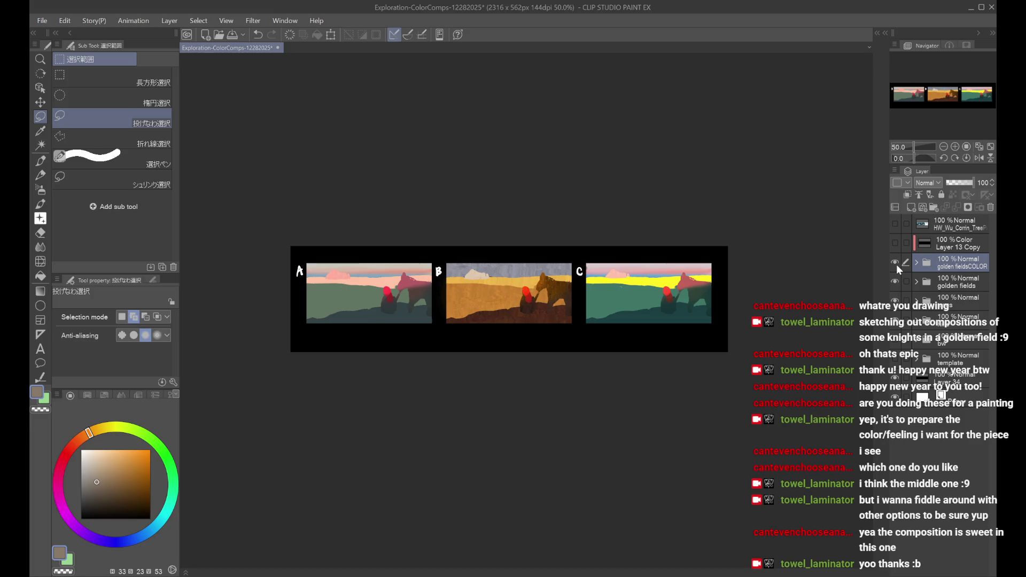
{"action": "scroll", "coordinate": [505, 316], "scroll_direction": "up", "scroll_amount": 1}
{"action": "scroll", "coordinate": [505, 316], "scroll_direction": "up", "scroll_amount": 2}
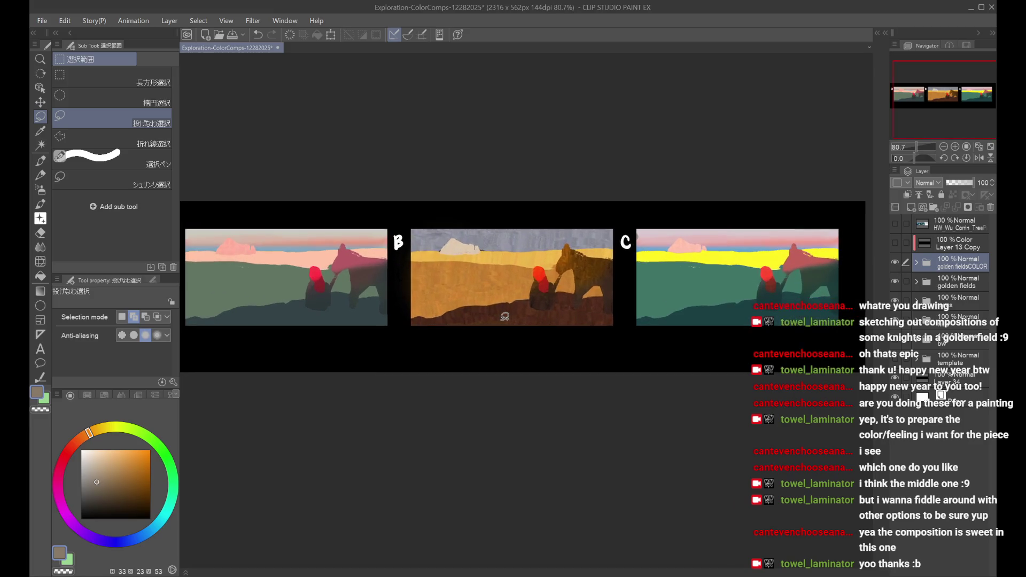
{"action": "scroll", "coordinate": [505, 317], "scroll_direction": "down", "scroll_amount": 1}
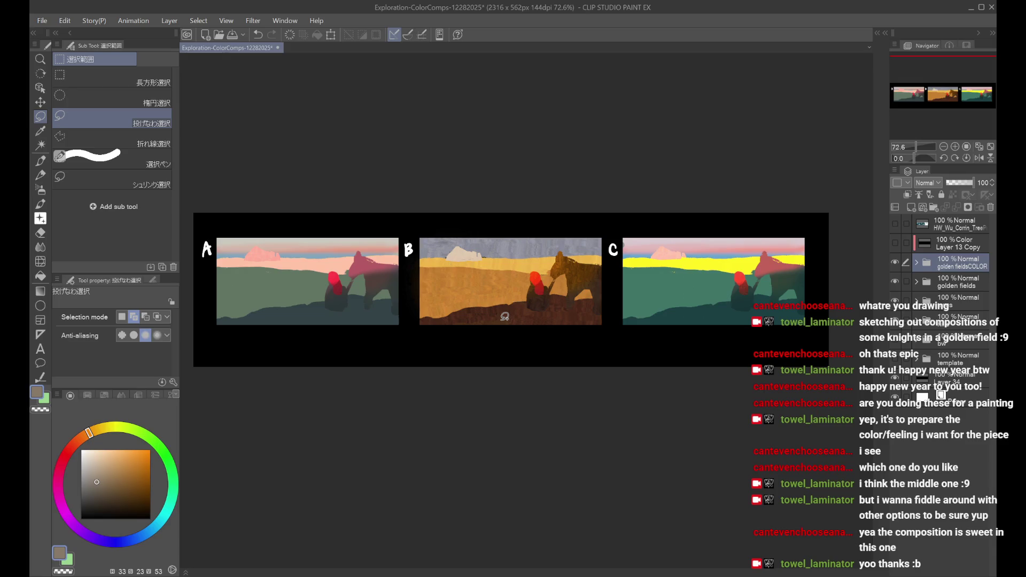
{"action": "scroll", "coordinate": [505, 316], "scroll_direction": "down", "scroll_amount": 1}
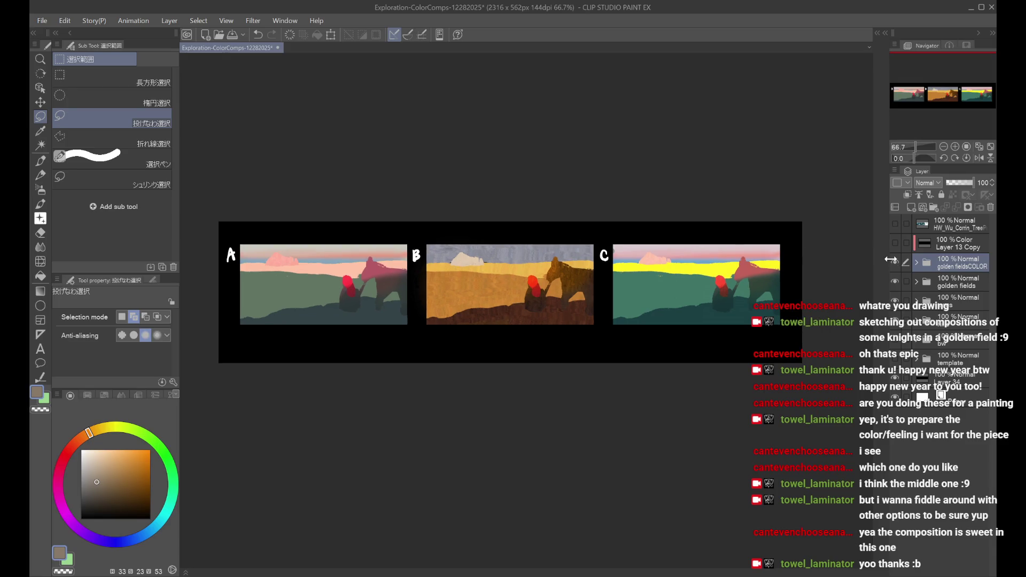
{"action": "left_click", "coordinate": [896, 262]}
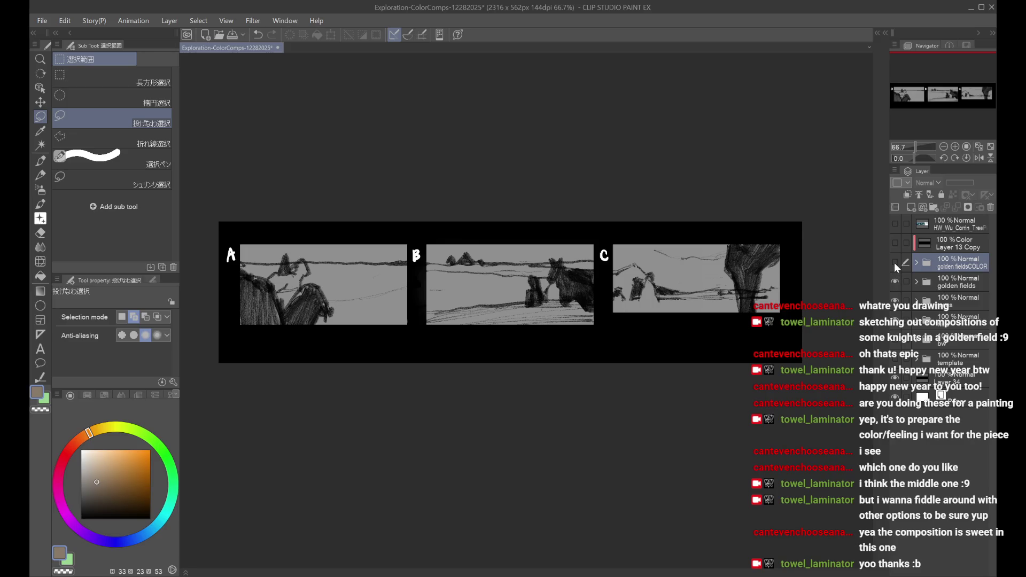
{"action": "left_click", "coordinate": [895, 263]}
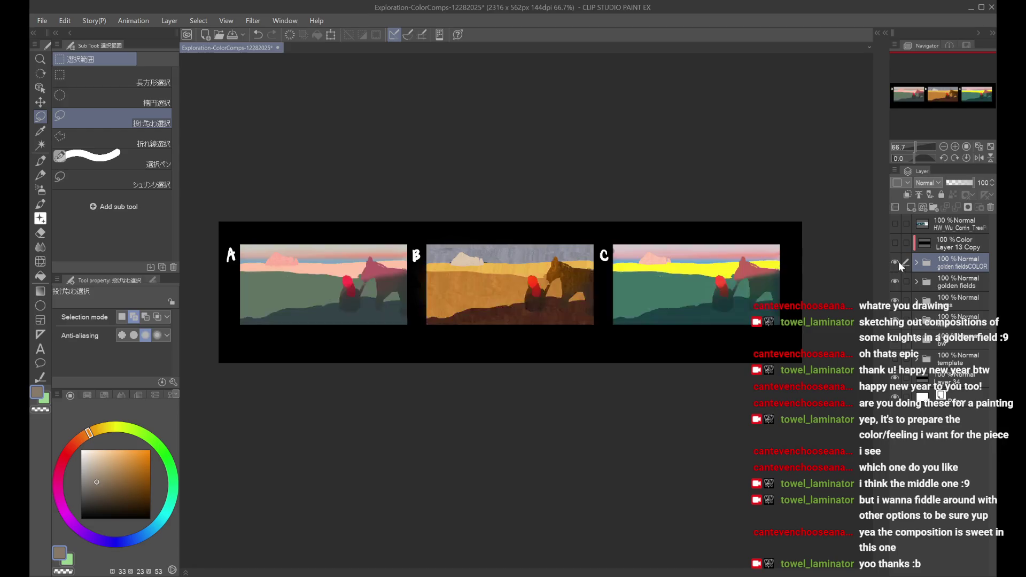
Step: Inspect the folder contents, hide golden fieldsCOLOR, then duplicate it with Ctrl+V
{"action": "left_click", "coordinate": [916, 262]}
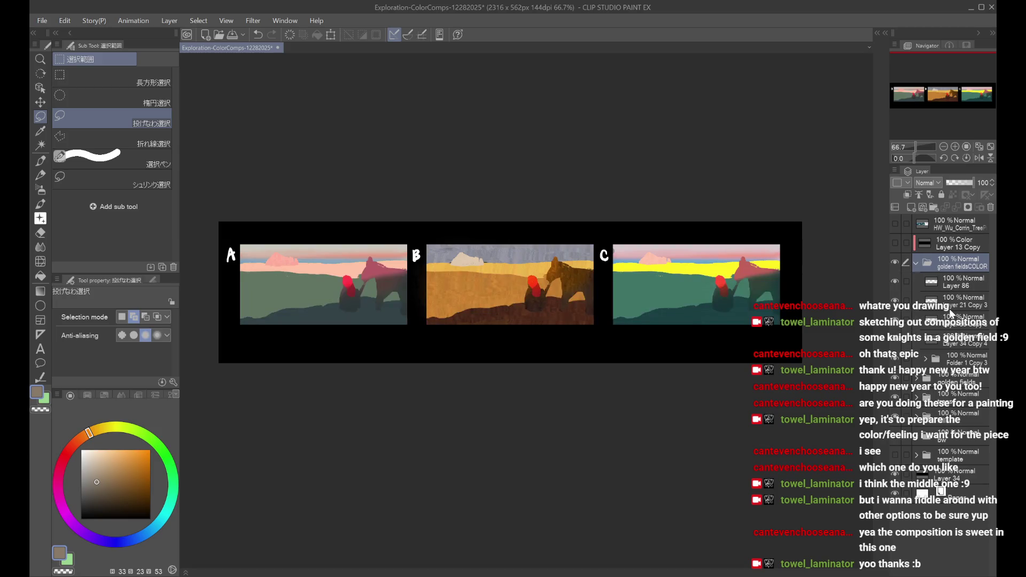
{"action": "left_click", "coordinate": [931, 362]}
{"action": "left_click", "coordinate": [926, 361]}
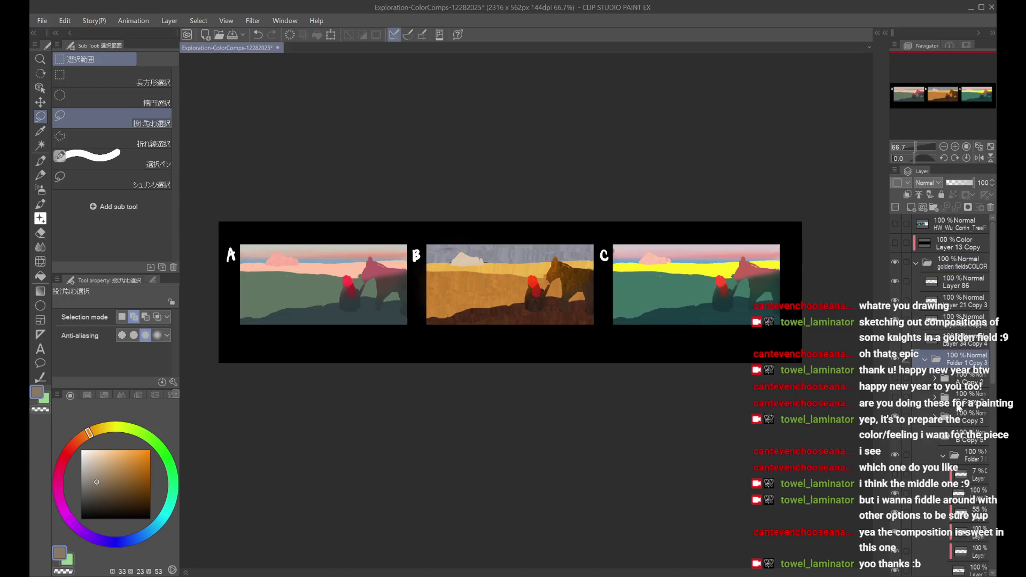
{"action": "left_click", "coordinate": [926, 361]}
{"action": "left_click", "coordinate": [916, 262]}
{"action": "left_click", "coordinate": [894, 262]}
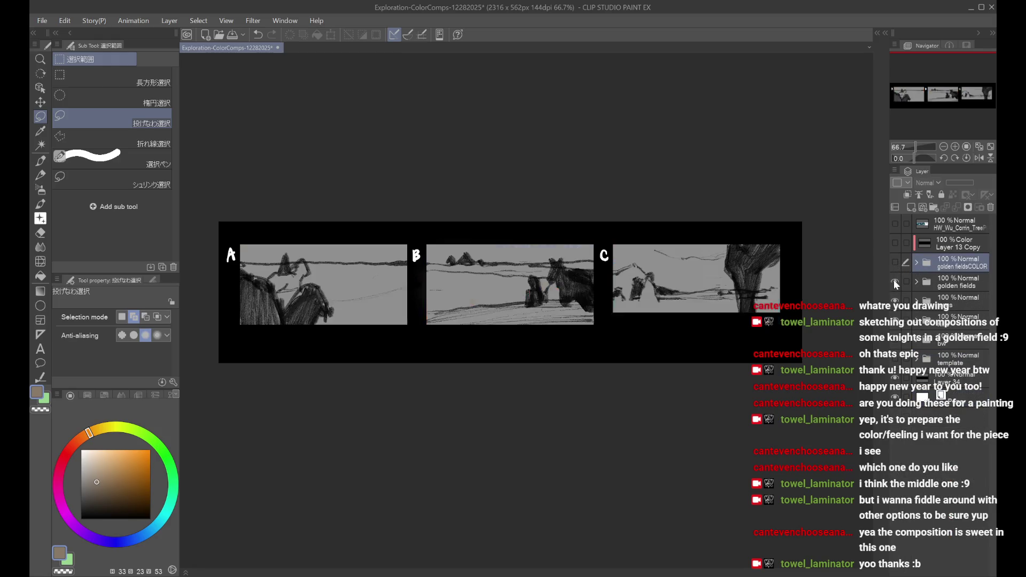
{"action": "left_click", "coordinate": [917, 282]}
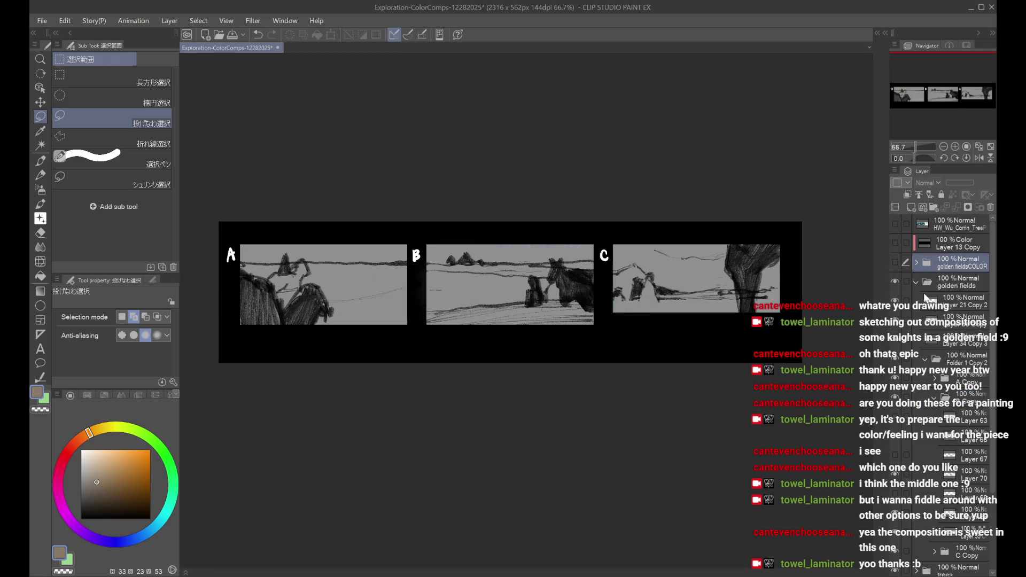
{"action": "left_click", "coordinate": [916, 282]}
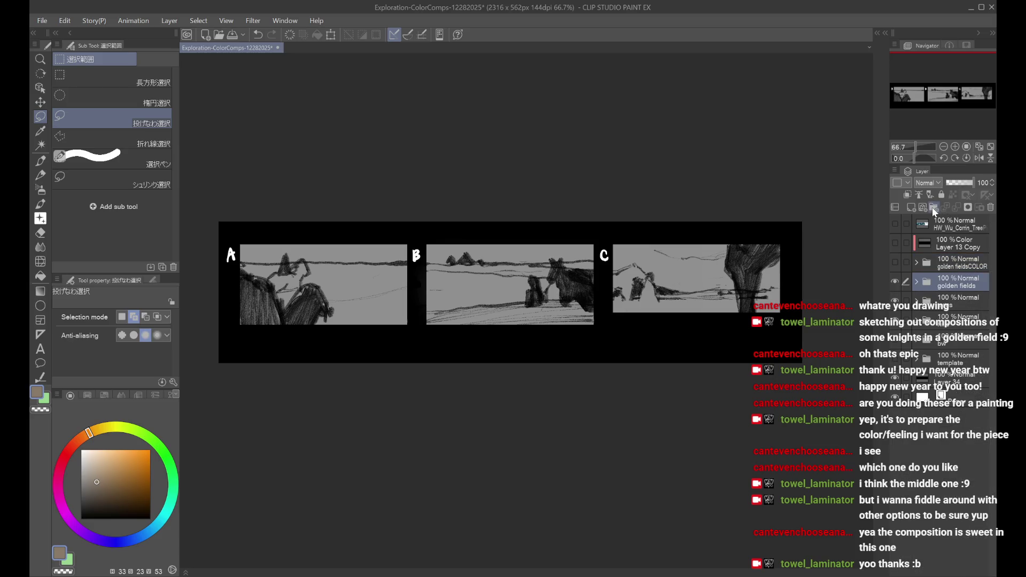
{"action": "left_click", "coordinate": [954, 264]}
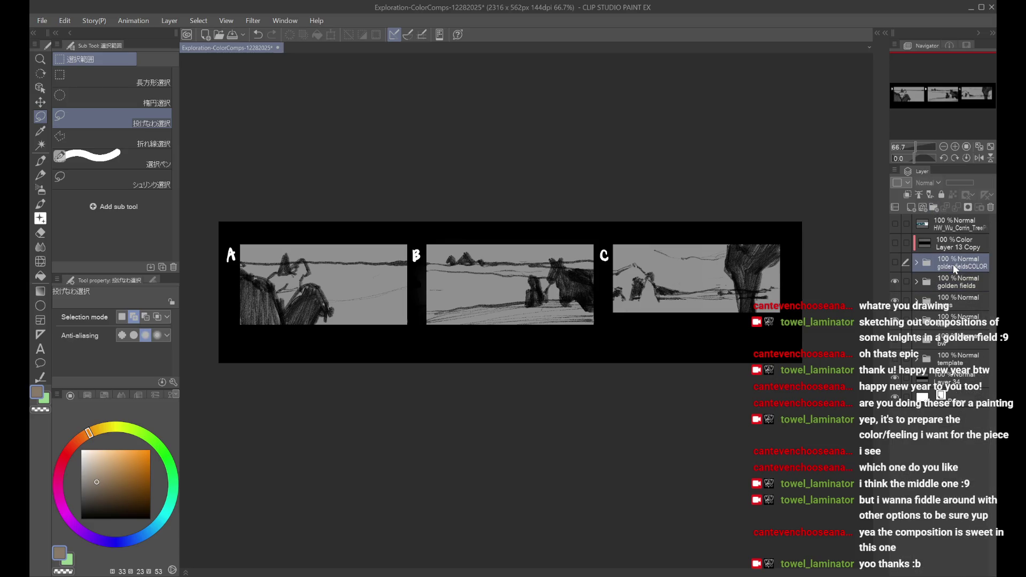
{"action": "key", "text": "ctrl+v"}
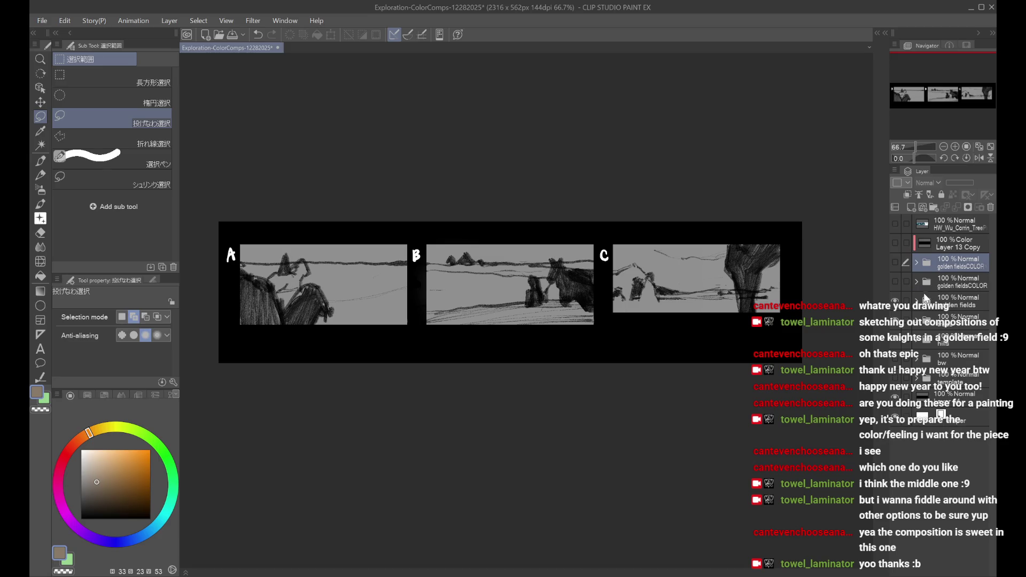
Step: Show golden fieldsCOLOR and expand Folder 1 Copy 4 to reach its sub-folders
{"action": "left_click", "coordinate": [894, 264]}
{"action": "left_click", "coordinate": [916, 263]}
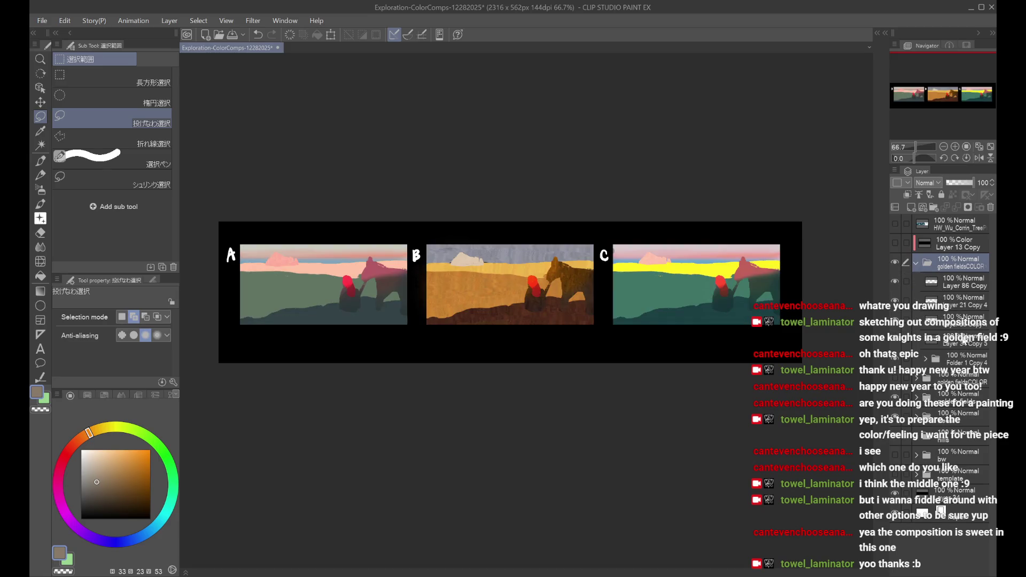
{"action": "left_click", "coordinate": [940, 363]}
{"action": "left_click", "coordinate": [925, 359]}
{"action": "scroll", "coordinate": [957, 347], "scroll_direction": "down", "scroll_amount": 3}
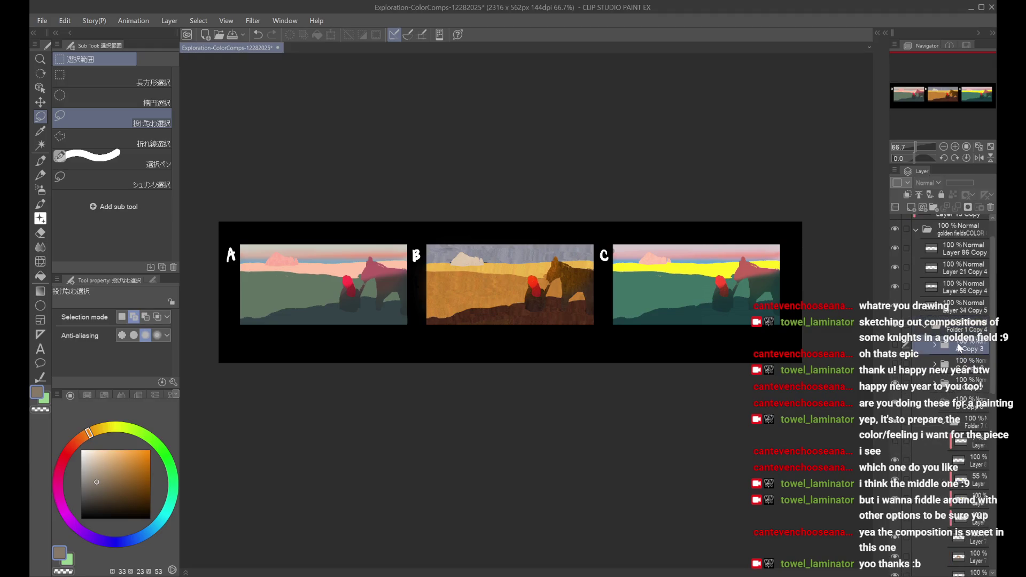
Step: Remove colour from comps A and B, reveal comp C's brown-and-yellow C Copy 3 version, and transform it
{"action": "left_click", "coordinate": [989, 208]}
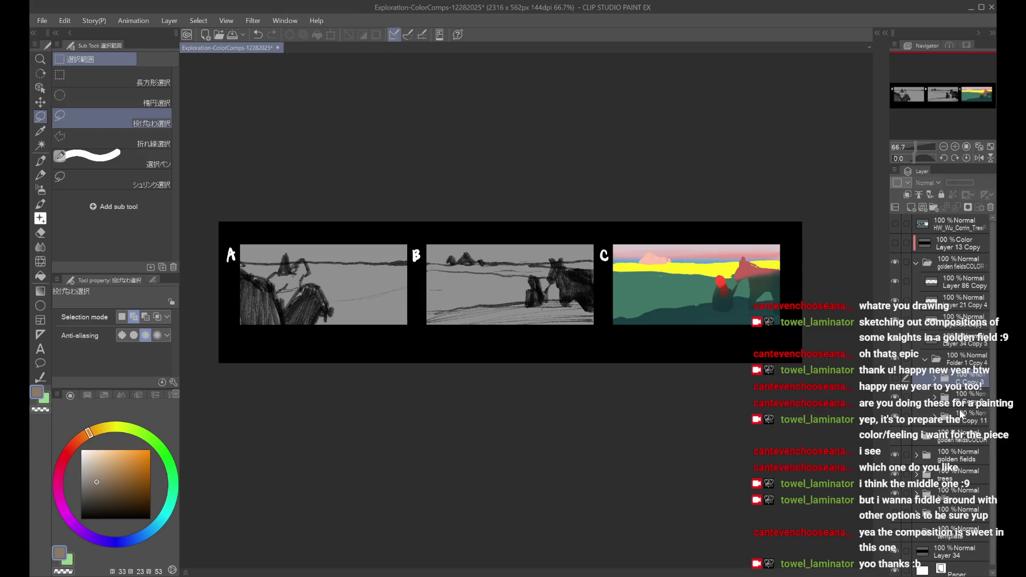
{"action": "left_click", "coordinate": [896, 380]}
{"action": "left_click", "coordinate": [991, 209]}
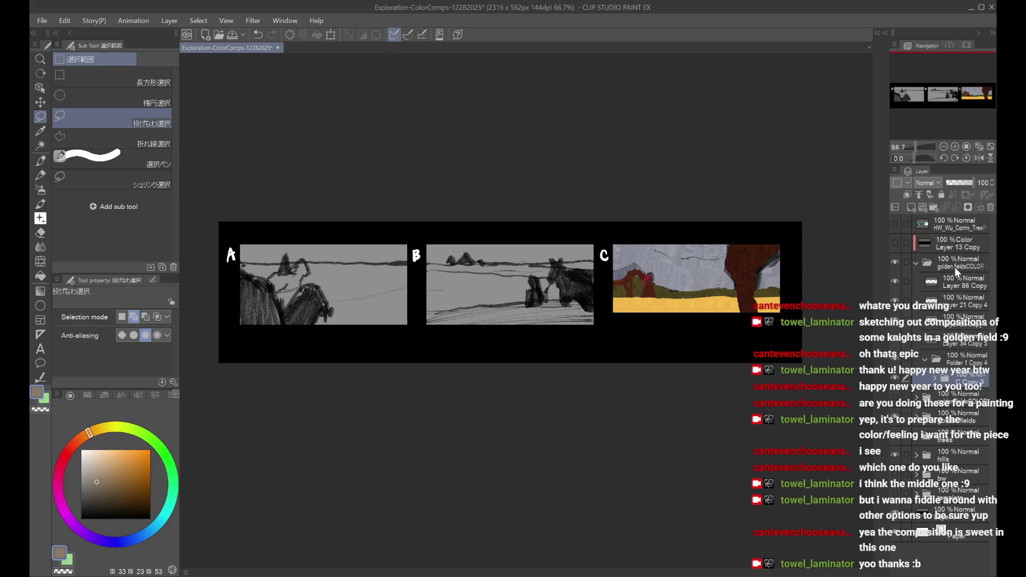
{"action": "left_click", "coordinate": [958, 267]}
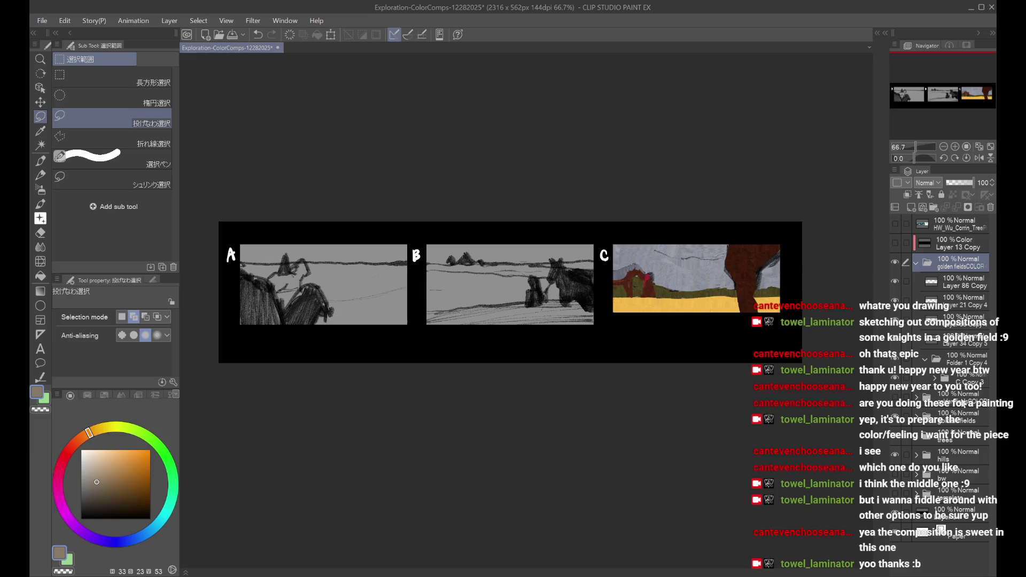
{"action": "left_click", "coordinate": [965, 398]}
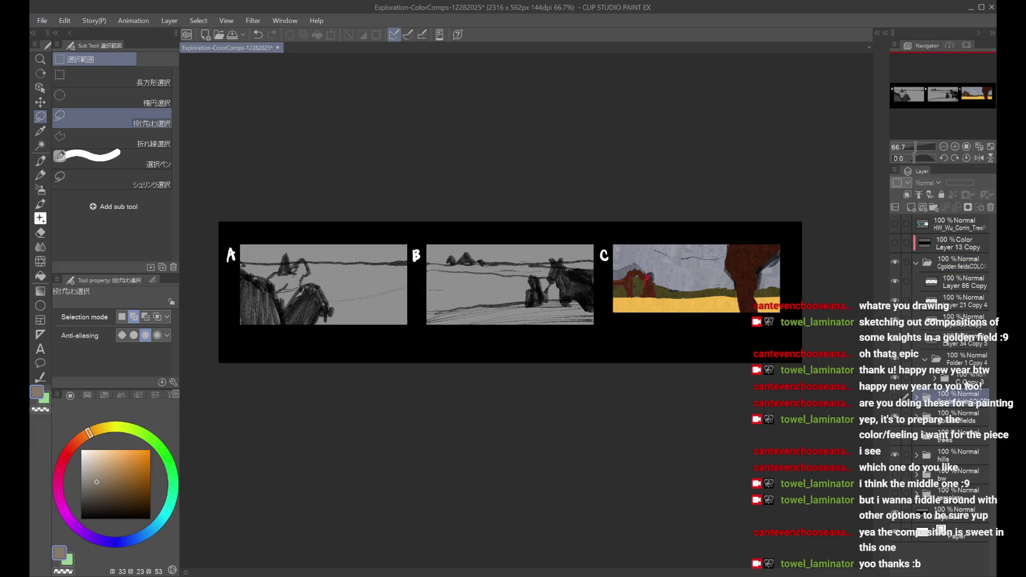
{"action": "left_click", "coordinate": [965, 381]}
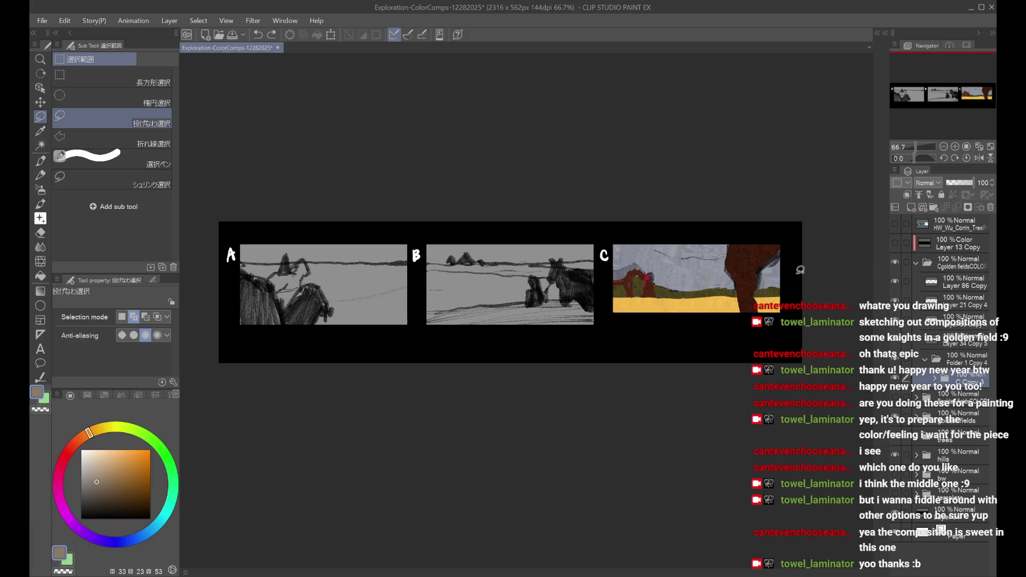
{"action": "key", "text": "ctrl+t"}
Step: Nudge the copied block-in left with arrow keys onto panels B and A and commit it
{"action": "key", "text": "Left"}
{"action": "key", "text": "Left"}
{"action": "key", "text": "Left"}
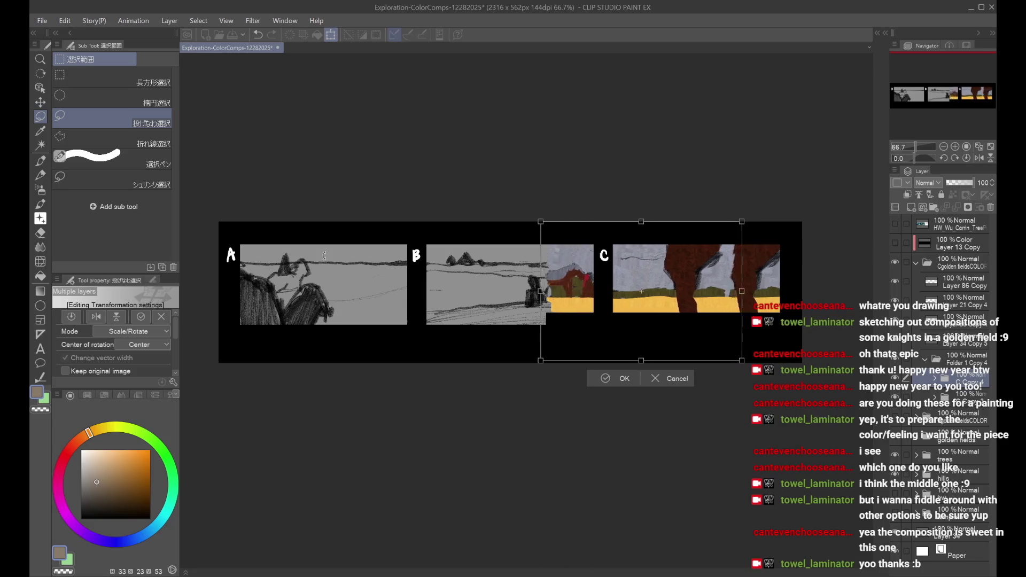
{"action": "key", "text": "Left"}
{"action": "key", "text": "Left"}
{"action": "key", "text": "Left"}
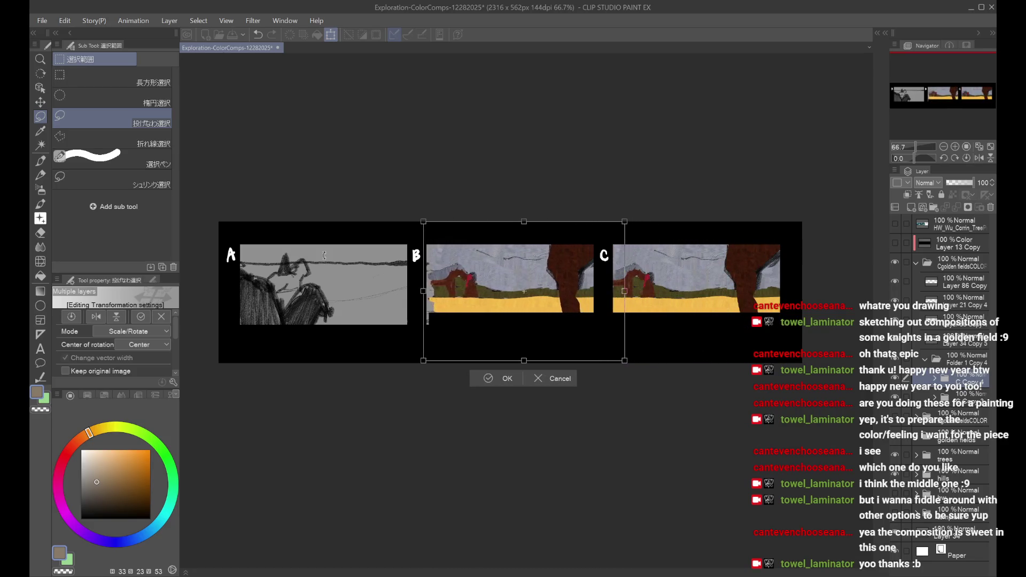
{"action": "key", "text": "Right"}
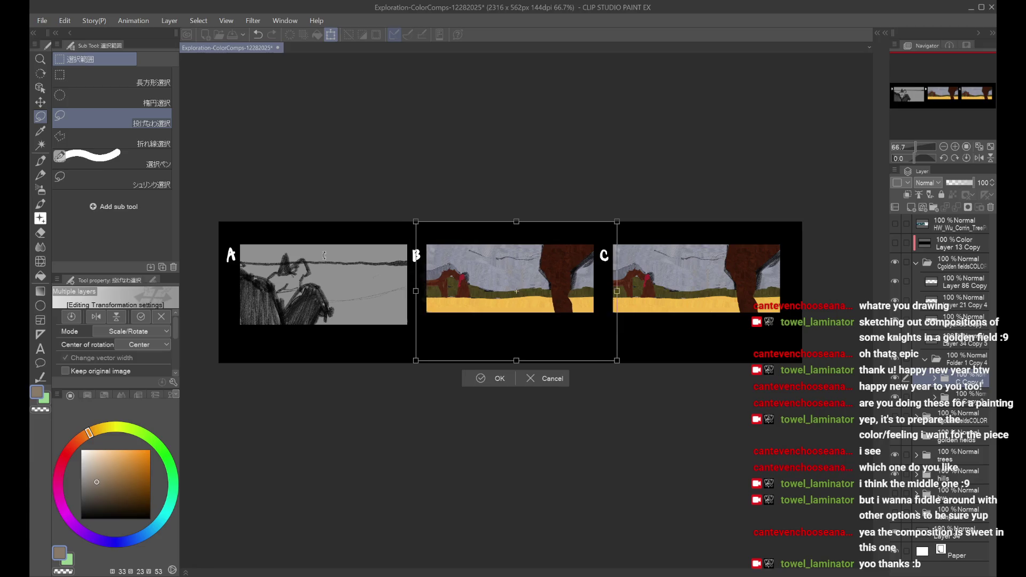
{"action": "key", "text": "Left"}
{"action": "key", "text": "Left"}
{"action": "key", "text": "Left"}
{"action": "key", "text": "Left"}
{"action": "key", "text": "Left"}
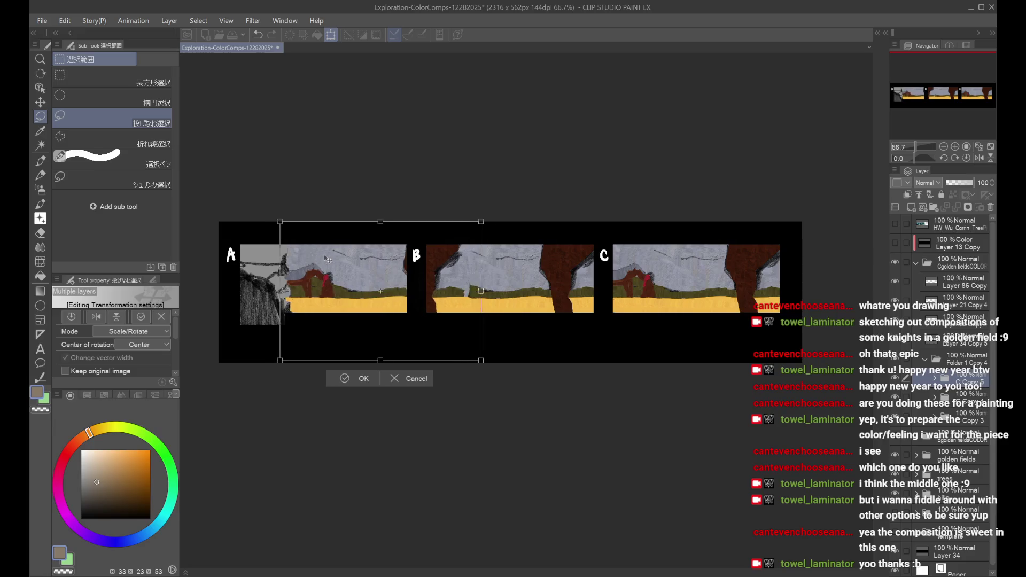
{"action": "key", "text": "Left"}
{"action": "key", "text": "Left"}
{"action": "key", "text": "Left"}
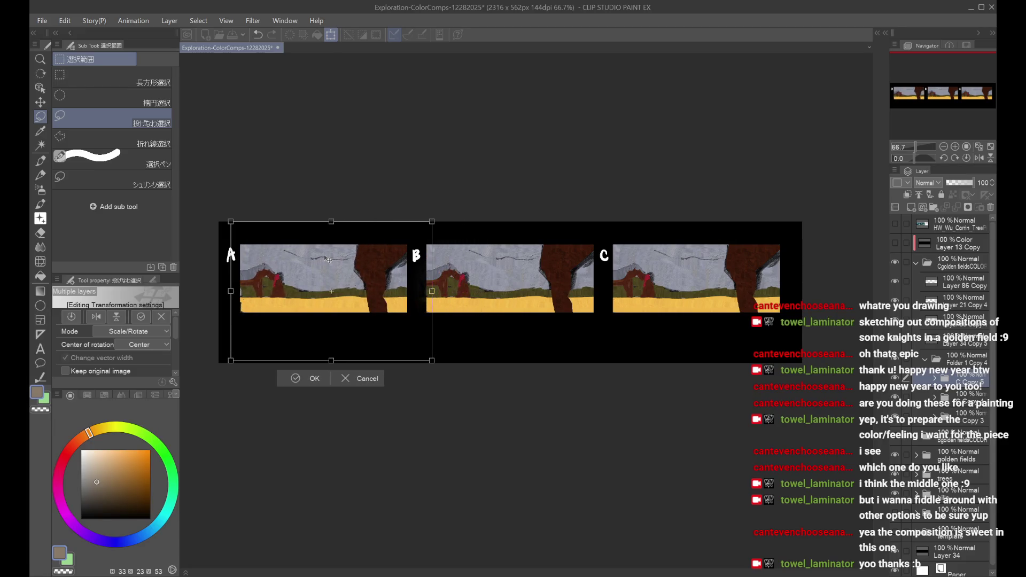
{"action": "key", "text": "Return"}
{"action": "scroll", "coordinate": [509, 221], "scroll_direction": "down", "scroll_amount": 2}
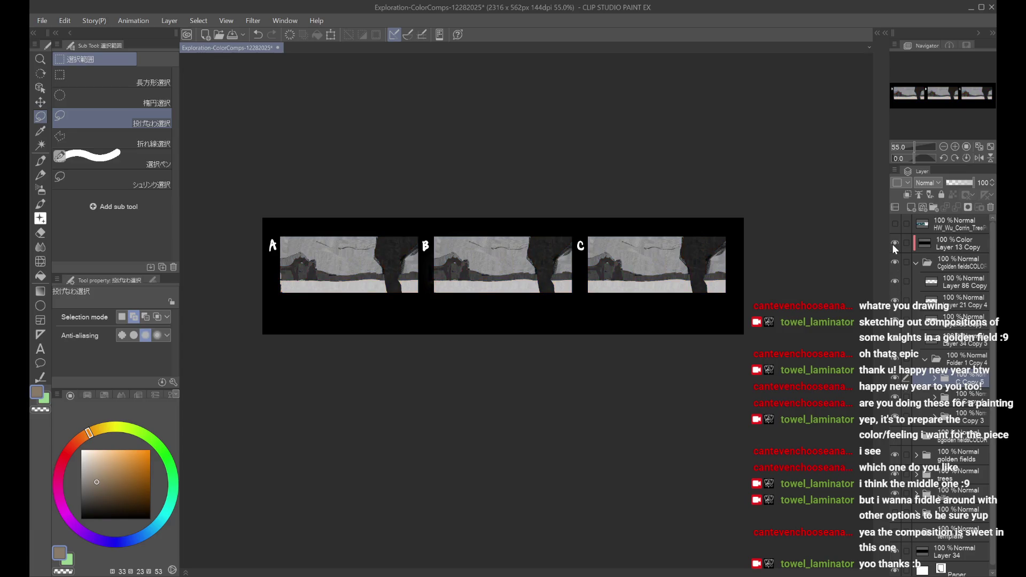
{"action": "left_click", "coordinate": [916, 264]}
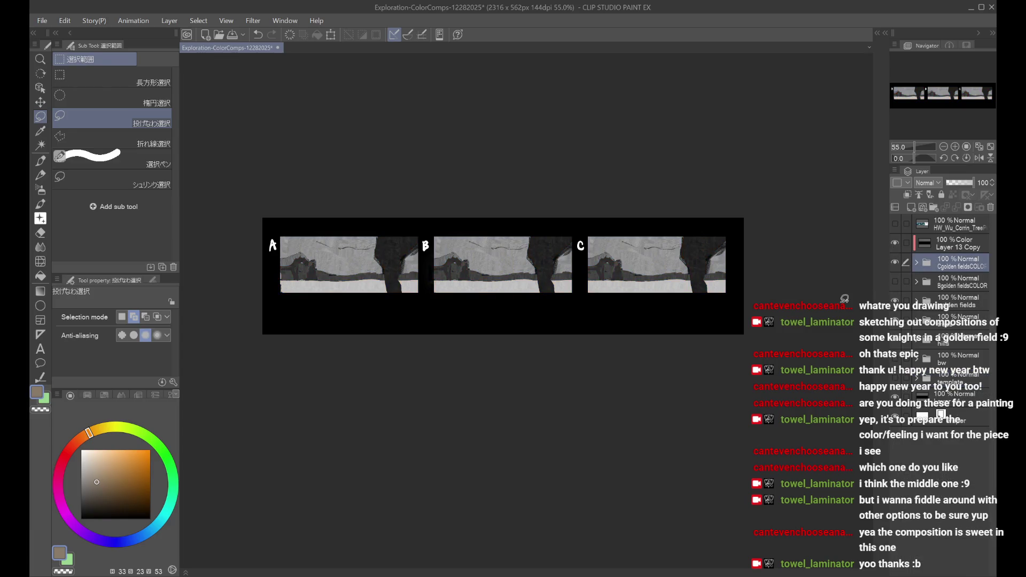
Step: Swap from the Cgolden fieldsCOLOR comps to the Bgolden fieldsCOLOR comps and save the file
{"action": "left_click", "coordinate": [895, 262]}
{"action": "left_click", "coordinate": [895, 279]}
{"action": "scroll", "coordinate": [407, 274], "scroll_direction": "up", "scroll_amount": 2}
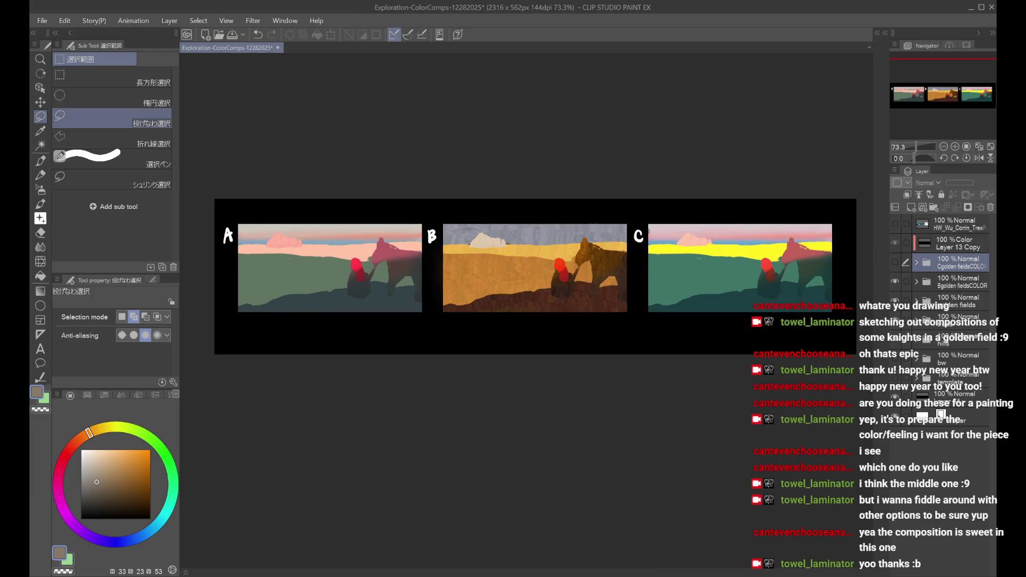
{"action": "key", "text": "ctrl+s"}
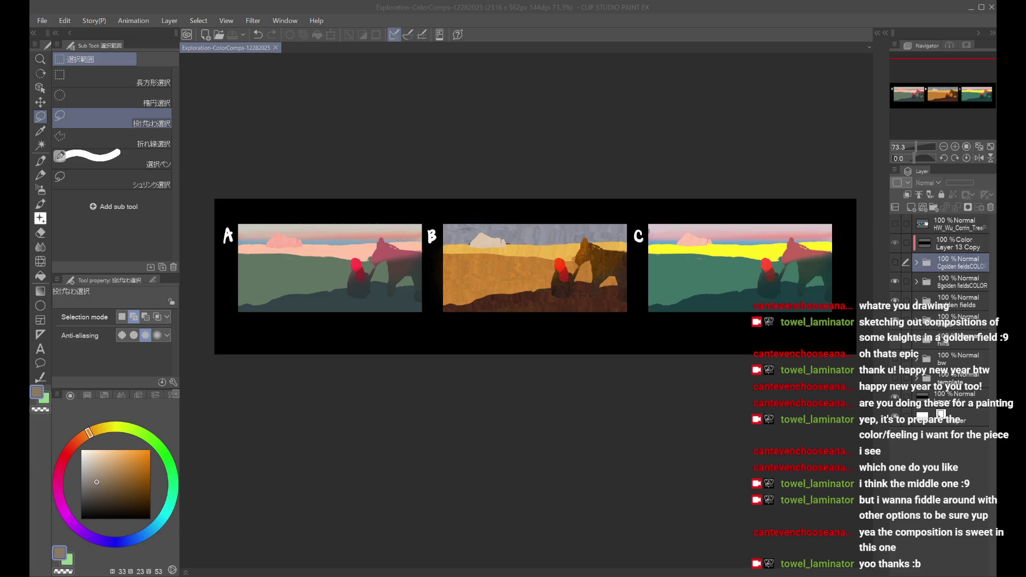
Step: Compare comps, show Cgolden fieldsCOLOR again, and group the colour folders into a new folder
{"action": "left_click", "coordinate": [897, 342]}
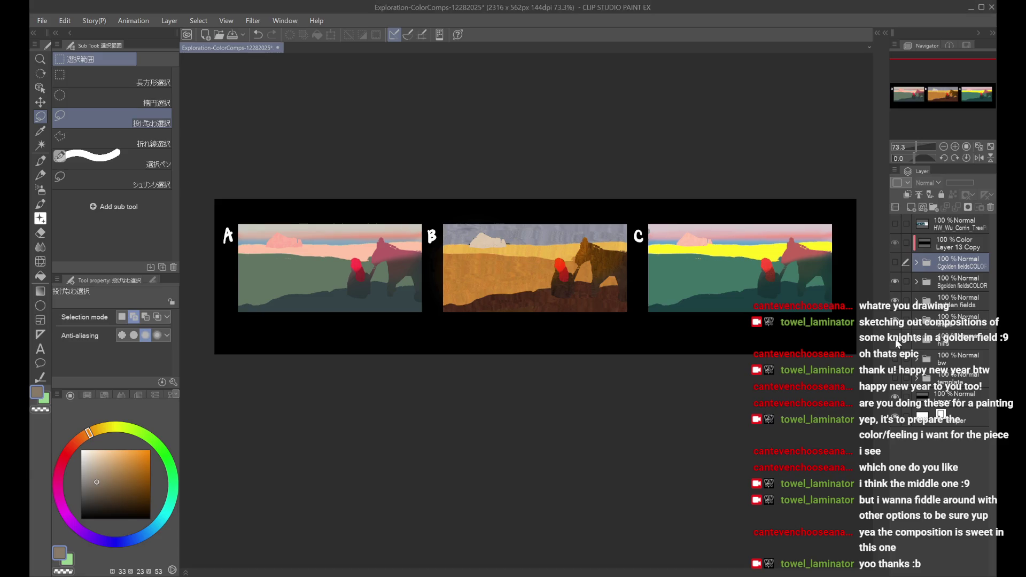
{"action": "left_click", "coordinate": [896, 283]}
{"action": "left_click", "coordinate": [896, 283]}
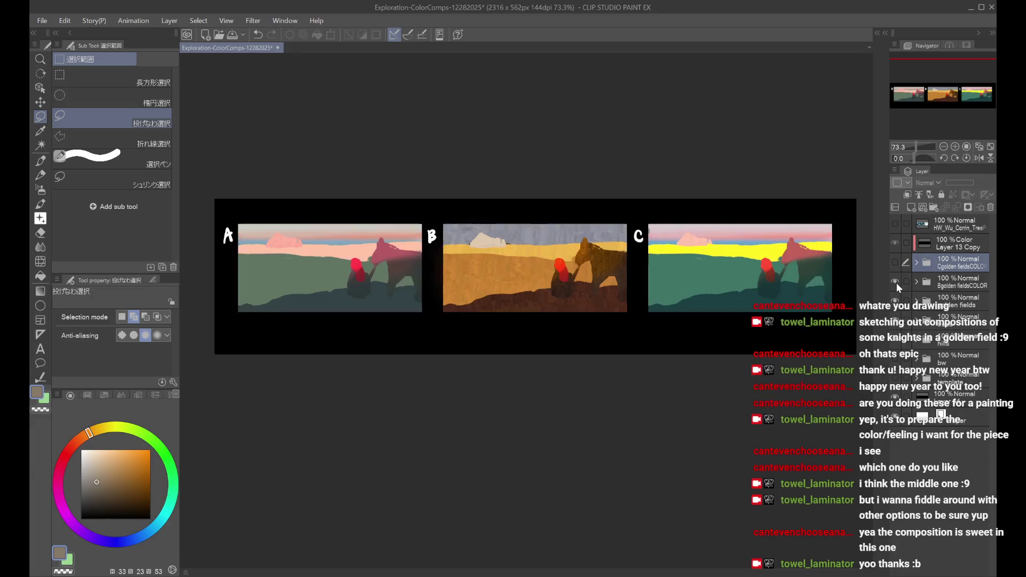
{"action": "left_click", "coordinate": [899, 289]}
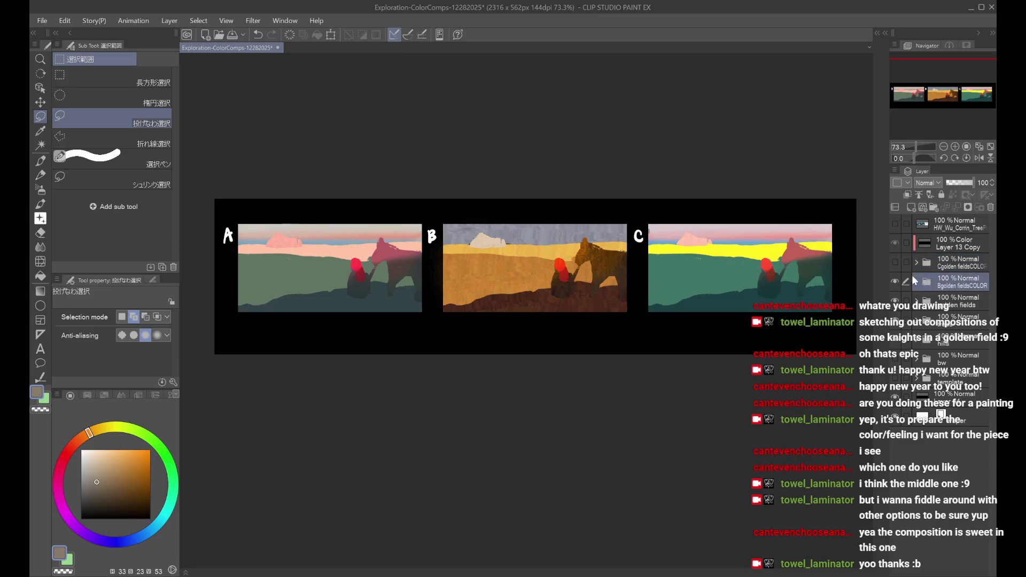
{"action": "left_click", "coordinate": [897, 267]}
{"action": "left_click", "coordinate": [934, 208]}
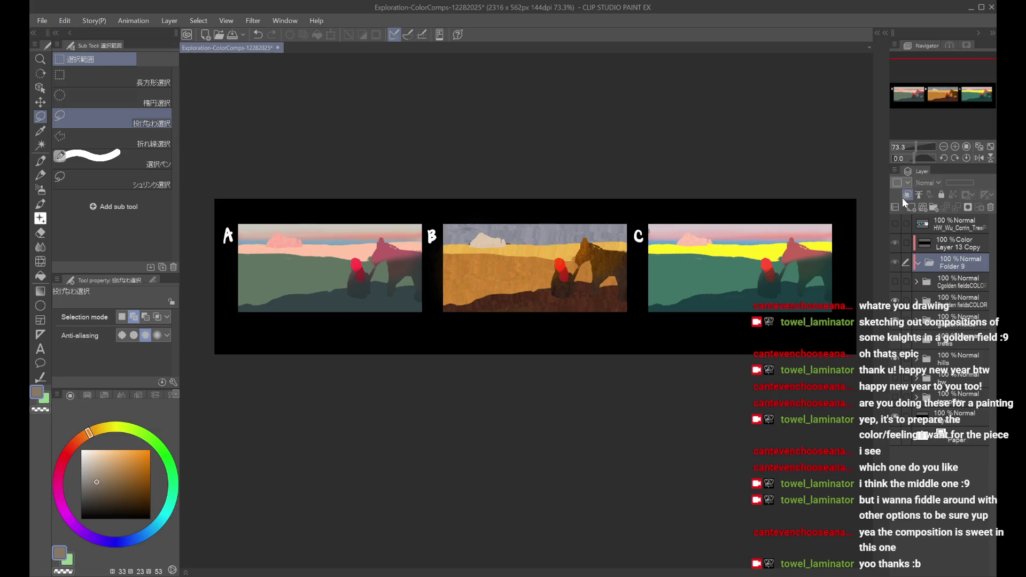
Step: Rename Folder 9 to 'golden fields' and collapse it in the layer stack
{"action": "left_click", "coordinate": [953, 263]}
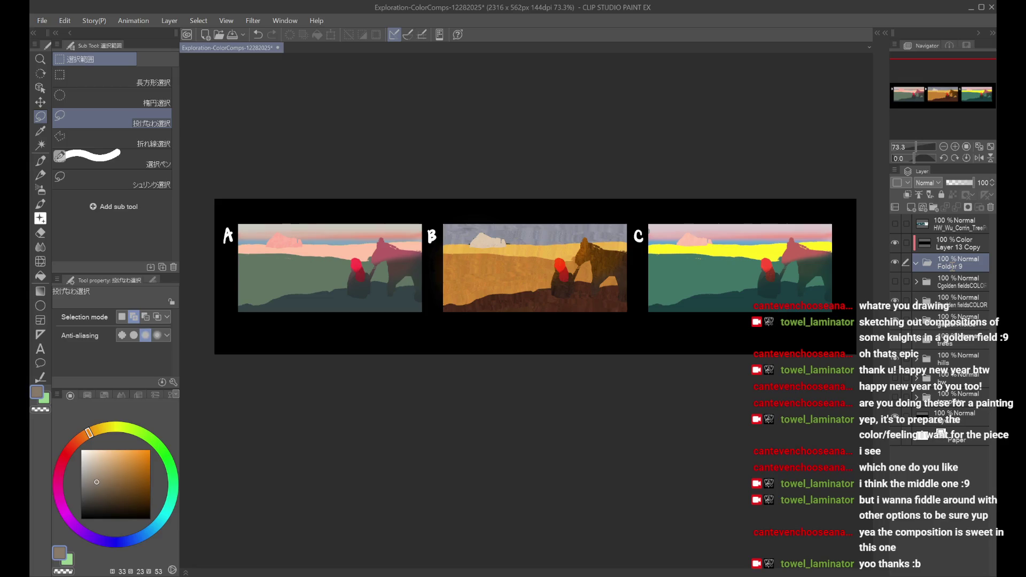
{"action": "double_click", "coordinate": [954, 267]}
{"action": "type", "text": "golden fields"}
{"action": "left_click", "coordinate": [949, 287]}
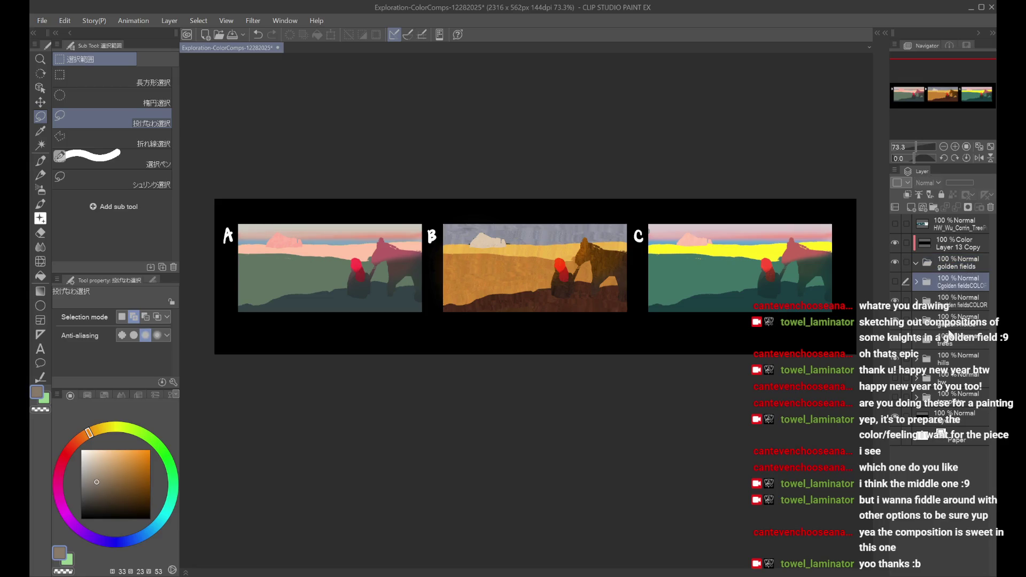
{"action": "left_click", "coordinate": [949, 327]}
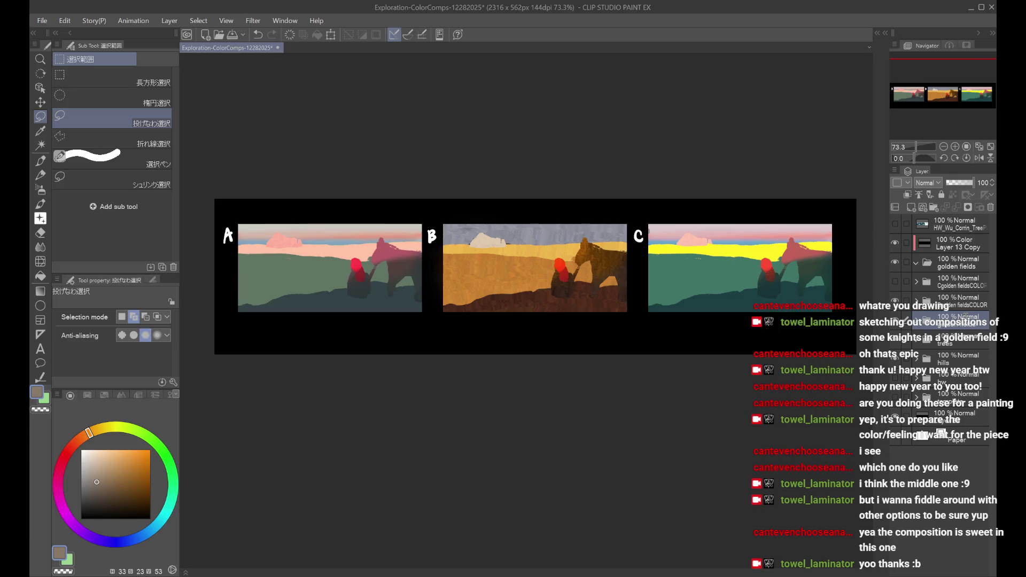
{"action": "left_click", "coordinate": [963, 283]}
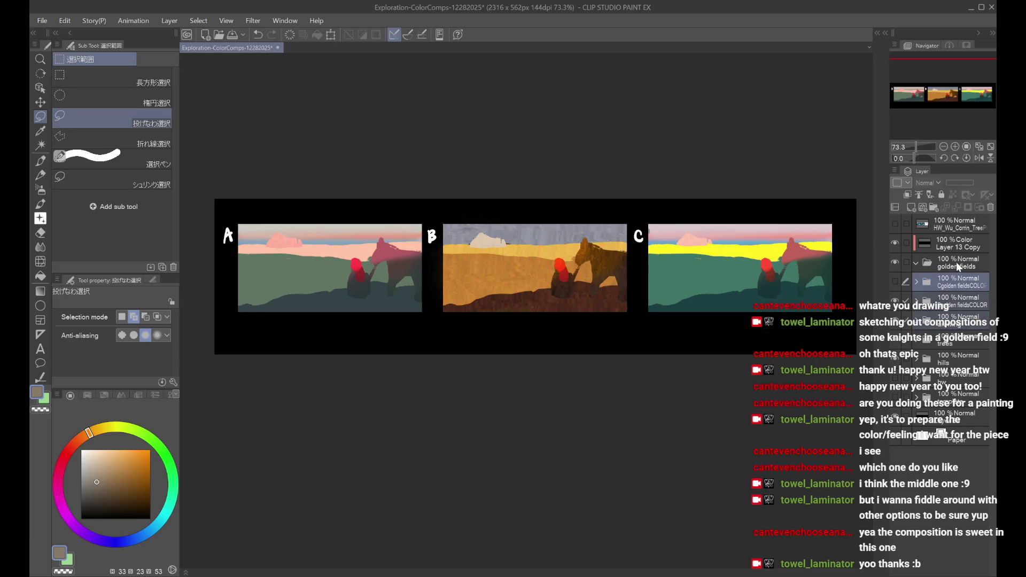
{"action": "left_click", "coordinate": [917, 263]}
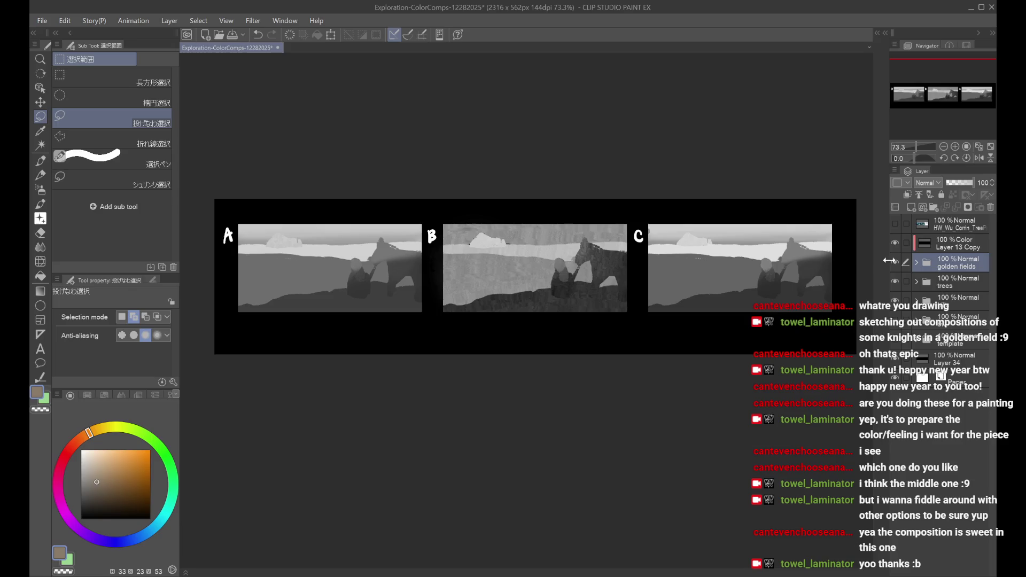
Step: Compare golden fields and trees visibility, then hide Layer 13 Copy to restore full colour
{"action": "left_click", "coordinate": [896, 263]}
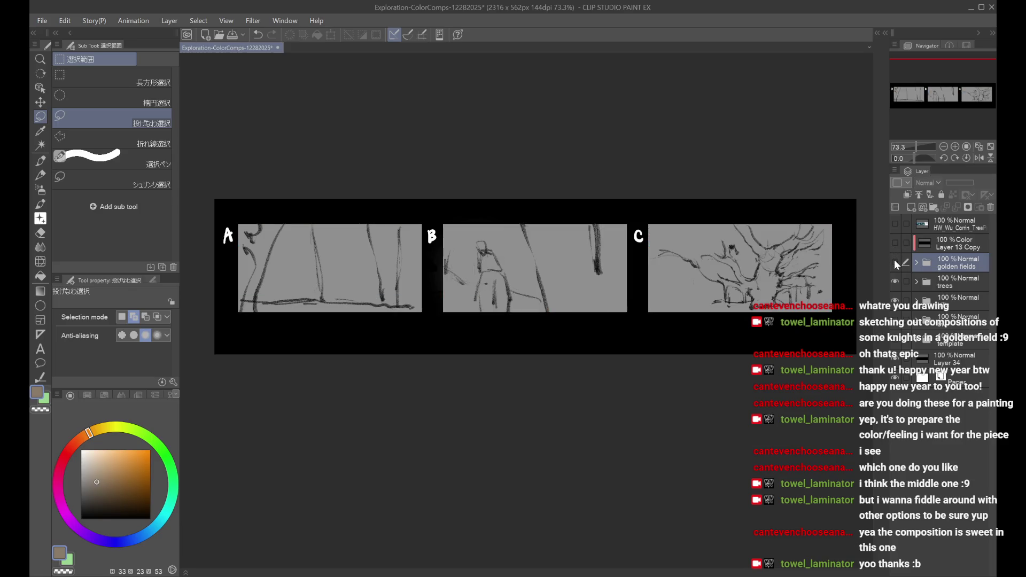
{"action": "left_click_drag", "start_coordinate": [896, 263], "coordinate": [896, 281]}
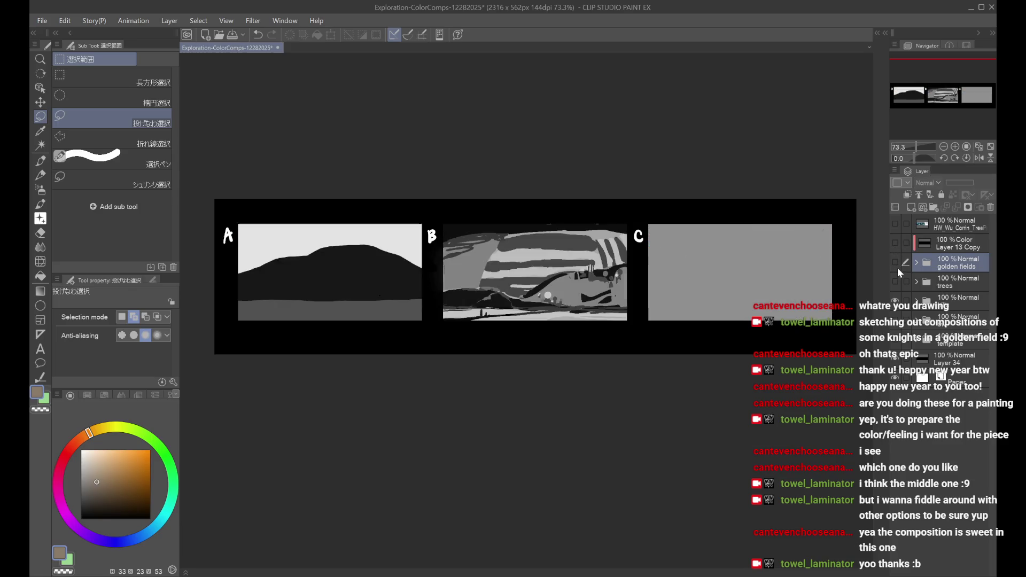
{"action": "left_click", "coordinate": [895, 262]}
{"action": "left_click", "coordinate": [895, 263]}
{"action": "left_click", "coordinate": [896, 281]}
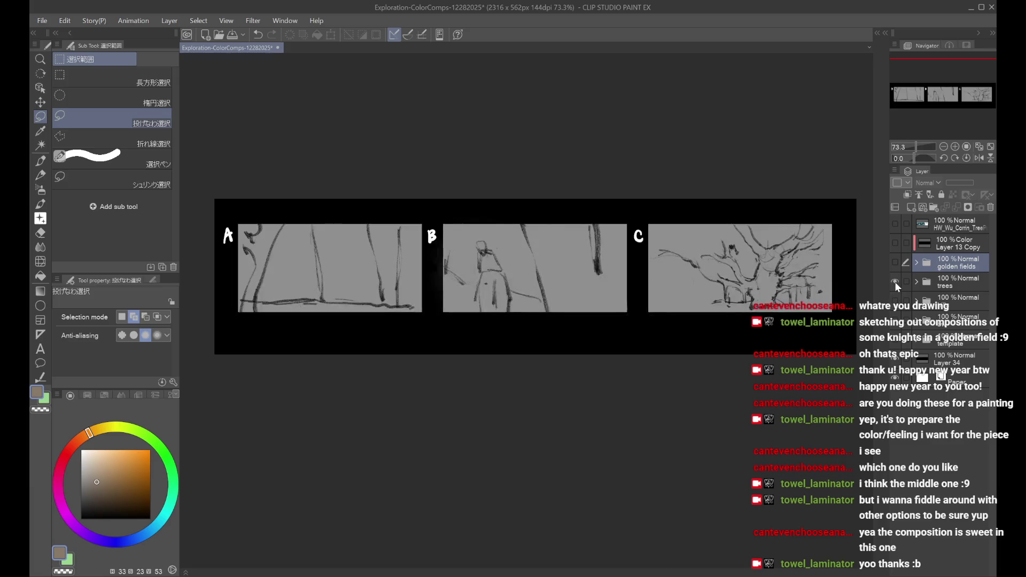
{"action": "left_click", "coordinate": [895, 282]}
{"action": "left_click", "coordinate": [895, 262]}
{"action": "left_click", "coordinate": [895, 245]}
{"action": "left_click", "coordinate": [951, 243]}
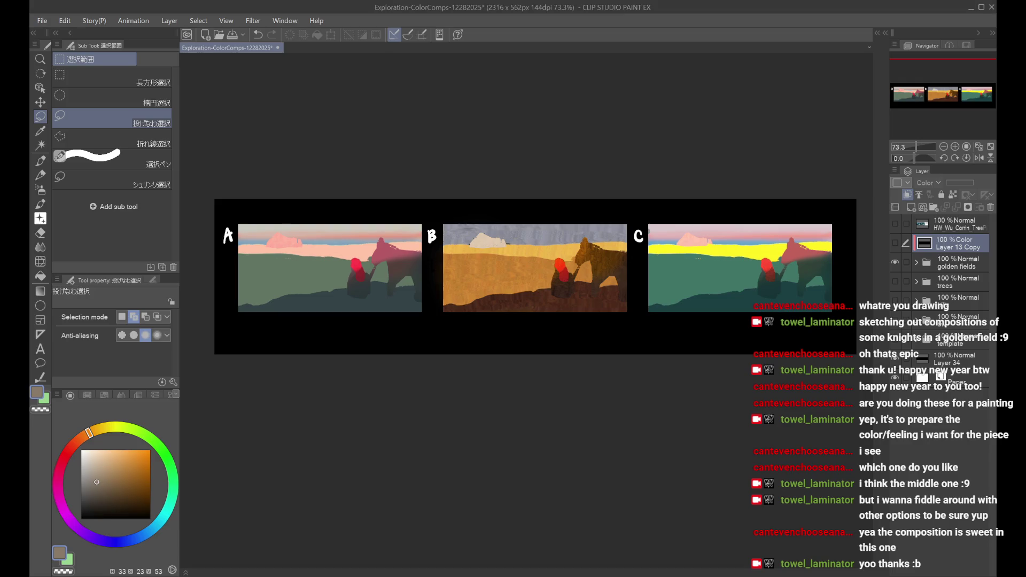
Step: Recheck grey values against the trees sketches, save, and add an empty layer above golden fields
{"action": "left_click", "coordinate": [895, 262]}
{"action": "left_click", "coordinate": [896, 282]}
{"action": "left_click", "coordinate": [895, 282]}
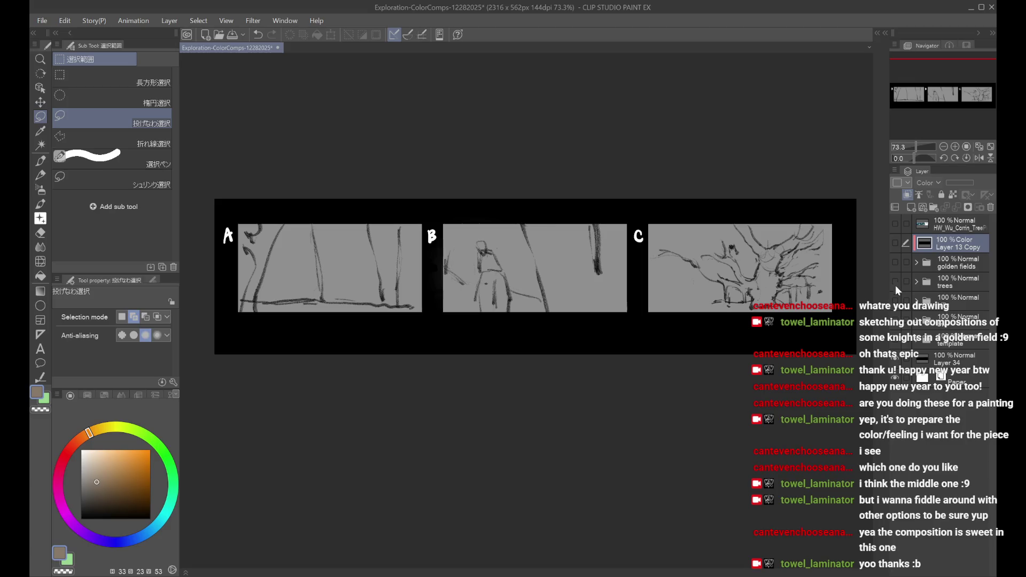
{"action": "left_click", "coordinate": [896, 262]}
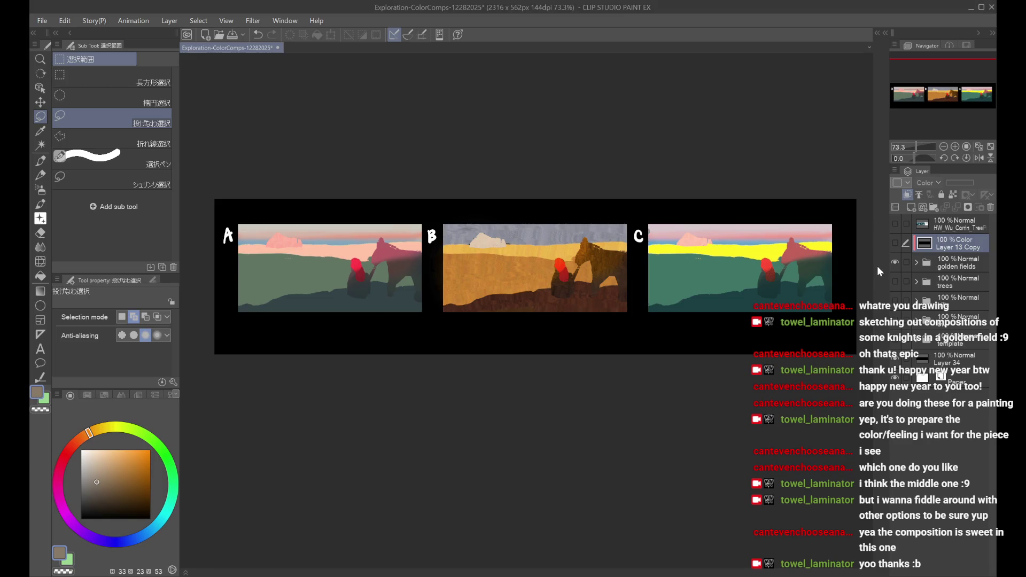
{"action": "key", "text": "ctrl+s"}
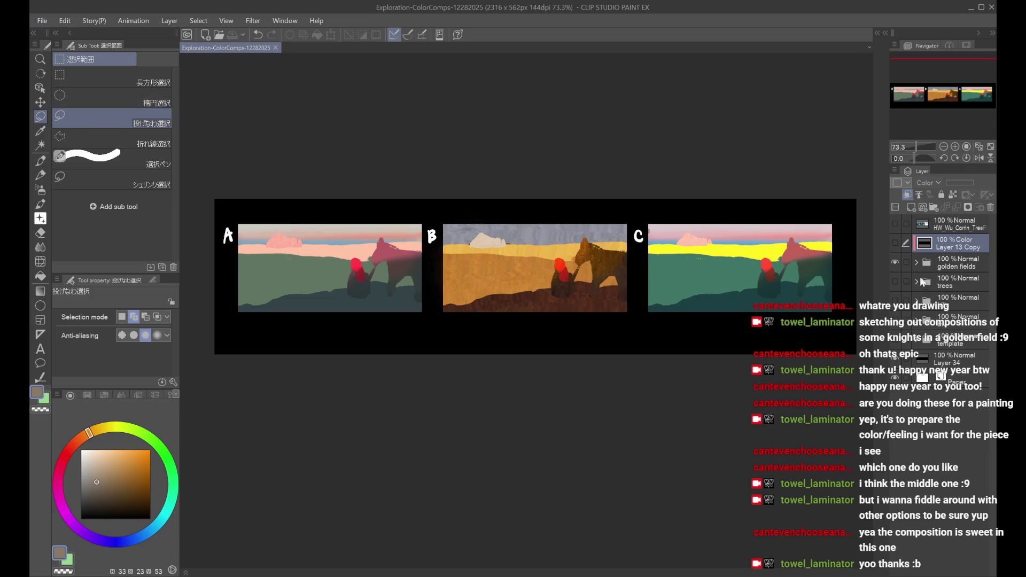
{"action": "left_click", "coordinate": [946, 265]}
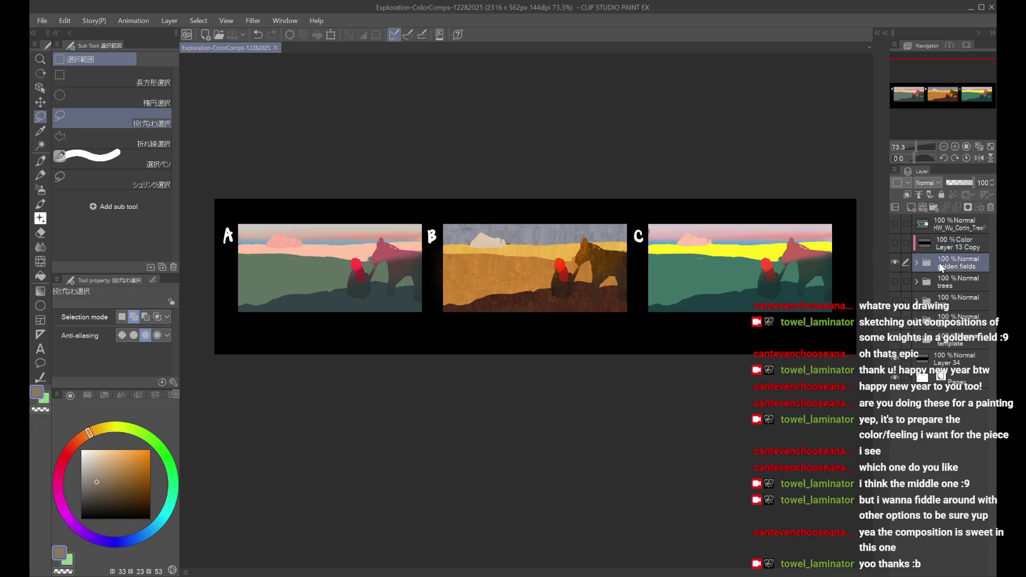
{"action": "left_click", "coordinate": [911, 208]}
Step: Move Layer 89 above Layer 13 Copy, add a guide below the strip, and start a 12.1-size caption
{"action": "left_click_drag", "start_coordinate": [951, 266], "coordinate": [950, 238]}
{"action": "left_click", "coordinate": [40, 334]}
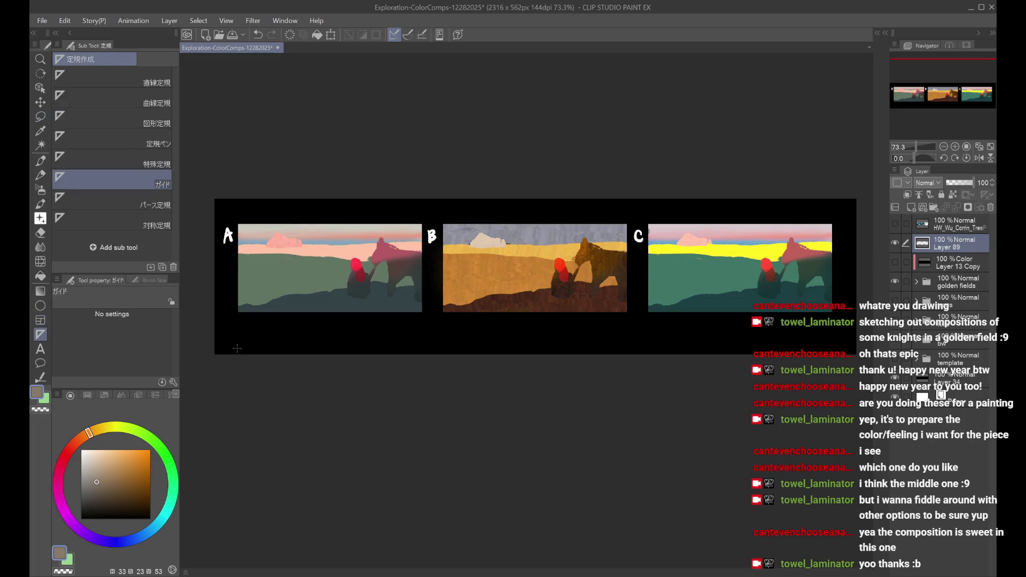
{"action": "left_click_drag", "start_coordinate": [233, 346], "coordinate": [229, 344]}
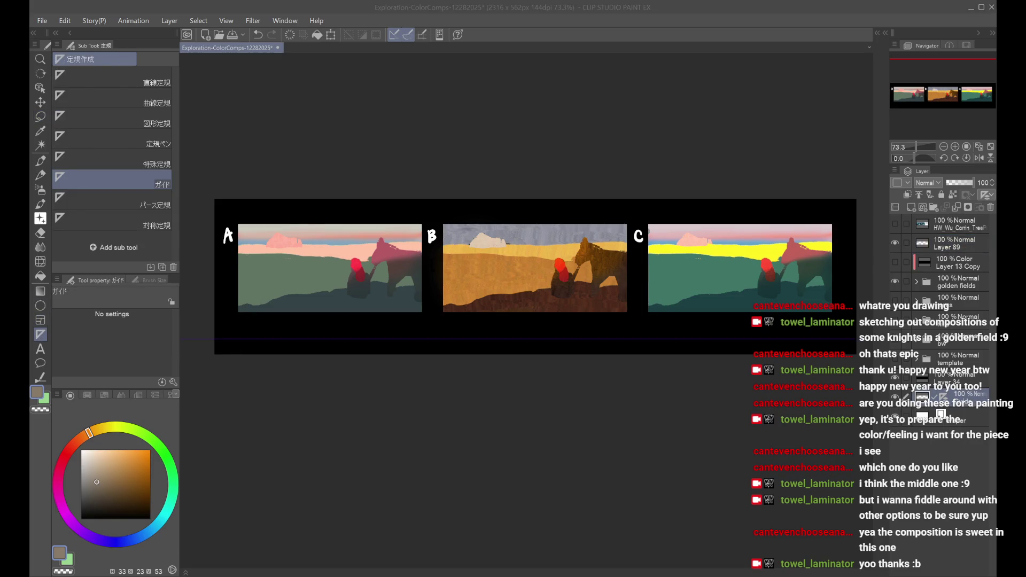
{"action": "left_click", "coordinate": [40, 349]}
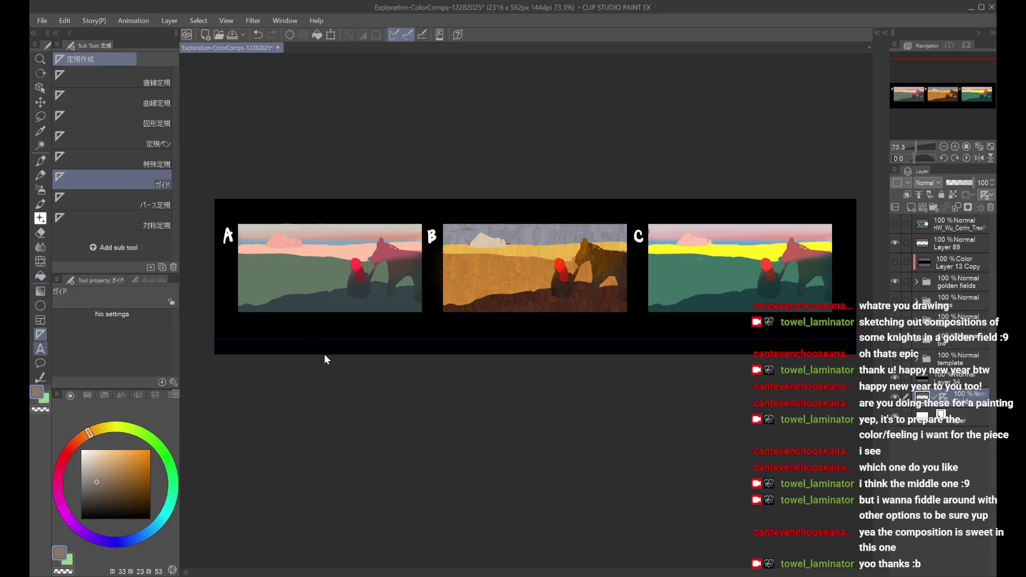
{"action": "left_click", "coordinate": [230, 343]}
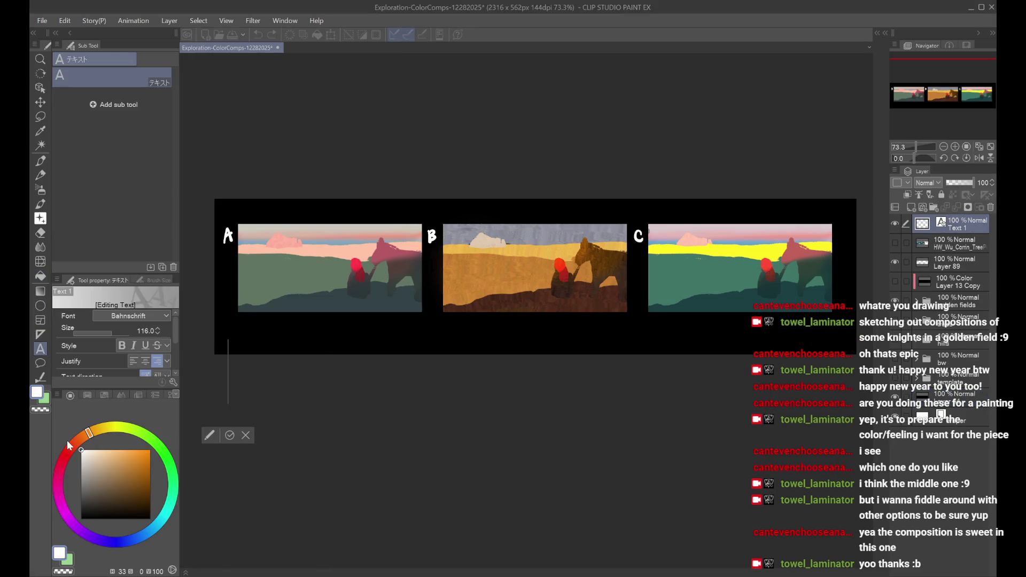
{"action": "left_click", "coordinate": [97, 336]}
Step: Write the caption 'golden fields drawings B+C, hills B, trees A' and commit it
{"action": "type", "text": "golden fi"}
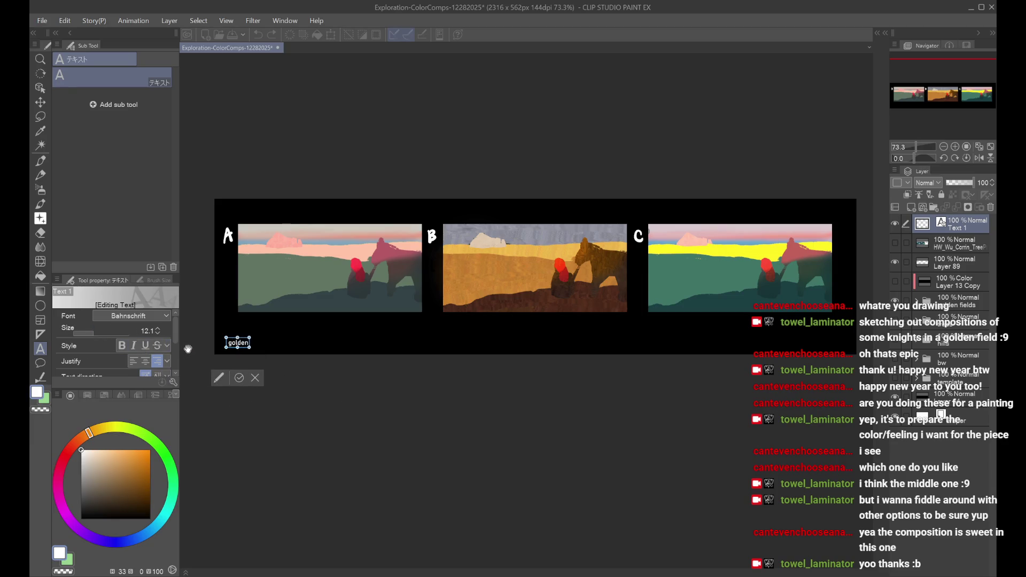
{"action": "type", "text": "elds"}
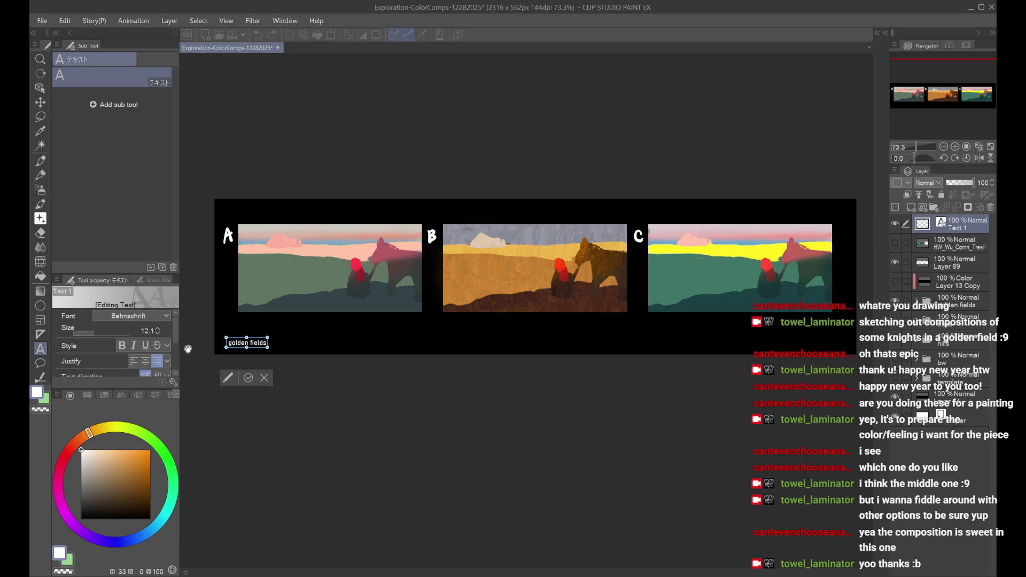
{"action": "type", "text": " A"}
{"action": "key", "text": "BackSpace"}
{"action": "type", "text": "B+C"}
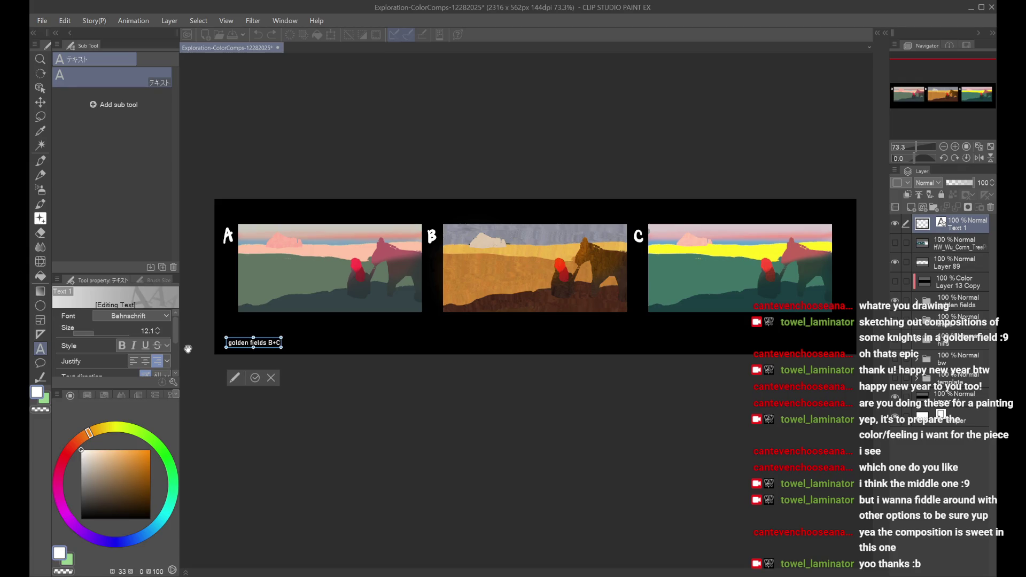
{"action": "left_click", "coordinate": [270, 342]}
{"action": "type", "text": "drawings "}
{"action": "type", "text": ", hills B,"}
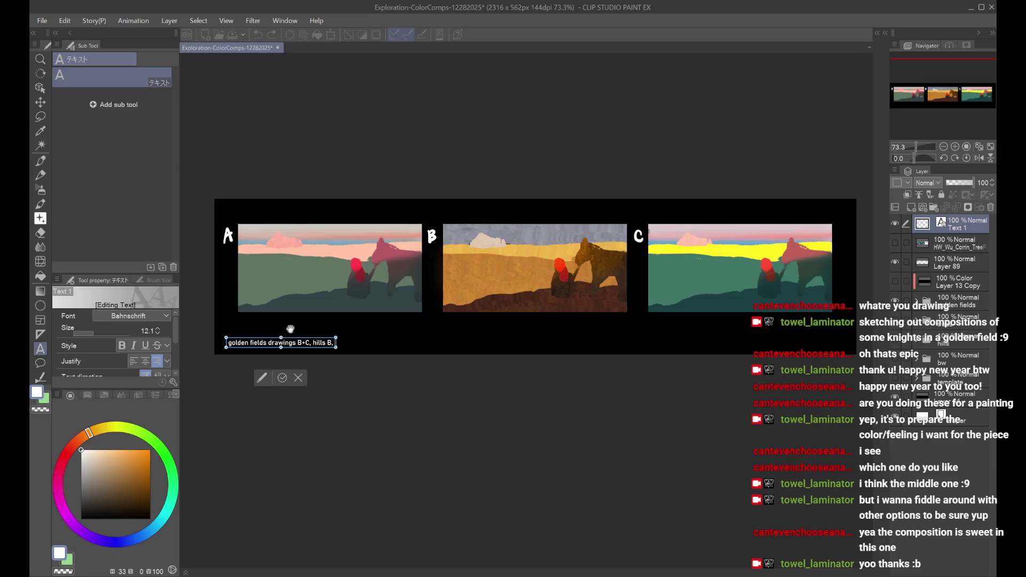
{"action": "key", "text": "BackSpace"}
{"action": "key", "text": "BackSpace"}
{"action": "type", "text": ", trees a"}
{"action": "key", "text": "BackSpace"}
{"action": "type", "text": "A"}
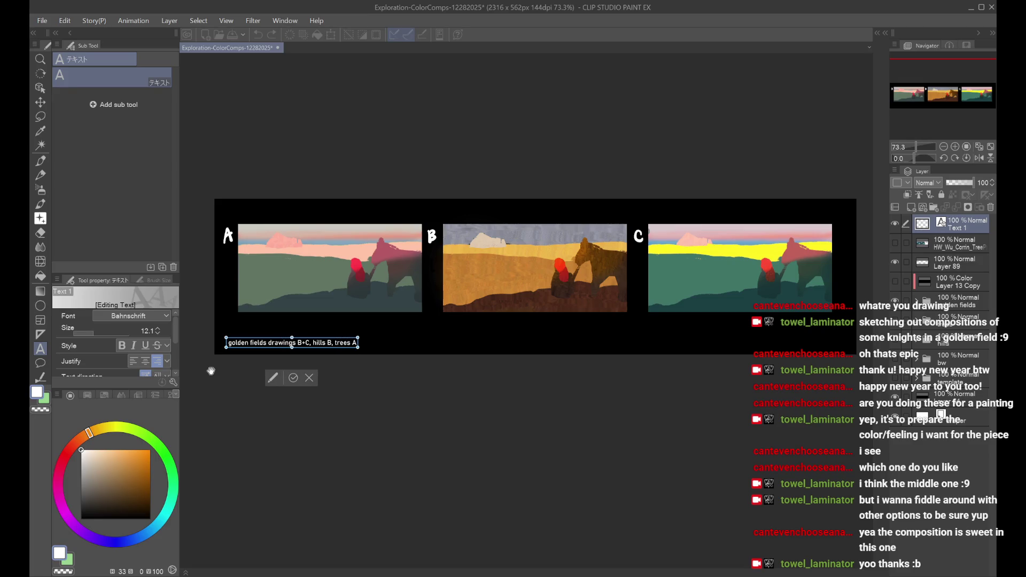
{"action": "left_click", "coordinate": [293, 378]}
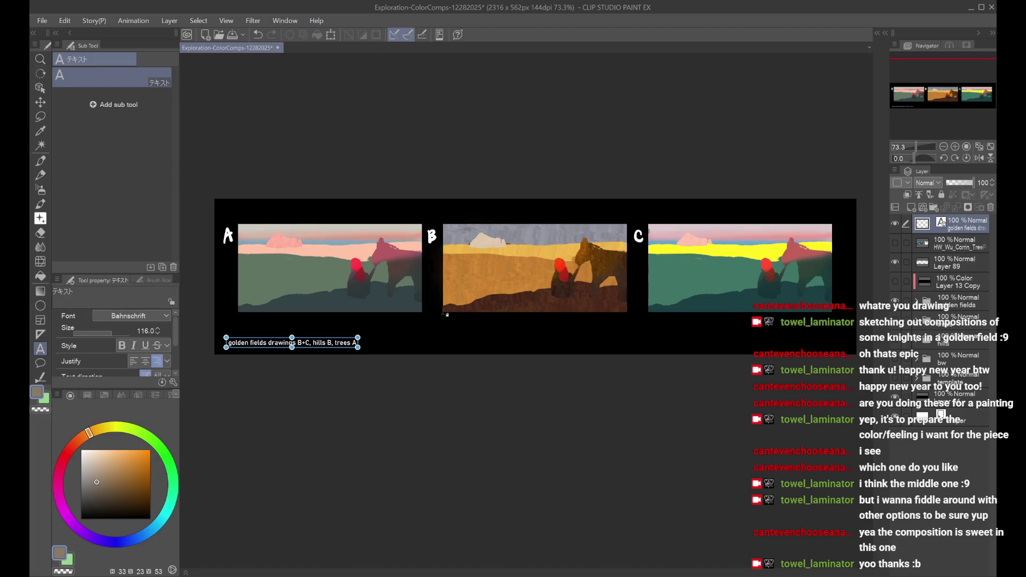
{"action": "left_click", "coordinate": [250, 341]}
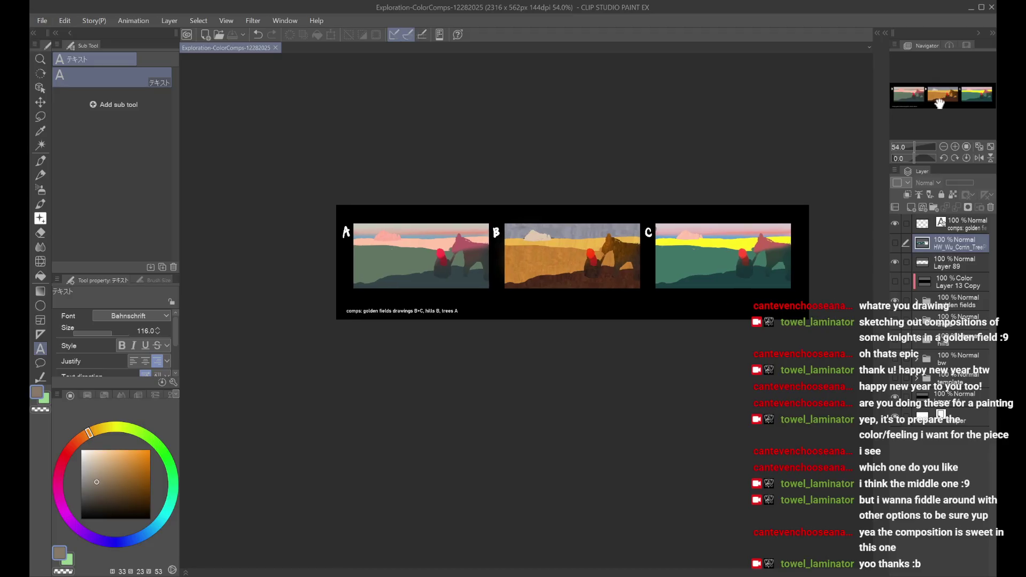
Step: Compare the comps by toggling the comps folder and the tree drawings on and off
{"action": "scroll", "coordinate": [705, 206], "scroll_direction": "up", "scroll_amount": 2}
{"action": "scroll", "coordinate": [755, 101], "scroll_direction": "down", "scroll_amount": 2}
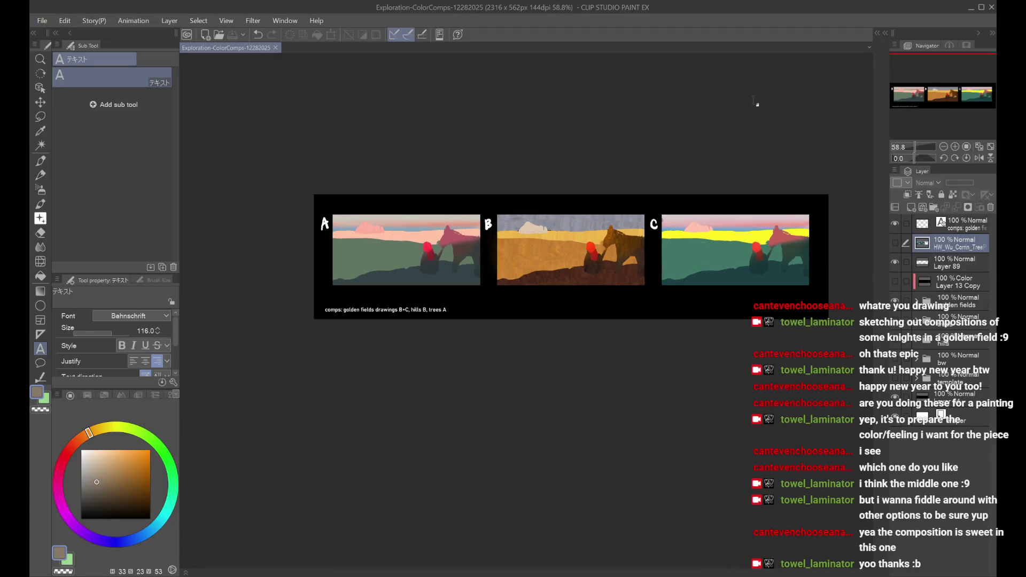
{"action": "scroll", "coordinate": [764, 165], "scroll_direction": "up", "scroll_amount": 2}
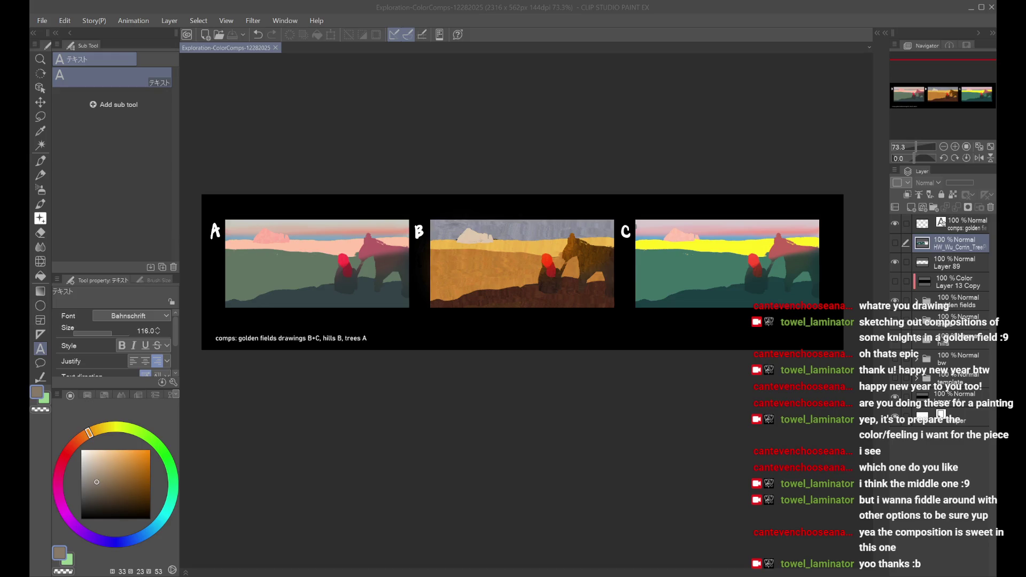
{"action": "left_click", "coordinate": [799, 302]}
{"action": "left_click", "coordinate": [882, 277]}
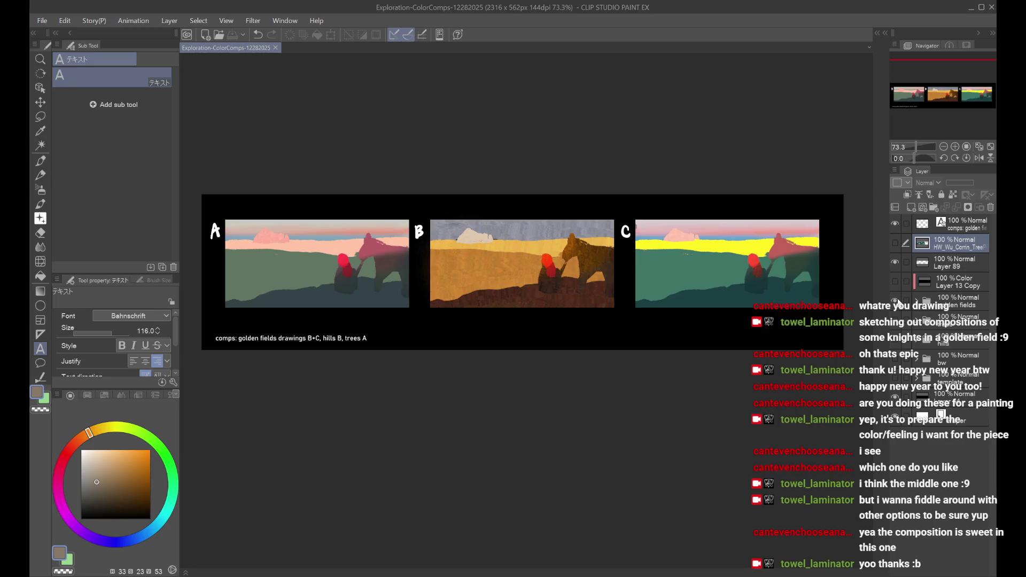
{"action": "left_click", "coordinate": [896, 300]}
{"action": "left_click", "coordinate": [895, 301]}
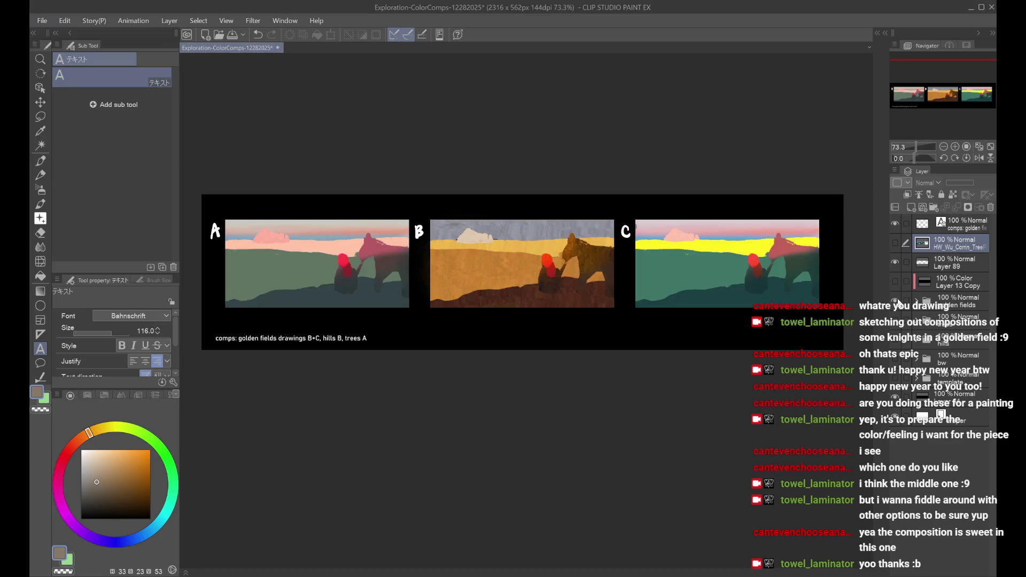
{"action": "left_click", "coordinate": [897, 243]}
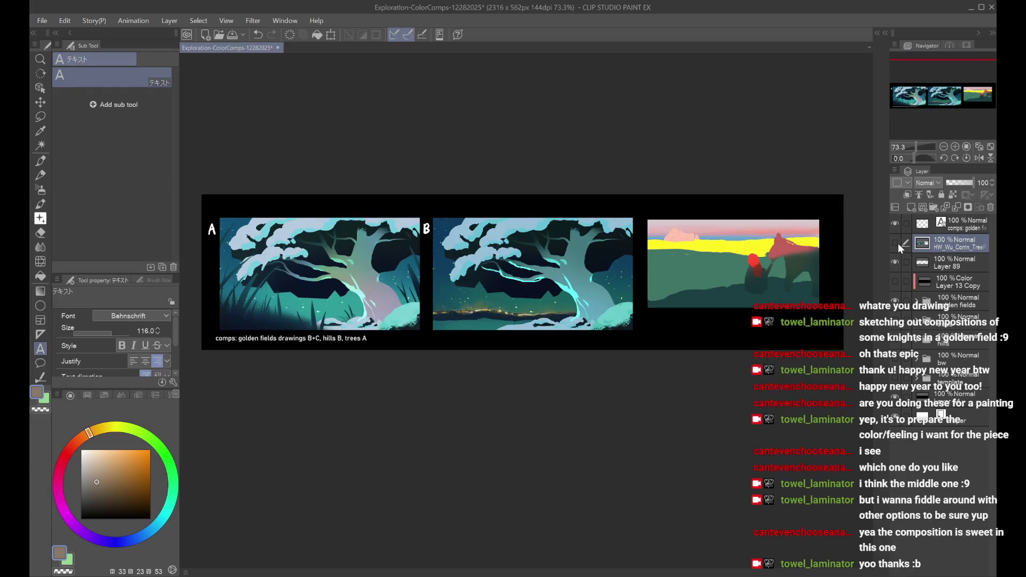
{"action": "left_click", "coordinate": [897, 243]}
Step: Hide the colour comps and pencil sketch layer and show the greyscale value studies
{"action": "left_click", "coordinate": [895, 301]}
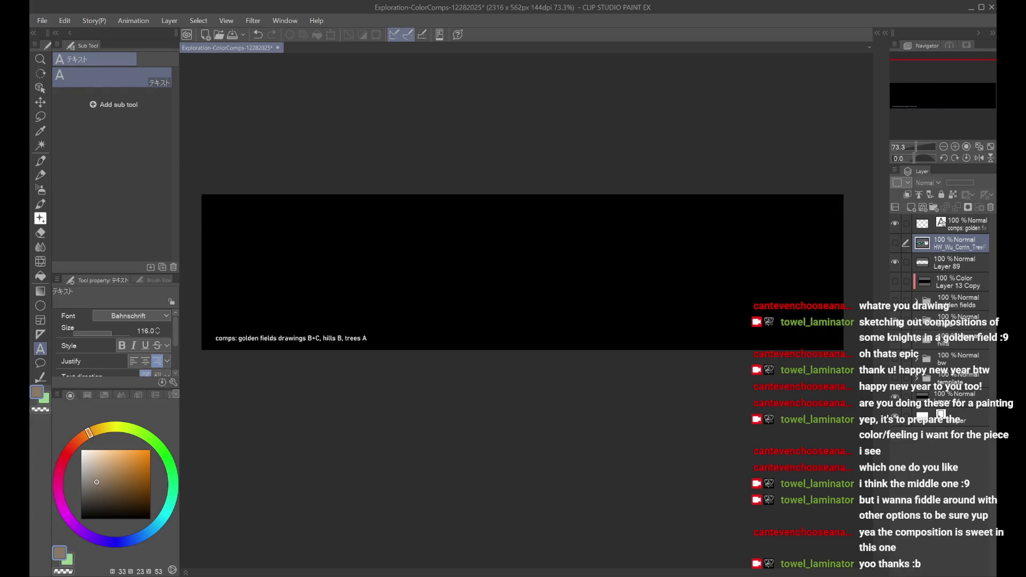
{"action": "left_click", "coordinate": [895, 319]}
{"action": "left_click", "coordinate": [896, 302]}
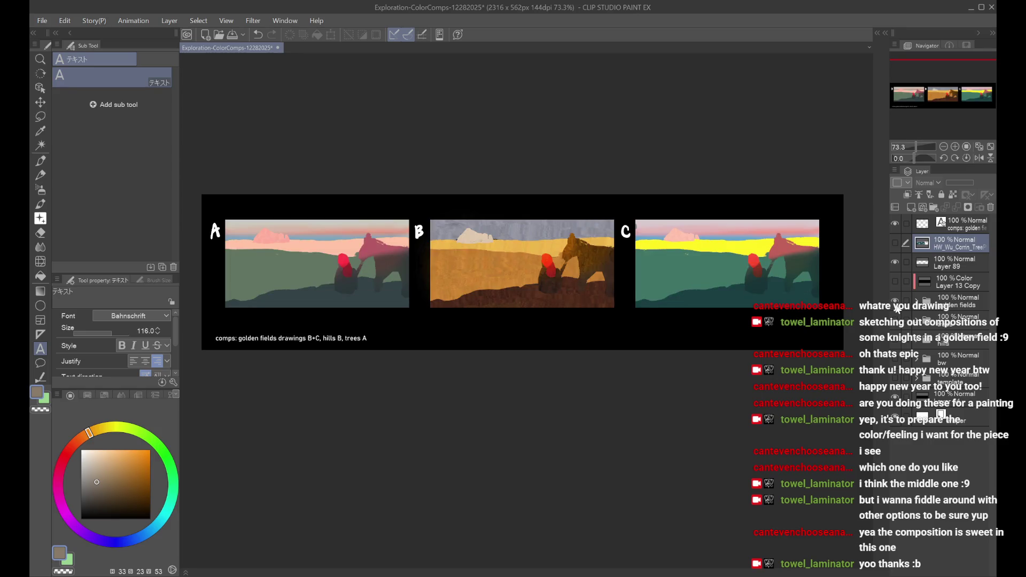
{"action": "left_click", "coordinate": [895, 302]}
{"action": "left_click", "coordinate": [896, 346]}
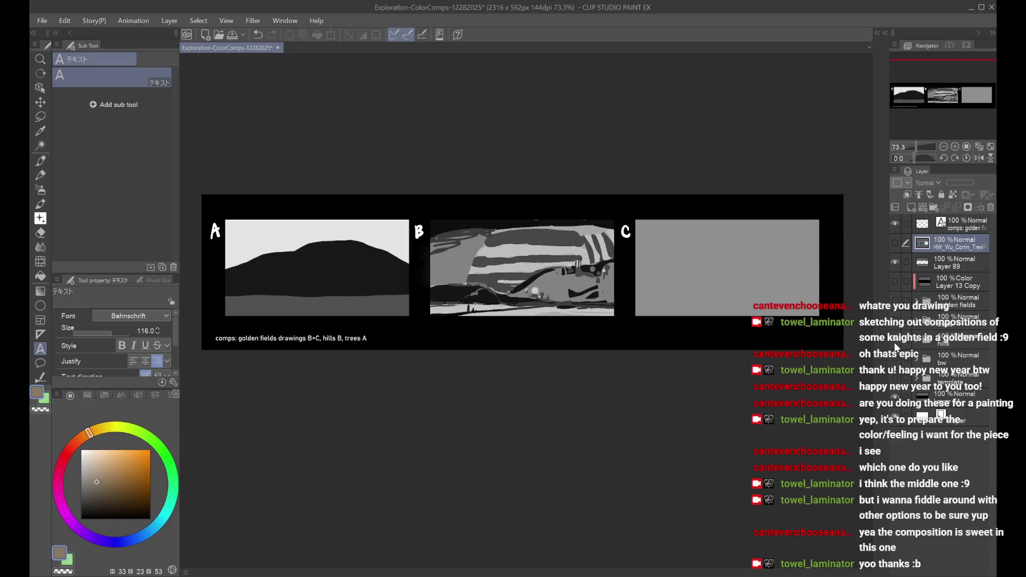
Step: Check Layer 13's colour on comp B inside the hills folder, then restore the golden fields colour comps
{"action": "left_click", "coordinate": [917, 341]}
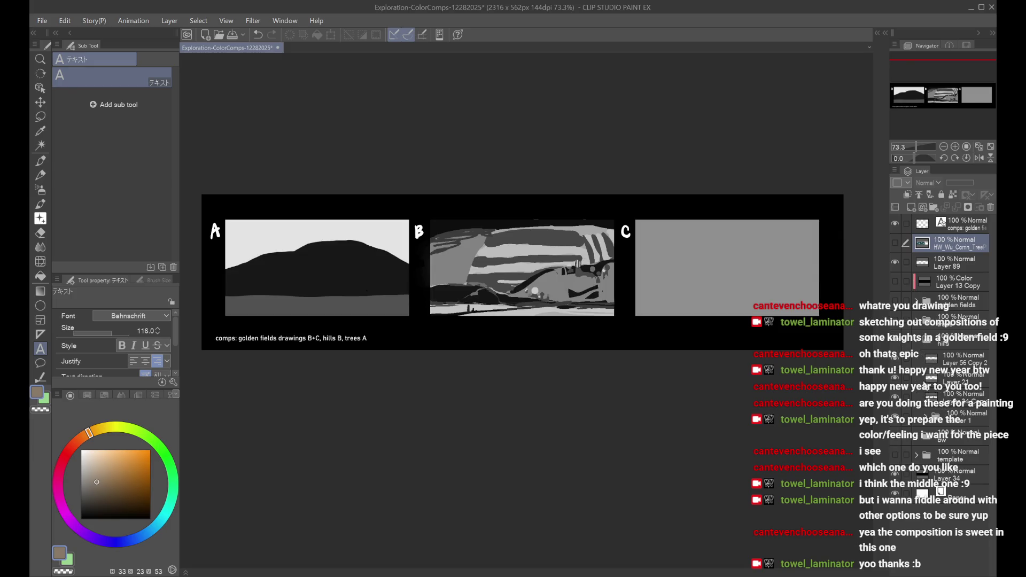
{"action": "scroll", "coordinate": [920, 425], "scroll_direction": "down", "scroll_amount": 2}
{"action": "left_click", "coordinate": [896, 413]}
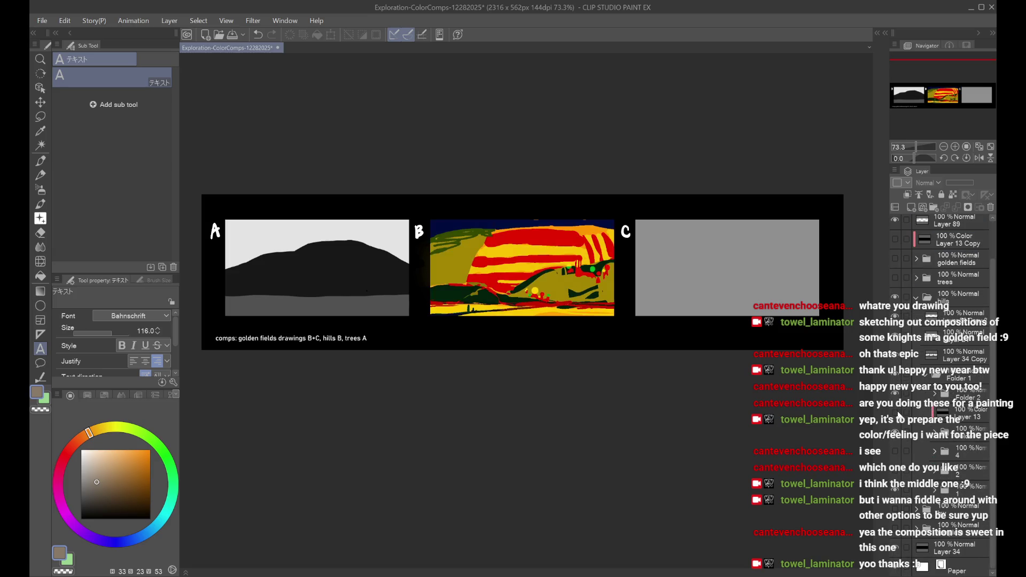
{"action": "left_click", "coordinate": [957, 417]}
{"action": "scroll", "coordinate": [754, 252], "scroll_direction": "down", "scroll_amount": 3}
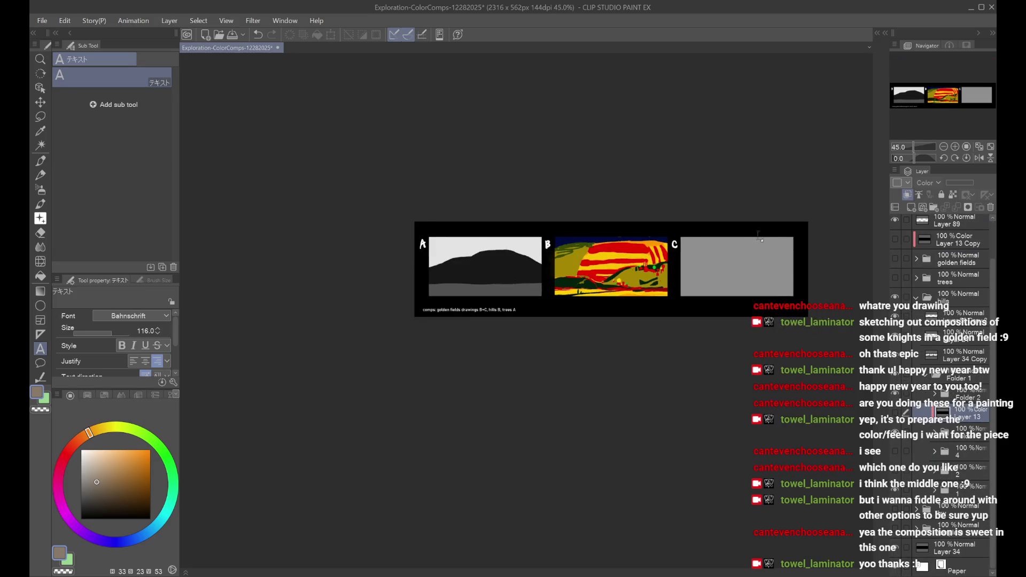
{"action": "left_click", "coordinate": [896, 412]}
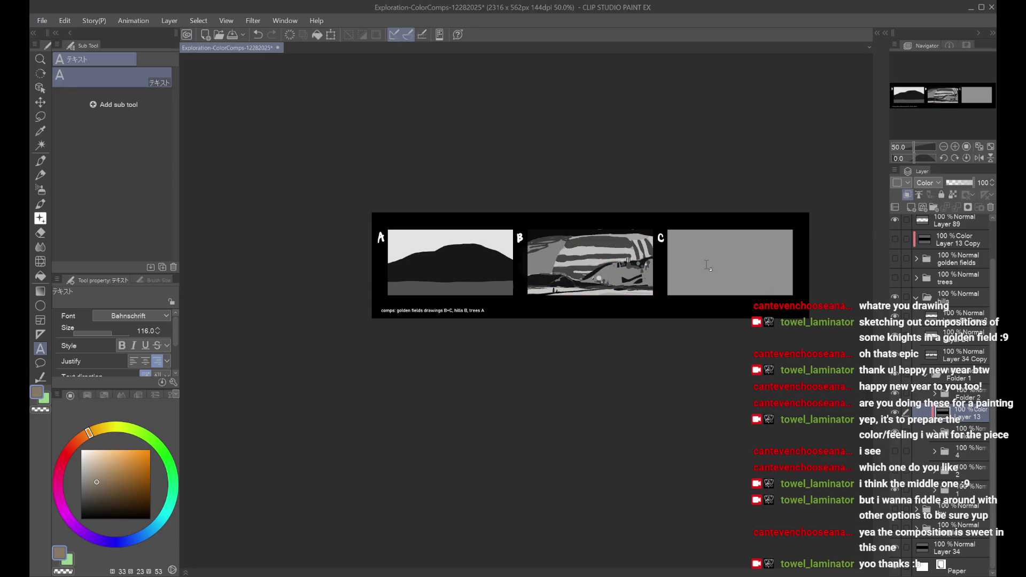
{"action": "scroll", "coordinate": [656, 265], "scroll_direction": "up", "scroll_amount": 2}
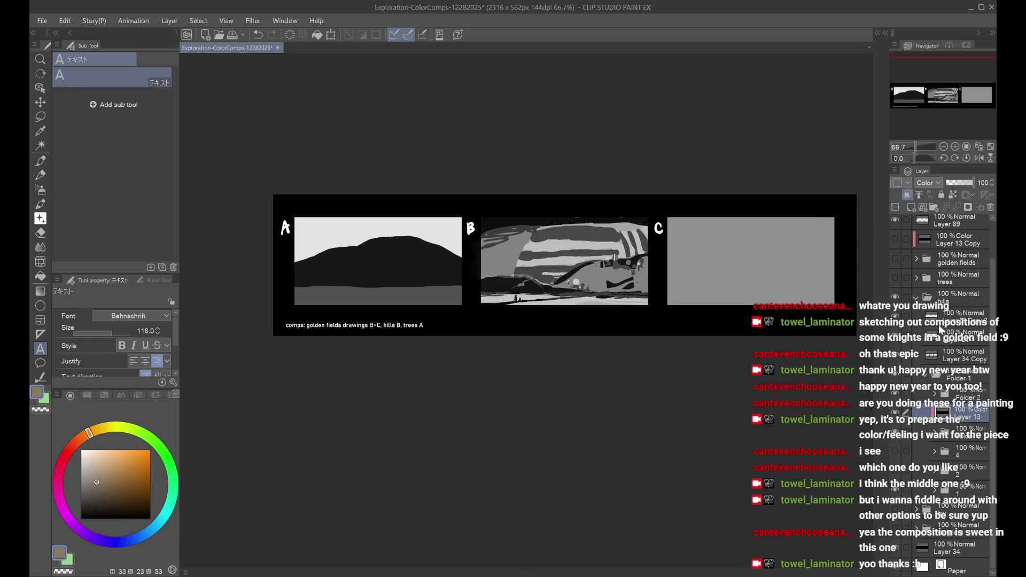
{"action": "scroll", "coordinate": [943, 326], "scroll_direction": "up", "scroll_amount": 2}
{"action": "left_click", "coordinate": [915, 341]}
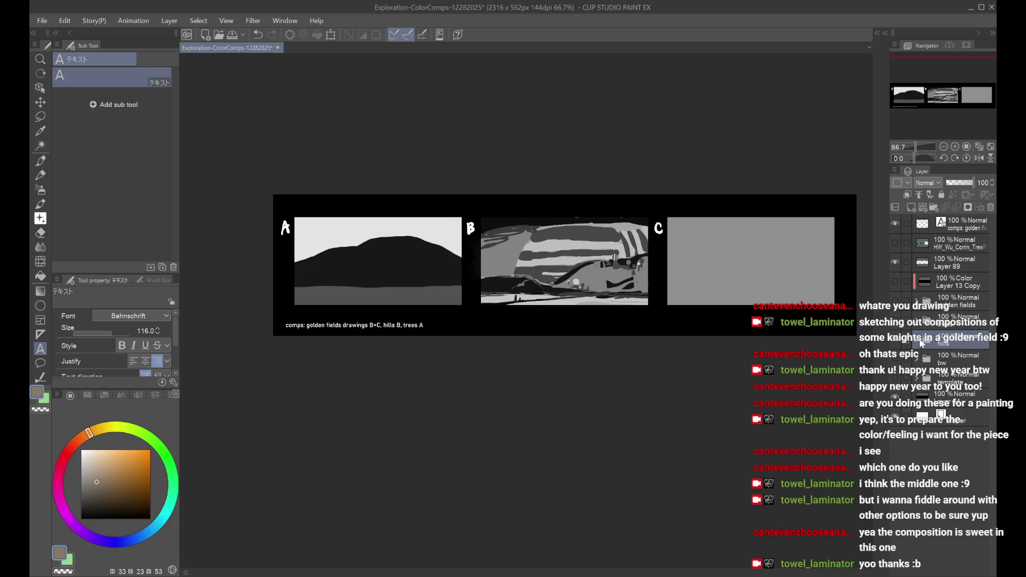
{"action": "left_click", "coordinate": [895, 304]}
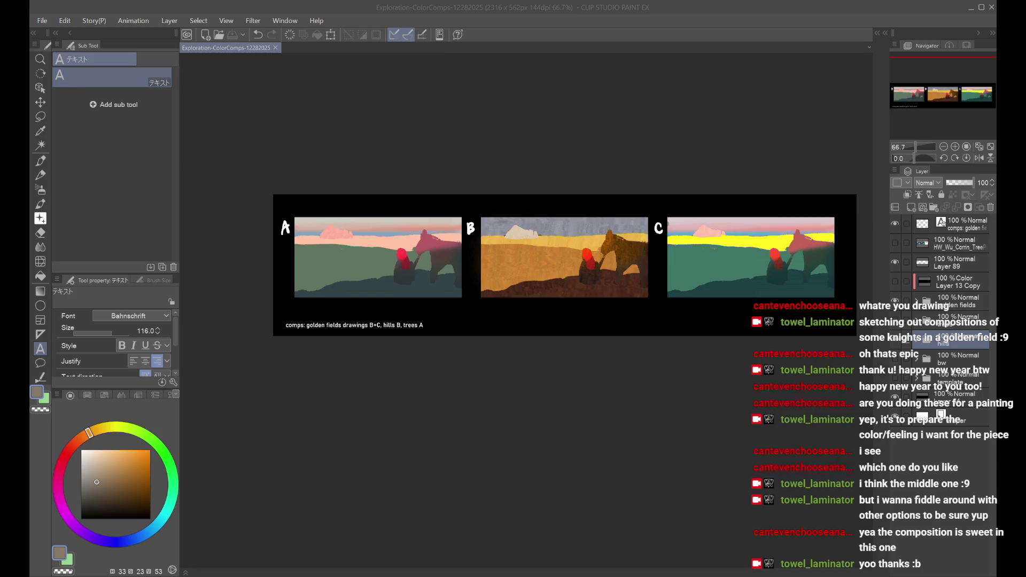
Step: Switch back to the painting window and then away from it again
{"action": "key", "text": "alt+Tab"}
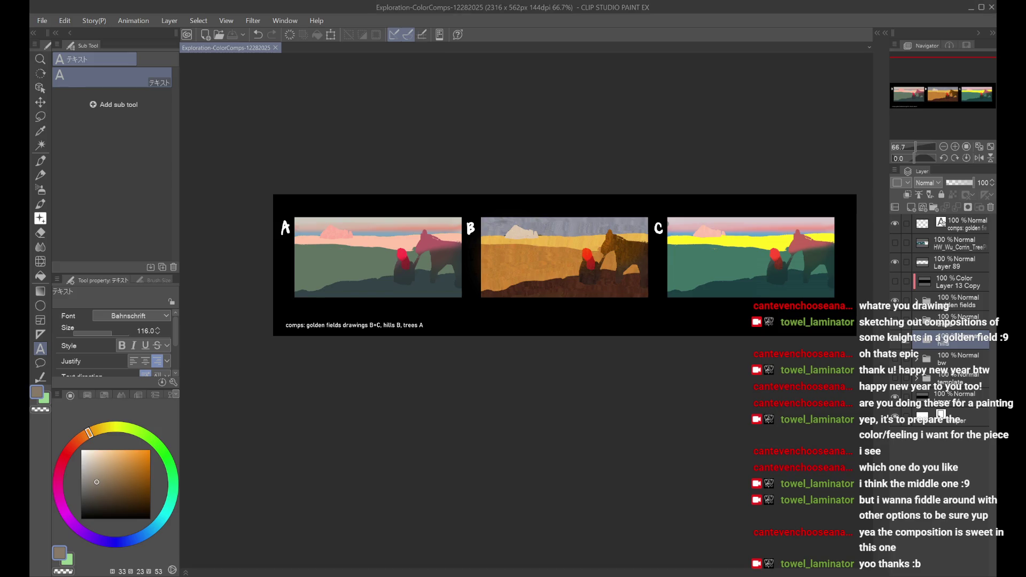
{"action": "key", "text": "alt+Tab"}
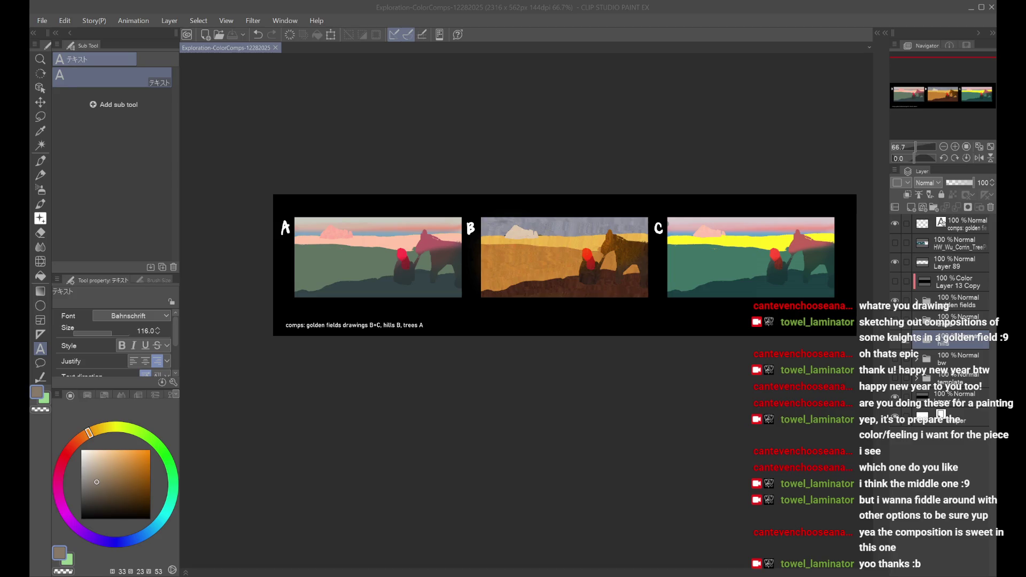
Step: Alternate focus between Clip Studio Paint and other open windows
{"action": "left_click", "coordinate": [352, 113]}
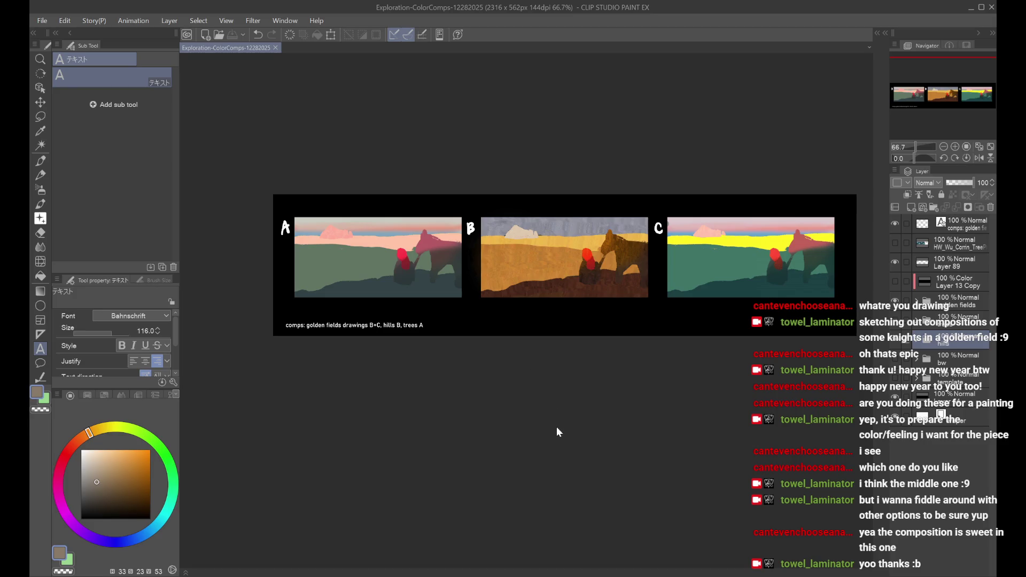
{"action": "key", "text": "alt+Tab"}
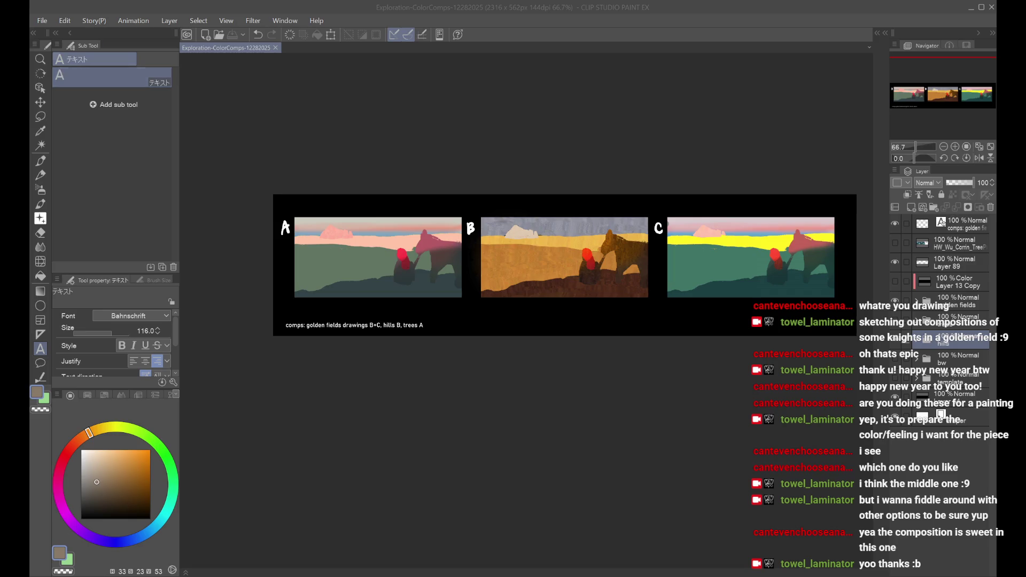
{"action": "left_click", "coordinate": [32, 20]}
{"action": "key", "text": "alt+Tab"}
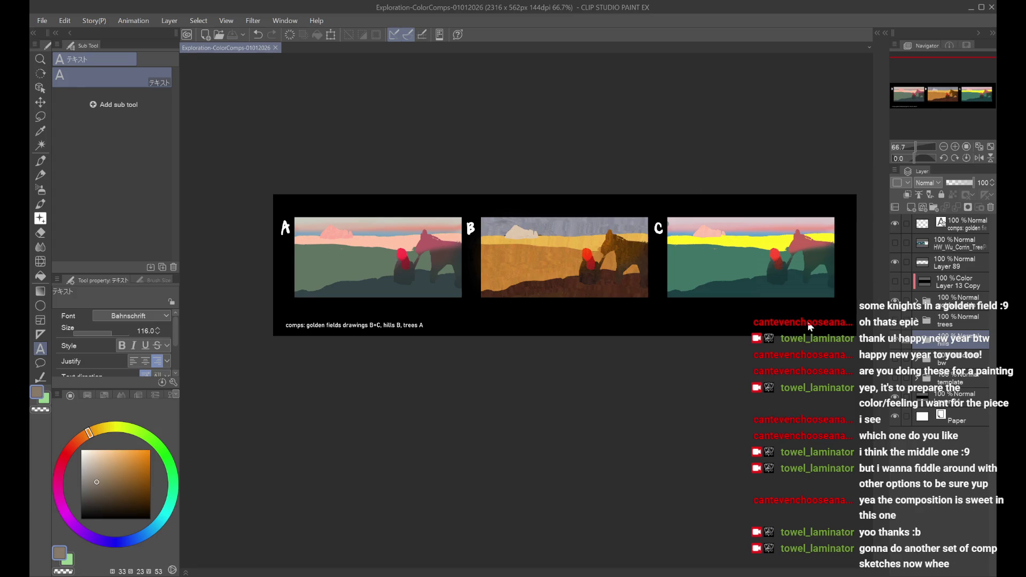
Step: Delete the caption text layer and add a new empty raster layer
{"action": "left_click", "coordinate": [971, 227]}
{"action": "left_click", "coordinate": [991, 207]}
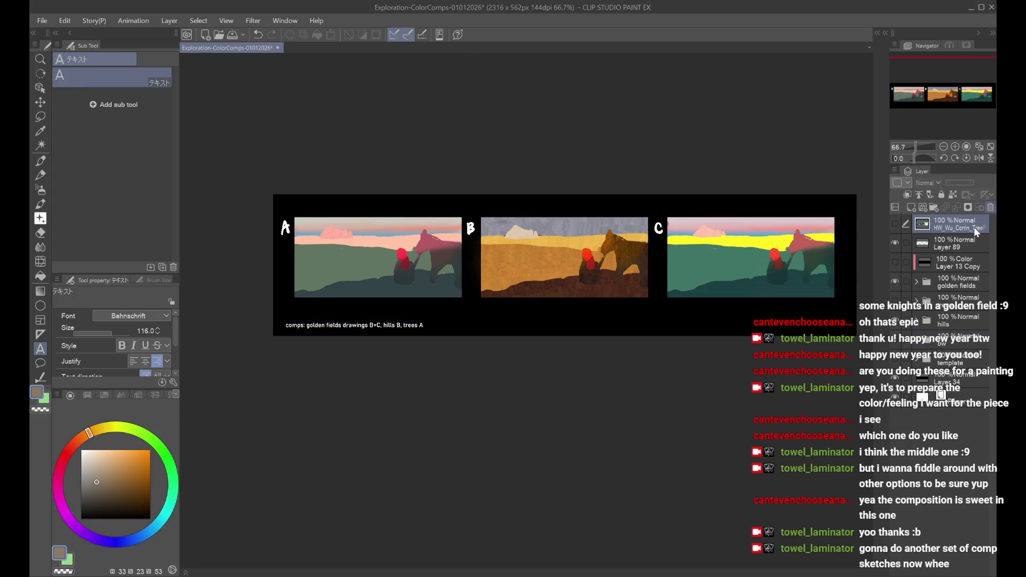
{"action": "left_click", "coordinate": [942, 303]}
{"action": "left_click", "coordinate": [922, 208]}
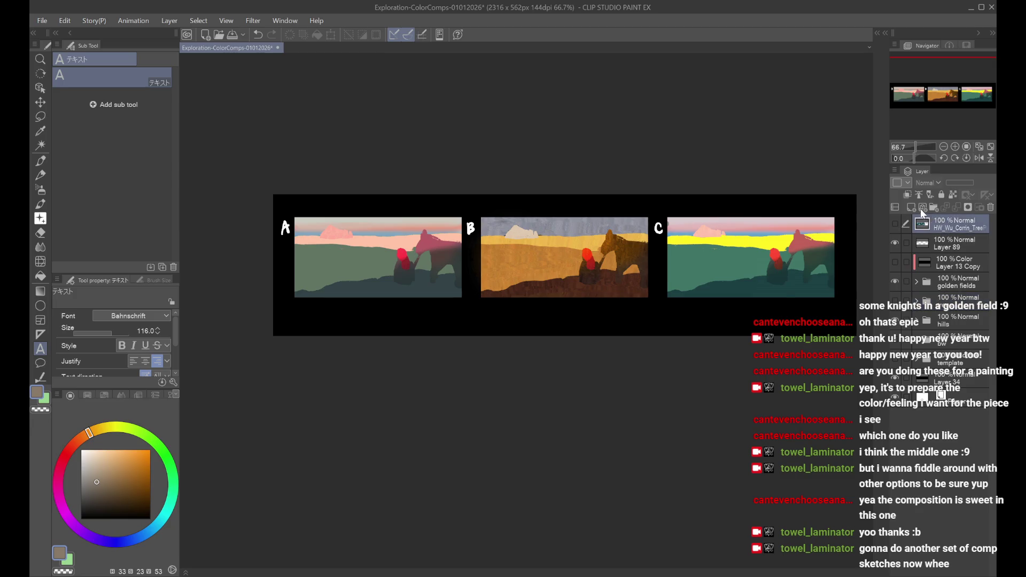
Step: Handwrite 'brb.' in white with a brush beneath comp B
{"action": "left_click_drag", "start_coordinate": [127, 484], "coordinate": [81, 449]}
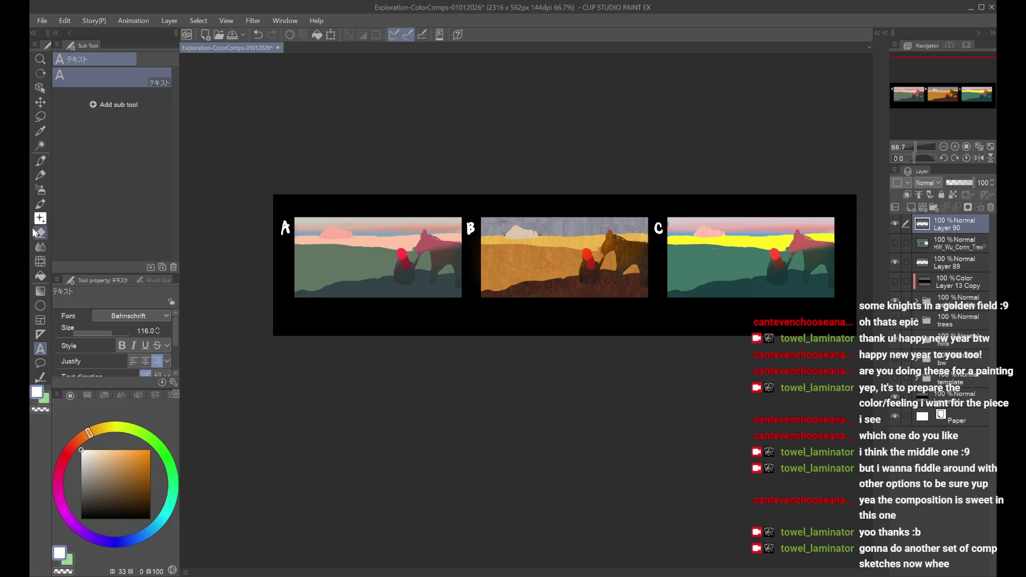
{"action": "left_click", "coordinate": [40, 161]}
{"action": "mouse_move", "coordinate": [487, 306]}
{"action": "left_mouse_down"}
{"action": "mouse_move", "coordinate": [486, 318]}
{"action": "mouse_move", "coordinate": [502, 321]}
{"action": "left_mouse_up"}
{"action": "key", "text": "ctrl+z"}
{"action": "left_click_drag", "start_coordinate": [511, 313], "coordinate": [511, 325]}
{"action": "mouse_move", "coordinate": [511, 319]}
{"action": "left_mouse_down"}
{"action": "mouse_move", "coordinate": [543, 315]}
{"action": "mouse_move", "coordinate": [544, 325]}
{"action": "left_mouse_up"}
{"action": "mouse_move", "coordinate": [539, 320]}
{"action": "left_mouse_down"}
{"action": "mouse_move", "coordinate": [559, 319]}
{"action": "mouse_move", "coordinate": [546, 322]}
{"action": "left_mouse_up"}
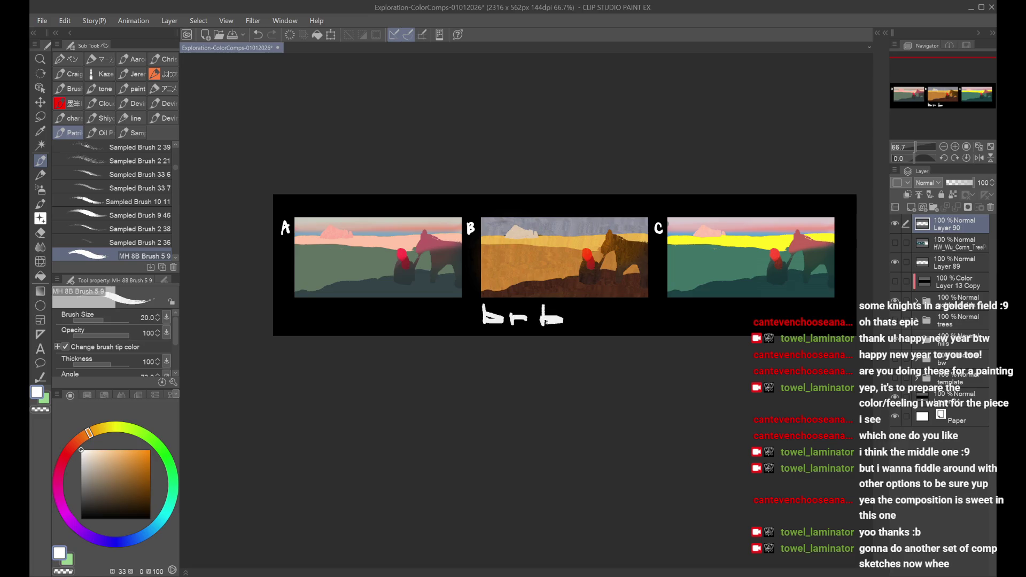
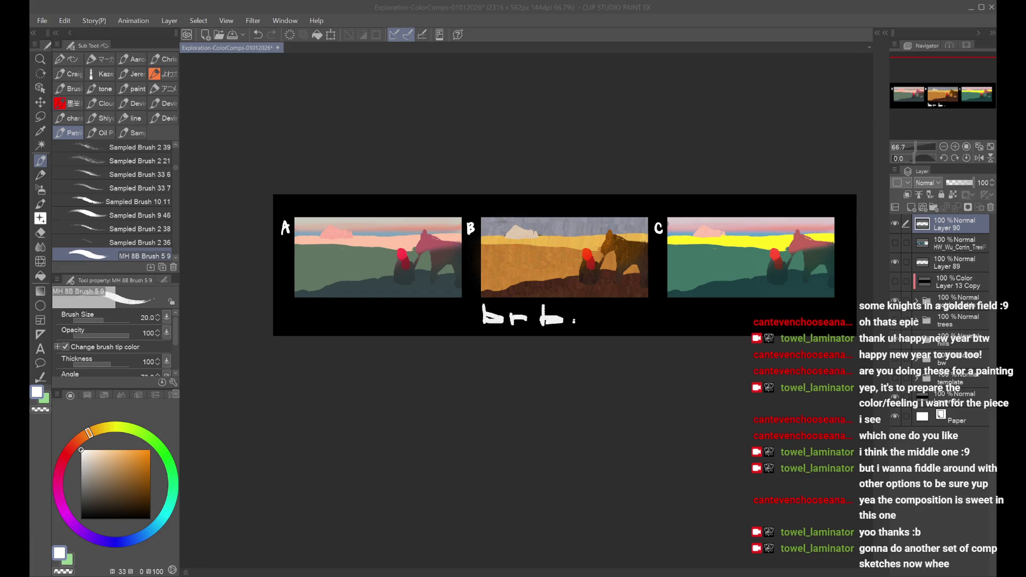
Step: Undo the 'brb.' scribble strokes drawn under panel B
{"action": "key", "text": "ctrl+z"}
{"action": "key", "text": "ctrl+z"}
{"action": "key", "text": "ctrl+z"}
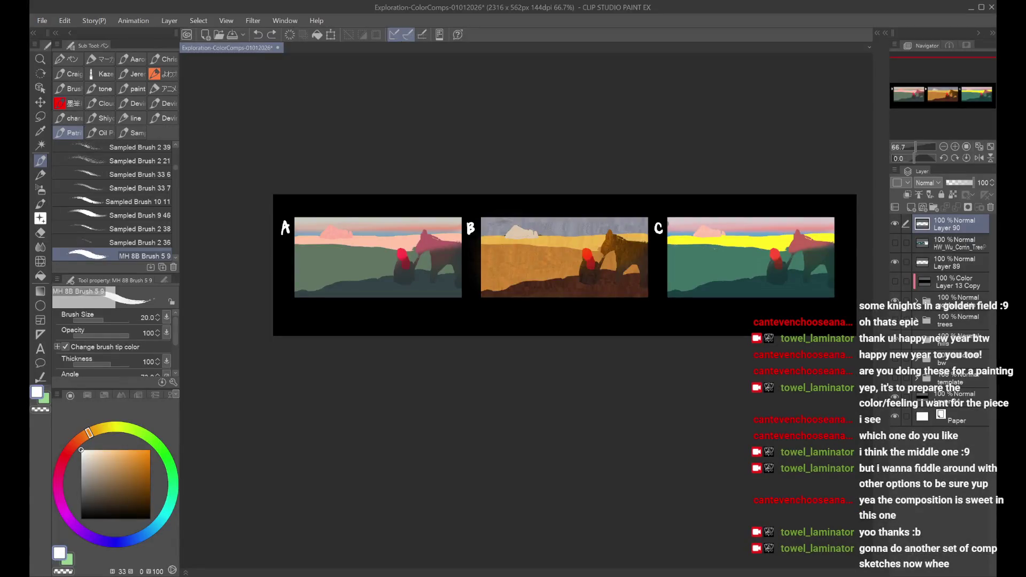
Step: Delete the trees, hills, bw and template layers
{"action": "left_click_drag", "start_coordinate": [949, 95], "coordinate": [955, 89]}
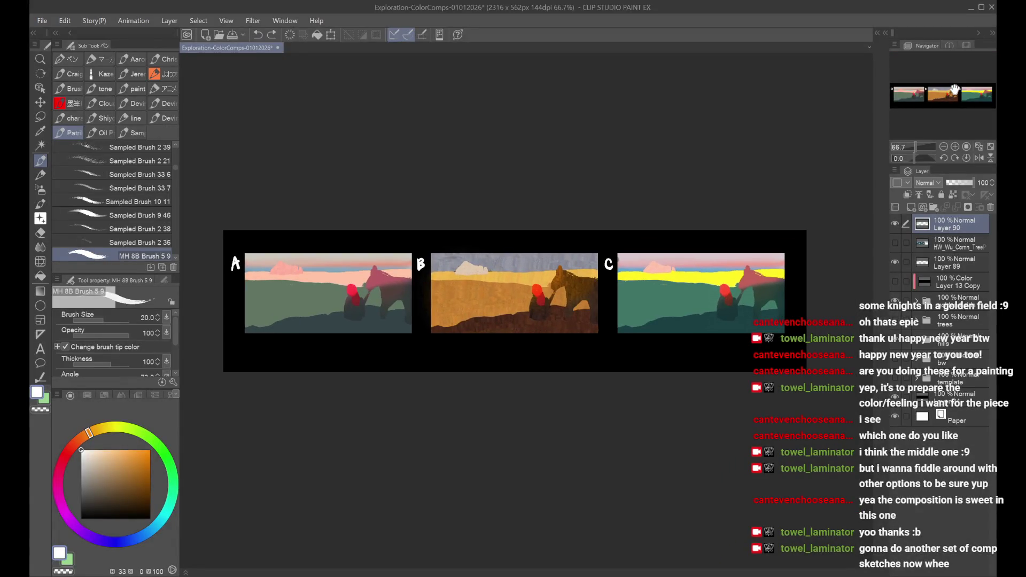
{"action": "left_click", "coordinate": [939, 342]}
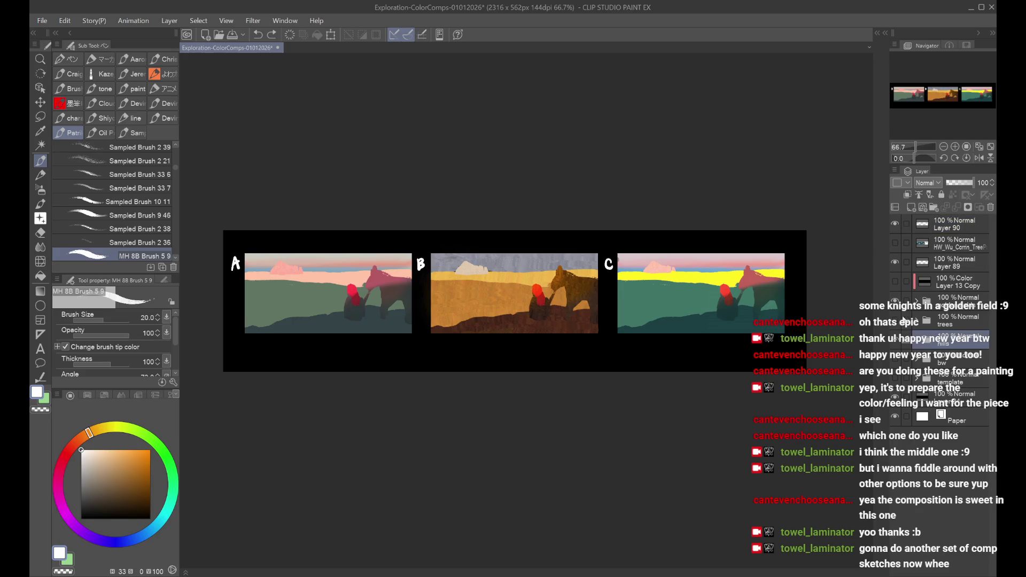
{"action": "left_click", "coordinate": [959, 326], "text": "ctrl"}
{"action": "left_click", "coordinate": [957, 385], "text": "shift"}
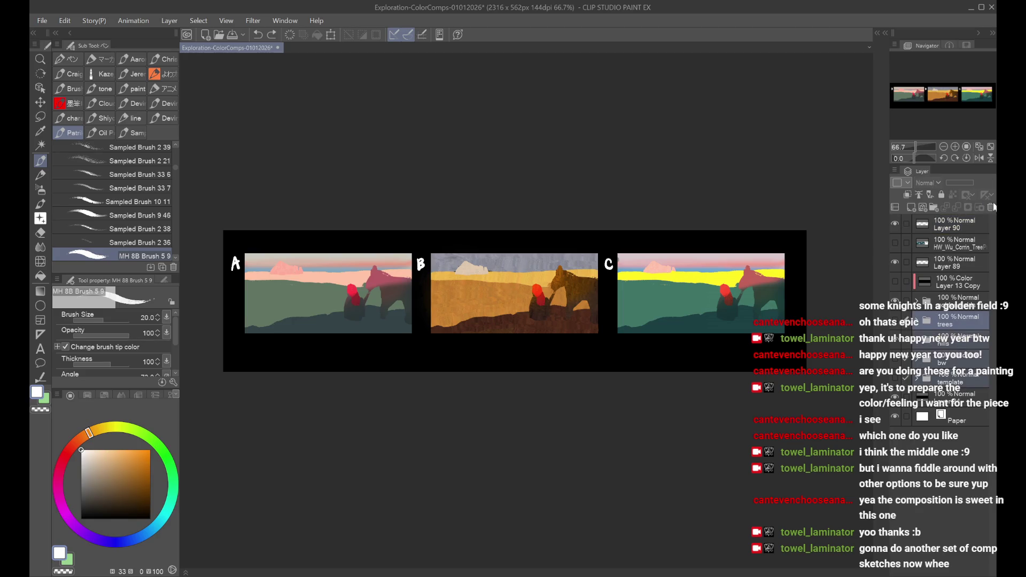
{"action": "left_click", "coordinate": [993, 207]}
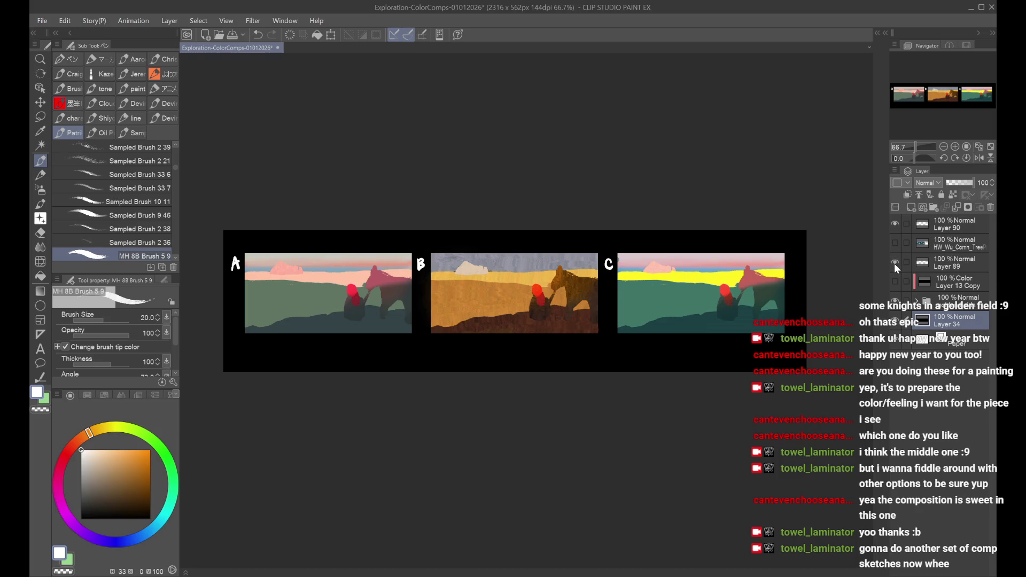
Step: Delete the Cgolden fields and Bgolden fields colour comp folders to reveal the grey sketches
{"action": "left_click", "coordinate": [895, 224]}
{"action": "left_click", "coordinate": [917, 302]}
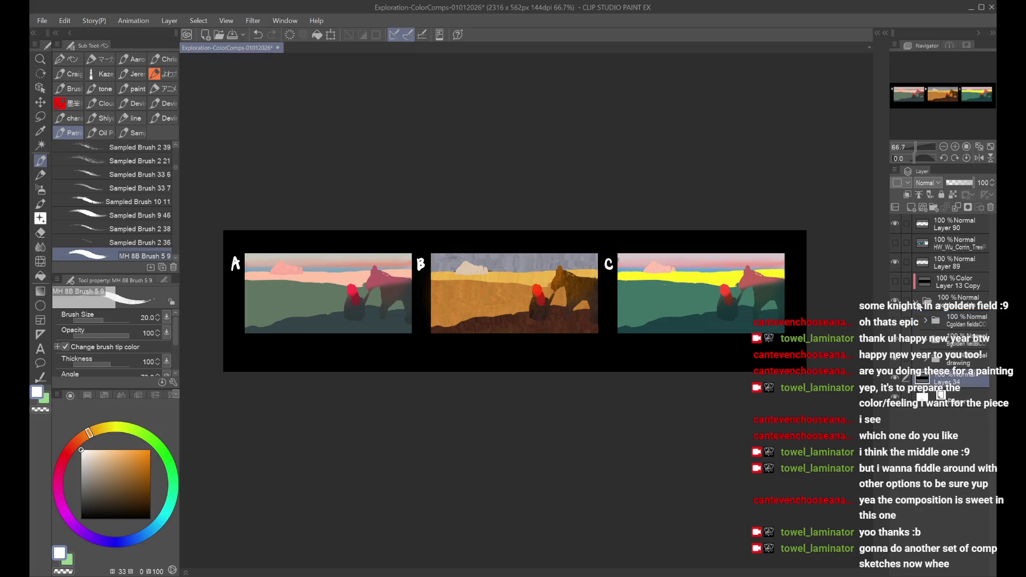
{"action": "left_click", "coordinate": [947, 342]}
{"action": "left_click", "coordinate": [894, 341]}
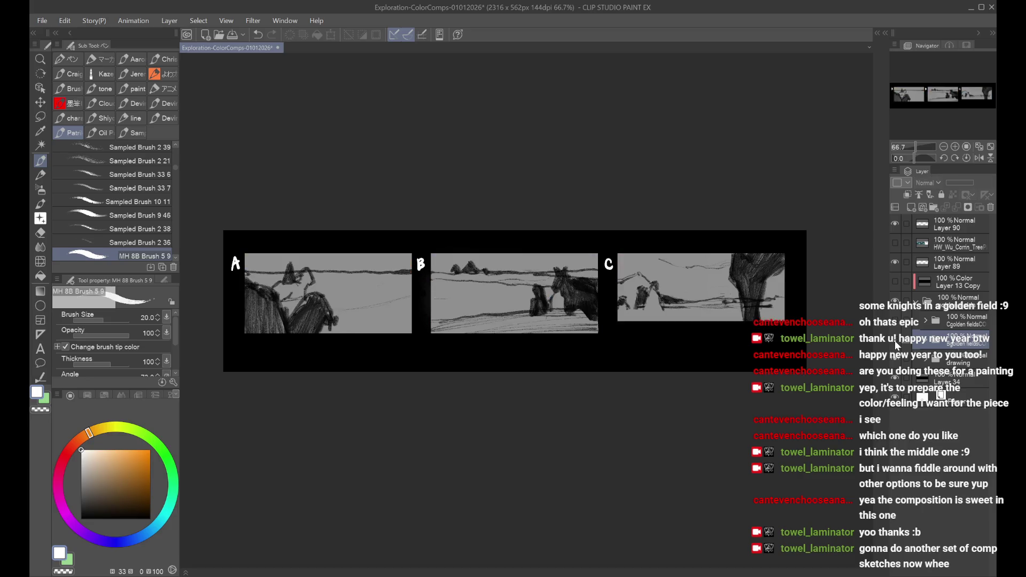
{"action": "left_click", "coordinate": [896, 322]}
{"action": "left_click", "coordinate": [904, 323]}
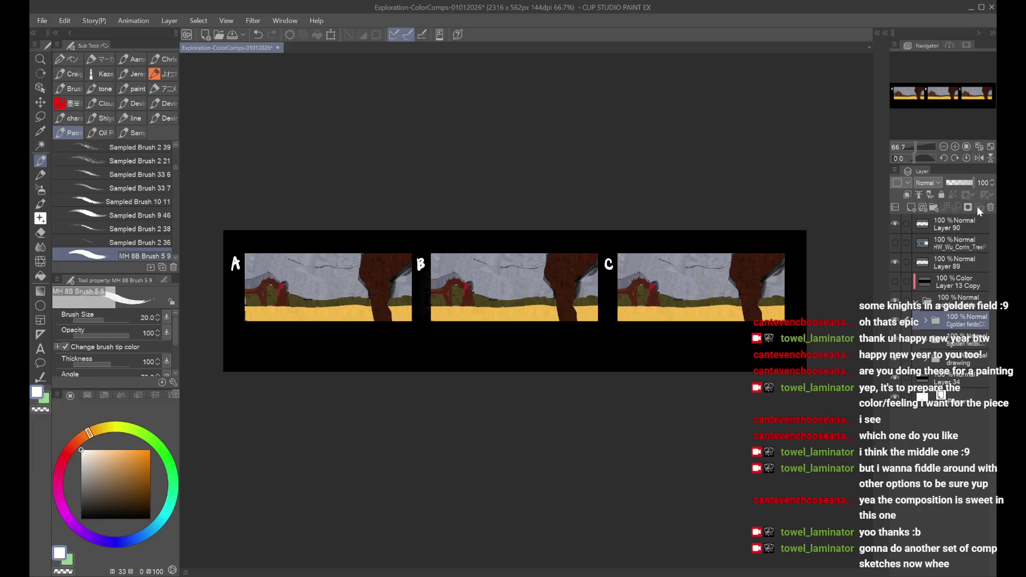
{"action": "left_click", "coordinate": [991, 208]}
{"action": "left_click", "coordinate": [991, 208]}
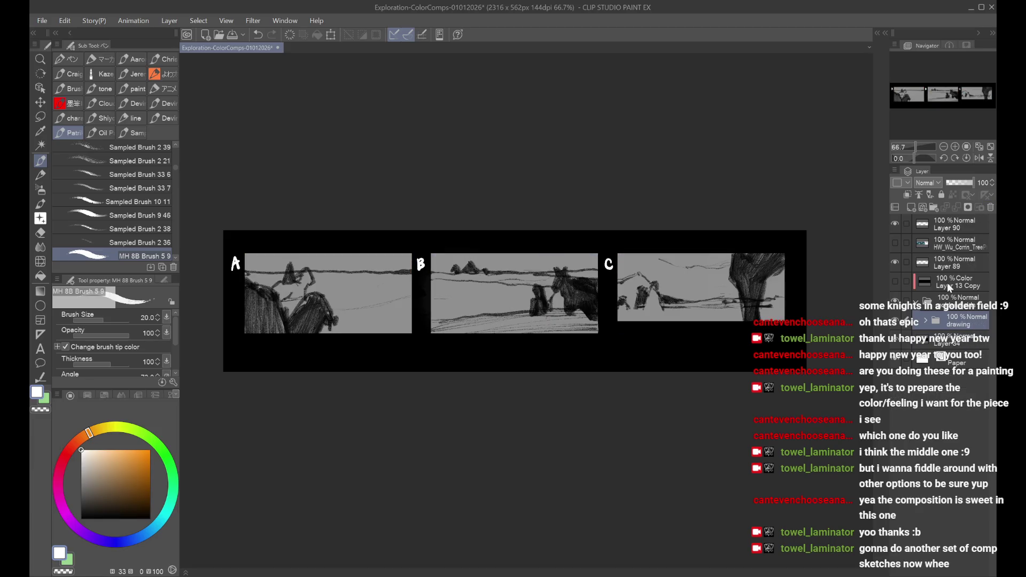
Step: Toggle the drawing folder's sketch layers to see which holds the A/B/C labels and extensions
{"action": "left_click", "coordinate": [926, 321]}
{"action": "left_click", "coordinate": [895, 343]}
{"action": "left_click", "coordinate": [895, 343]}
{"action": "left_click", "coordinate": [895, 360]}
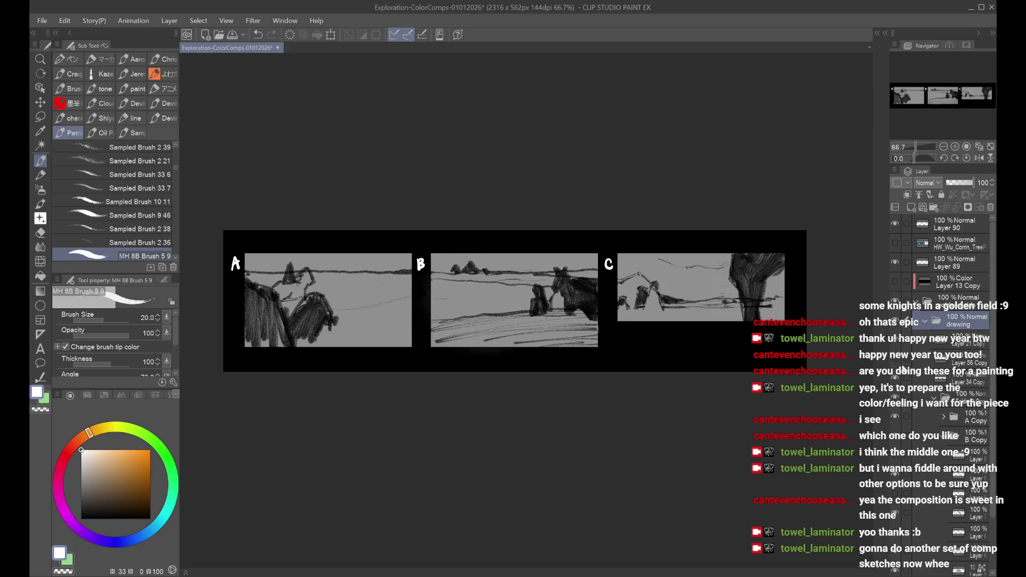
{"action": "left_click", "coordinate": [896, 379]}
{"action": "left_click", "coordinate": [896, 380]}
{"action": "left_click", "coordinate": [895, 342]}
{"action": "left_click", "coordinate": [895, 342]}
Step: Restore the lower extension of comps A and B and select comp B's first sketch layer
{"action": "left_click", "coordinate": [896, 362]}
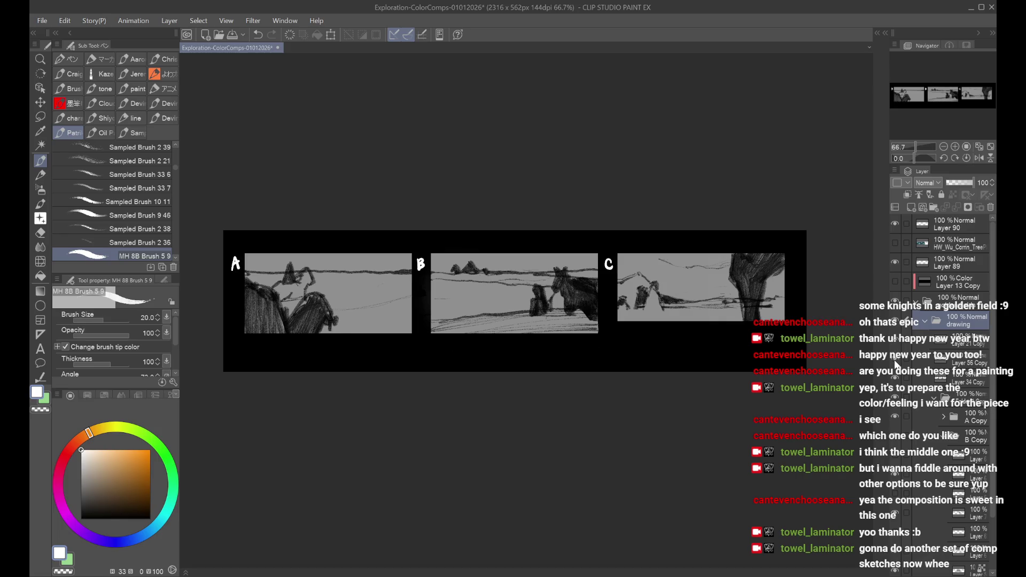
{"action": "left_click", "coordinate": [896, 363]}
{"action": "left_click", "coordinate": [896, 379]}
{"action": "left_click", "coordinate": [895, 380]}
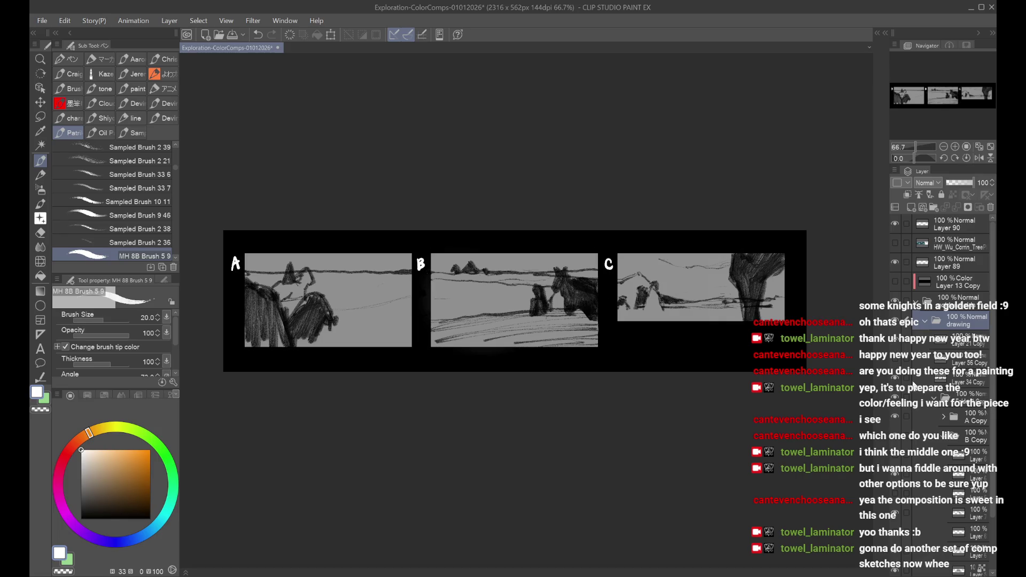
{"action": "scroll", "coordinate": [932, 399], "scroll_direction": "down", "scroll_amount": 3}
{"action": "left_click", "coordinate": [957, 394]}
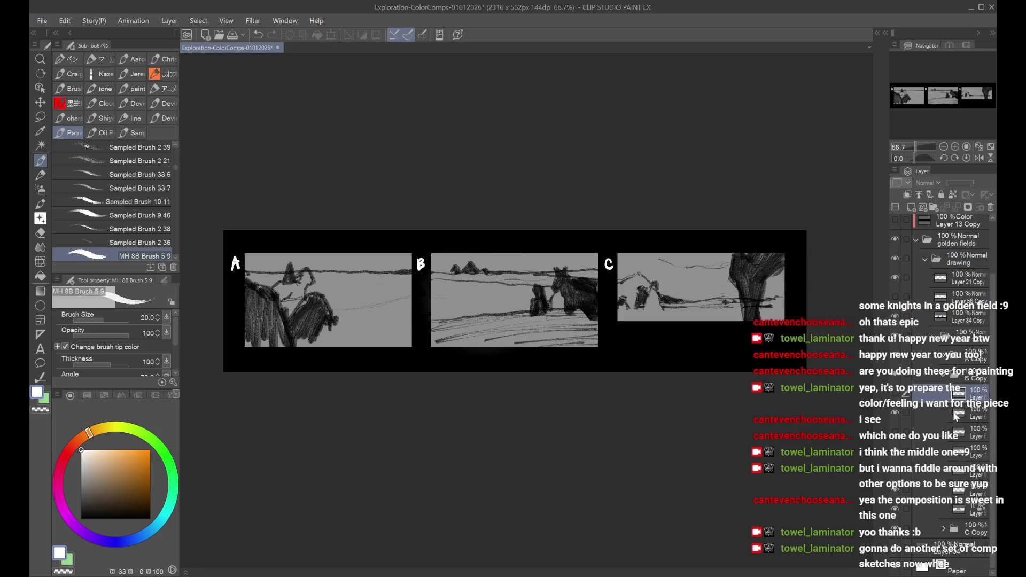
Step: Delete the sketch layers of comps B and C, leaving those panels blank grey
{"action": "left_click", "coordinate": [963, 489], "text": "shift"}
{"action": "left_click", "coordinate": [989, 208]}
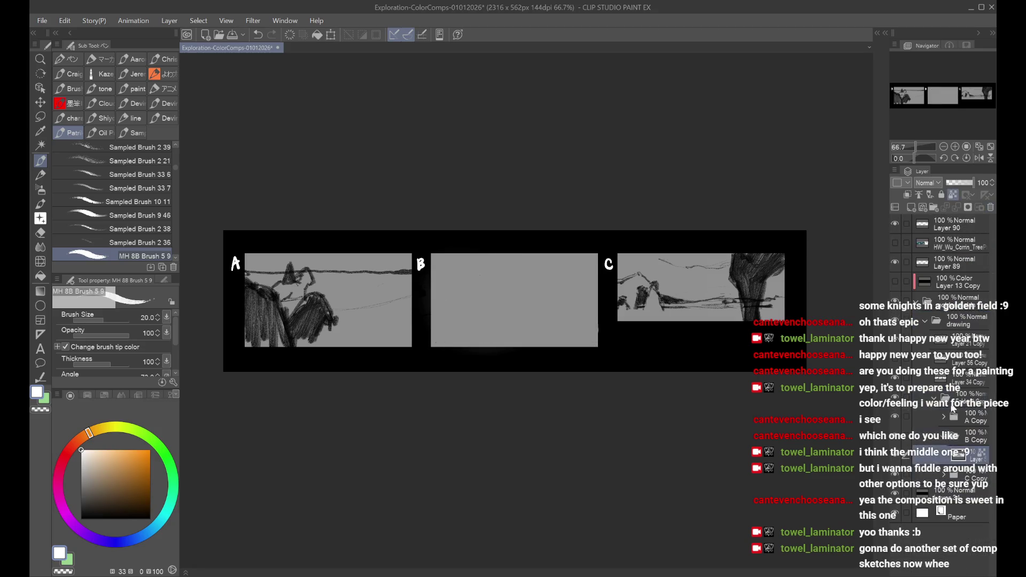
{"action": "scroll", "coordinate": [957, 454], "scroll_direction": "down", "scroll_amount": 3}
{"action": "left_click", "coordinate": [964, 413]}
{"action": "left_click", "coordinate": [962, 512], "text": "shift"}
{"action": "left_click", "coordinate": [991, 209]}
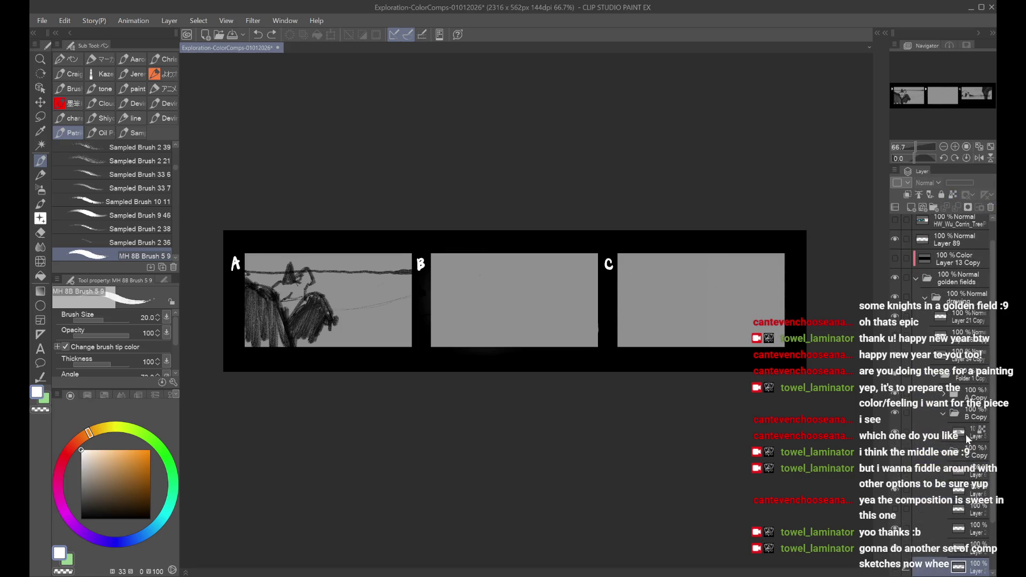
{"action": "key", "text": "ctrl+z"}
{"action": "left_click", "coordinate": [970, 432]}
{"action": "left_click", "coordinate": [896, 412]}
{"action": "left_click", "coordinate": [898, 412]}
{"action": "left_click", "coordinate": [962, 512], "text": "shift"}
{"action": "left_click", "coordinate": [991, 207]}
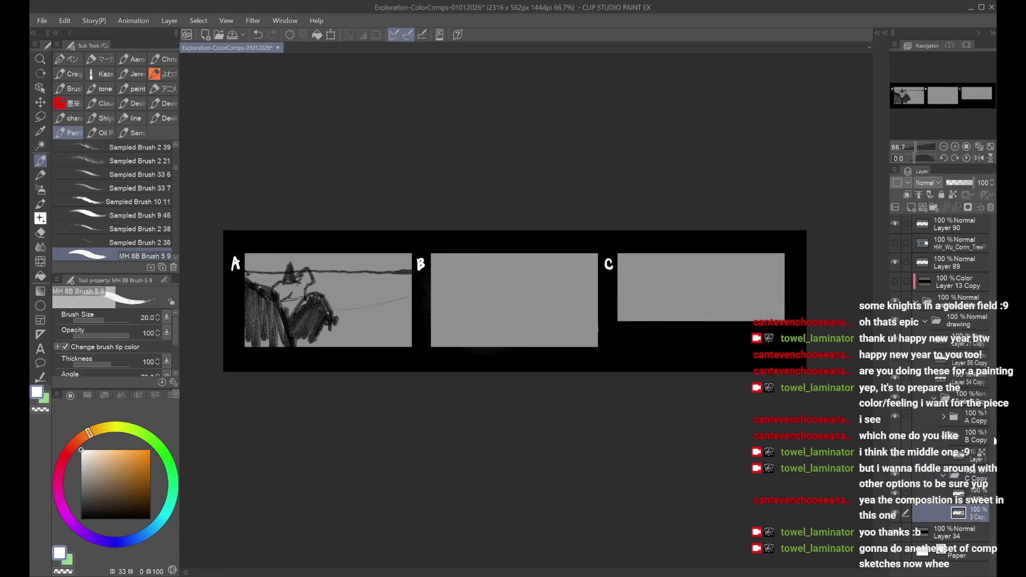
Step: Toggle Layer 56 Copy, the layer extending comps A and B, to check its effect
{"action": "left_click", "coordinate": [963, 476]}
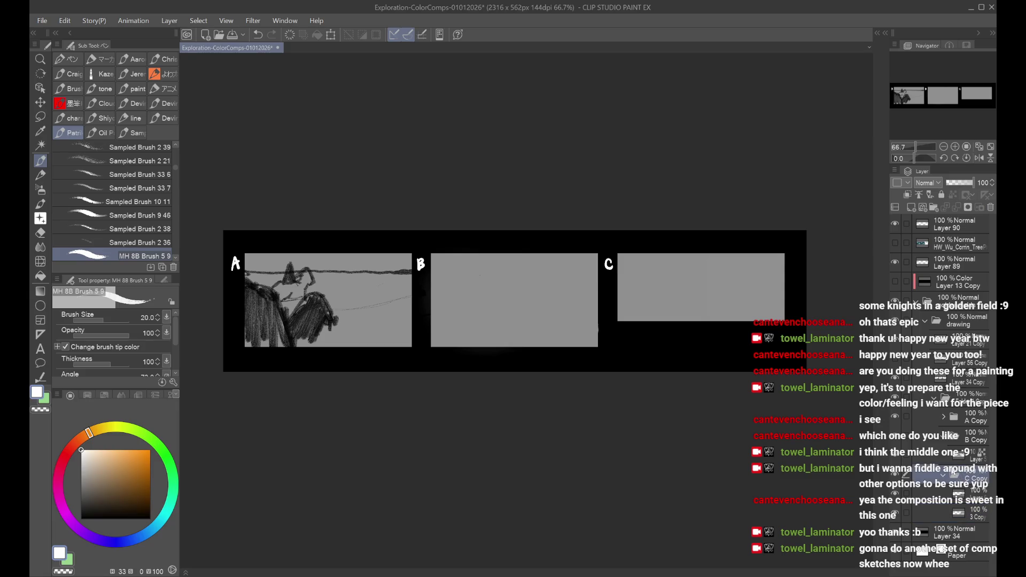
{"action": "left_click", "coordinate": [896, 359]}
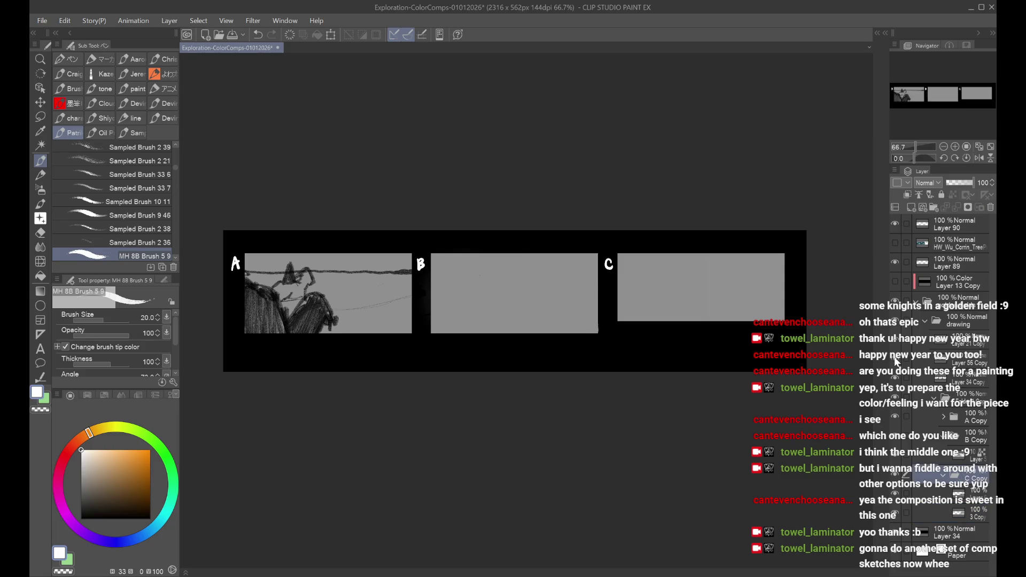
{"action": "left_click", "coordinate": [949, 363]}
{"action": "left_click", "coordinate": [40, 116]}
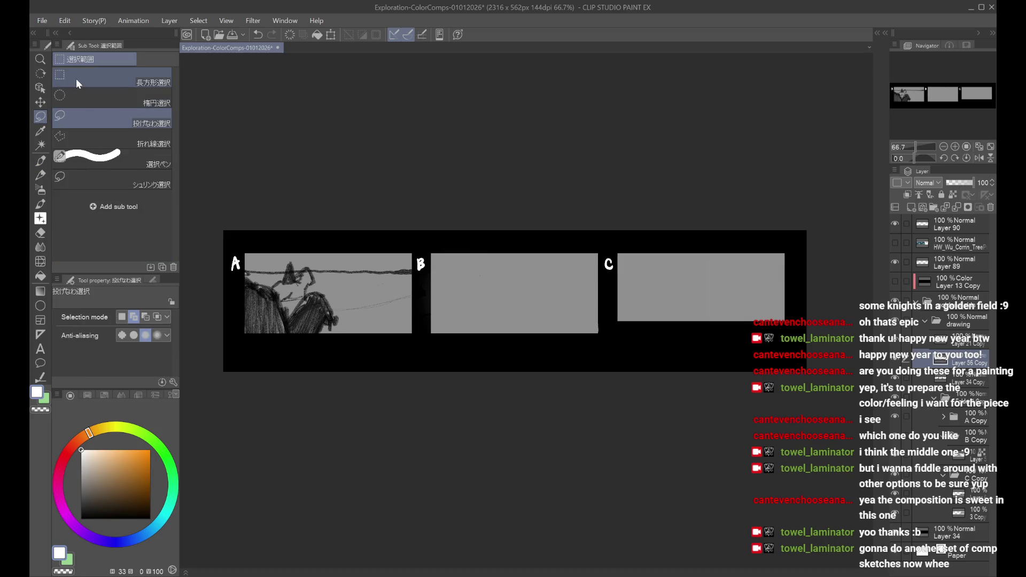
{"action": "left_click", "coordinate": [896, 358]}
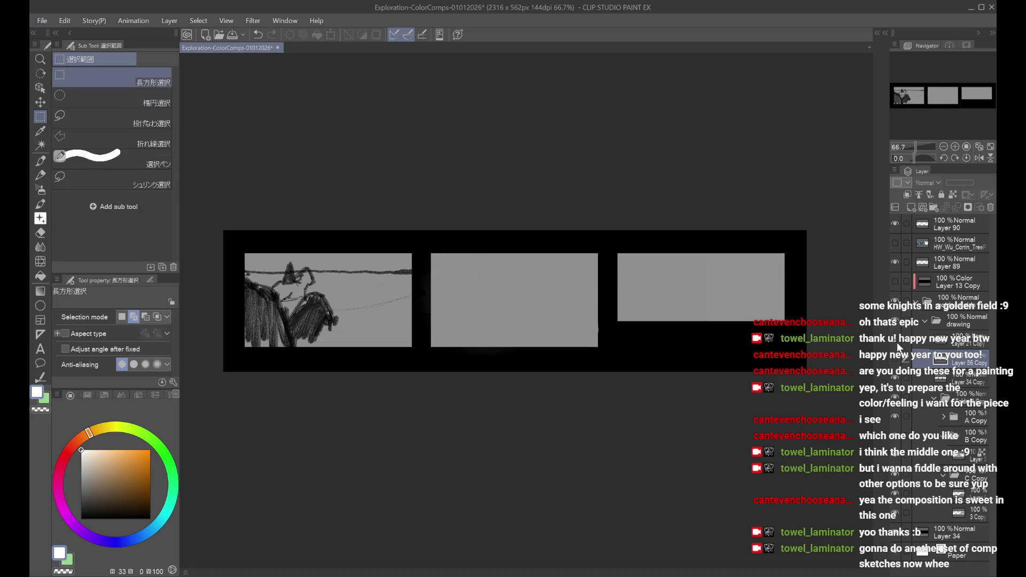
Step: Delete comp A's sketch layer, Layer 6, from the A Copy folder
{"action": "left_click", "coordinate": [943, 418]}
{"action": "left_click", "coordinate": [950, 419]}
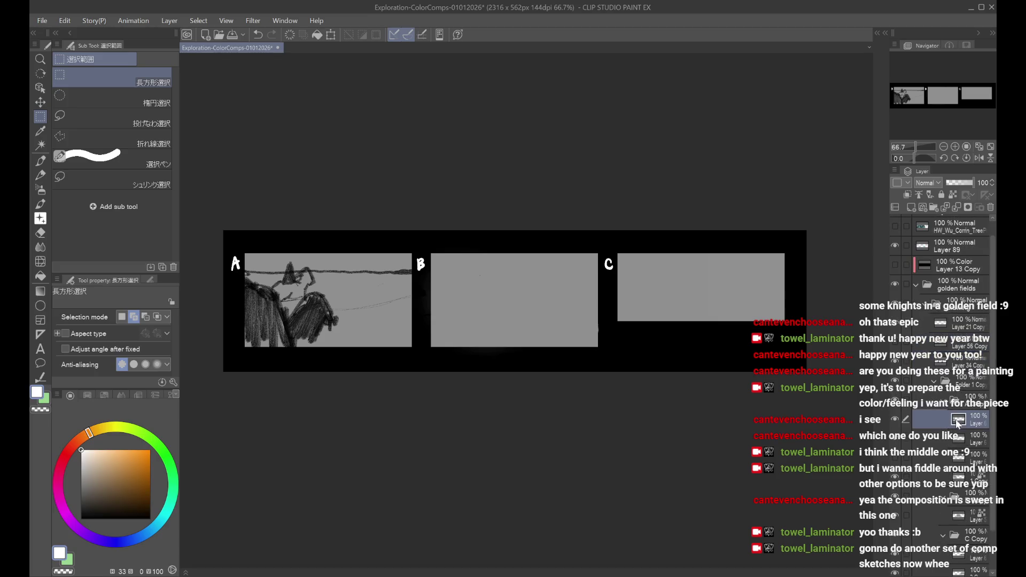
{"action": "left_click", "coordinate": [990, 208]}
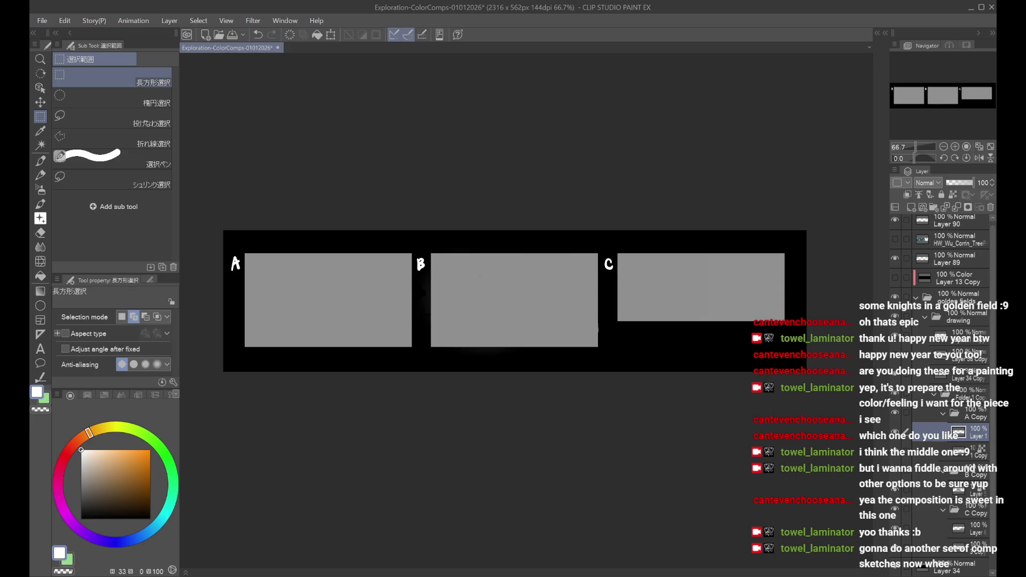
Step: Duplicate the drawing folder with Ctrl+C and Ctrl+V, creating 'drawing Copy'
{"action": "scroll", "coordinate": [505, 374], "scroll_direction": "up", "scroll_amount": 1}
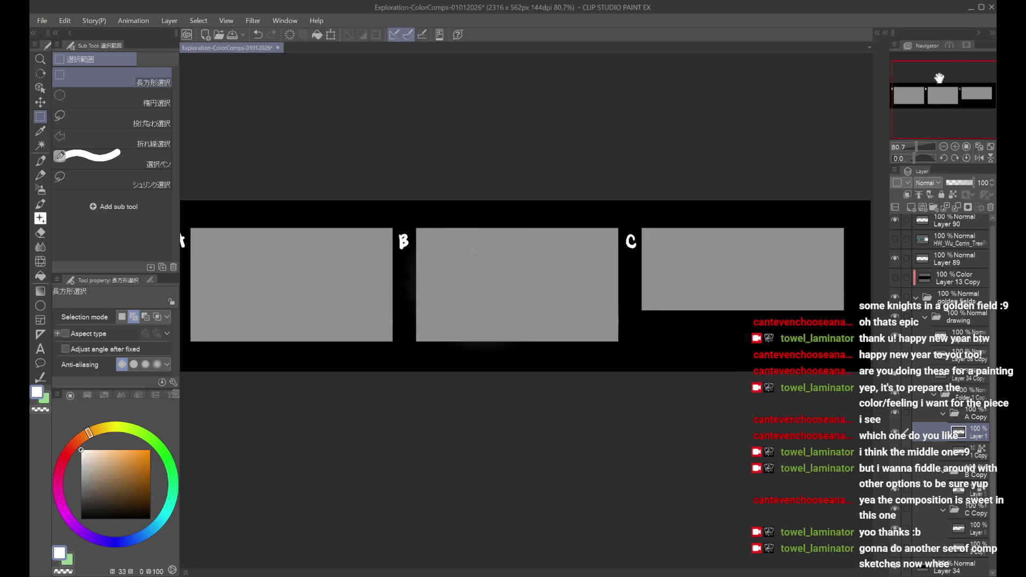
{"action": "left_click_drag", "start_coordinate": [933, 73], "coordinate": [928, 74]}
{"action": "left_click", "coordinate": [969, 398]}
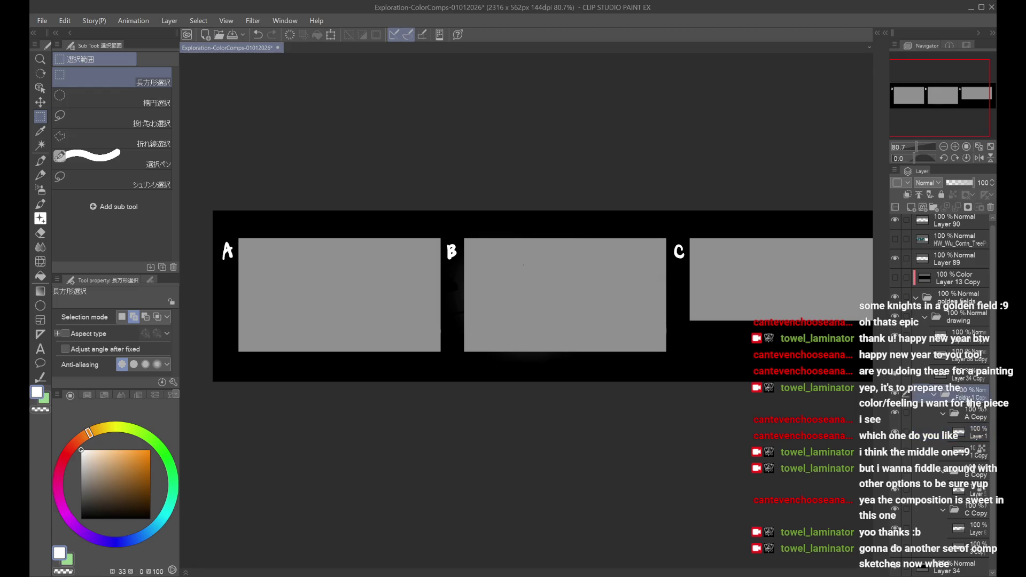
{"action": "left_click", "coordinate": [936, 397]}
{"action": "left_click", "coordinate": [946, 309]}
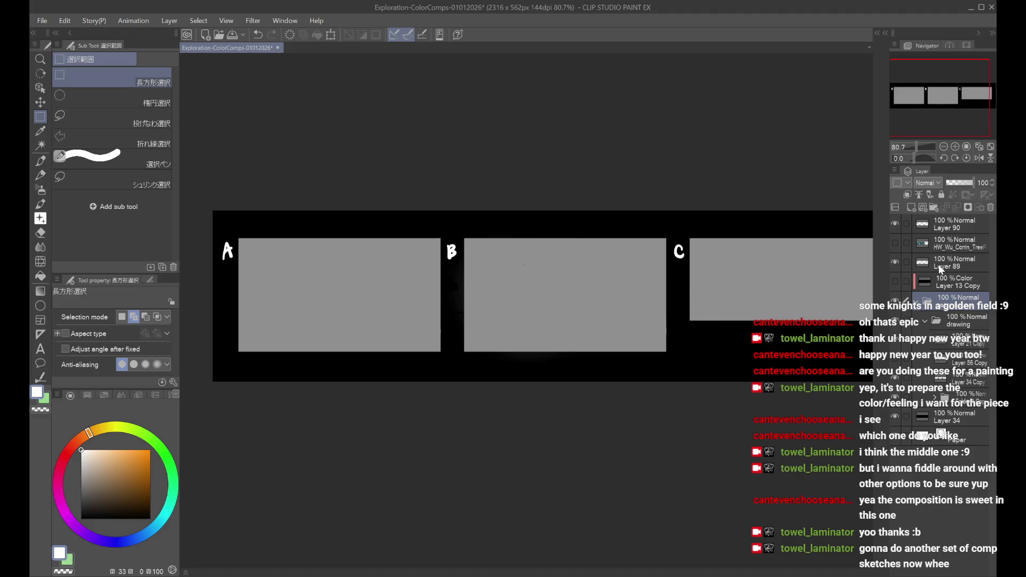
{"action": "key", "text": "ctrl+c"}
{"action": "key", "text": "ctrl+v"}
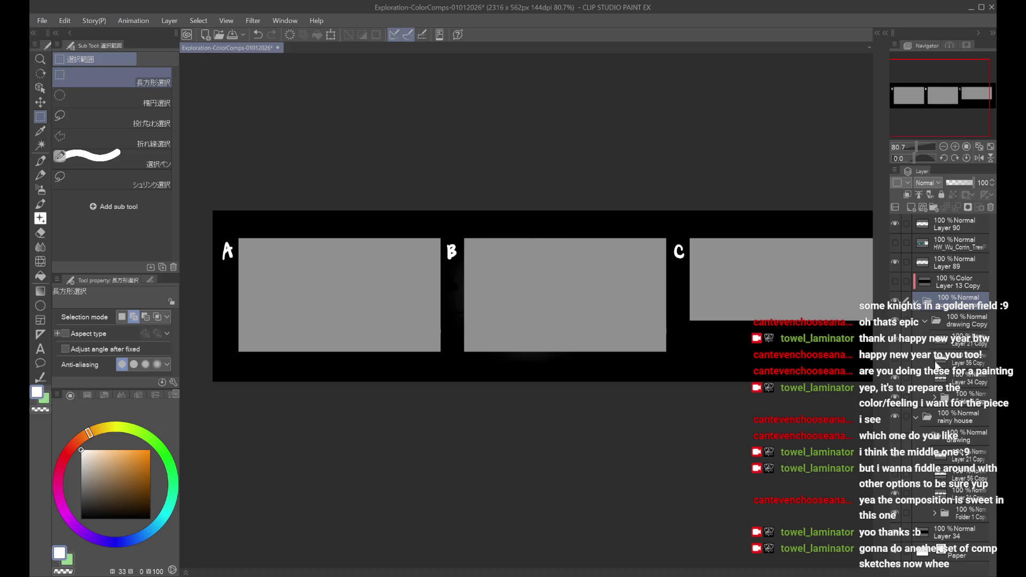
Step: Check the duplicated folder's layers, keeping panels A and B at full height
{"action": "left_click", "coordinate": [935, 347]}
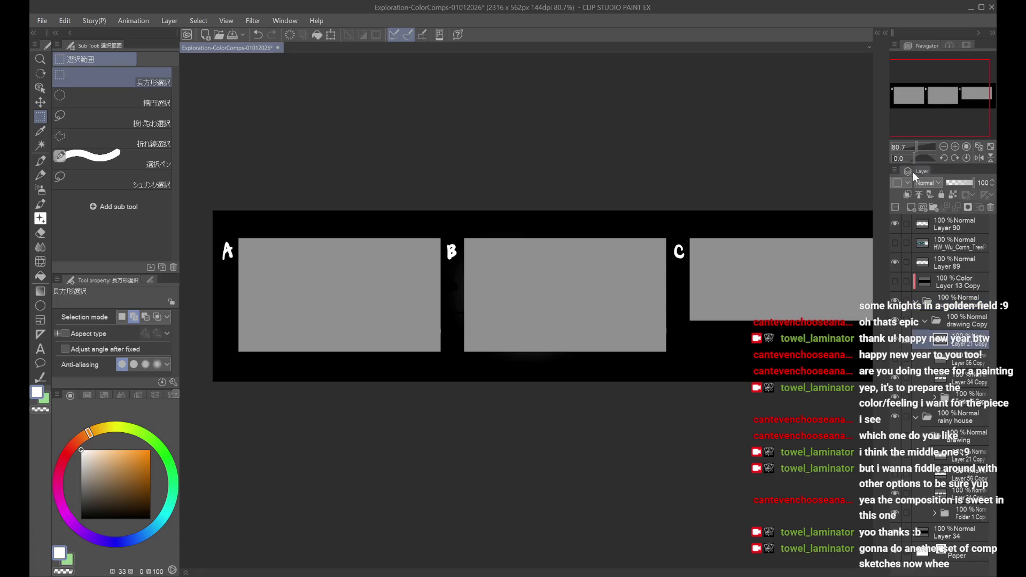
{"action": "left_click", "coordinate": [899, 366]}
{"action": "left_click", "coordinate": [900, 366]}
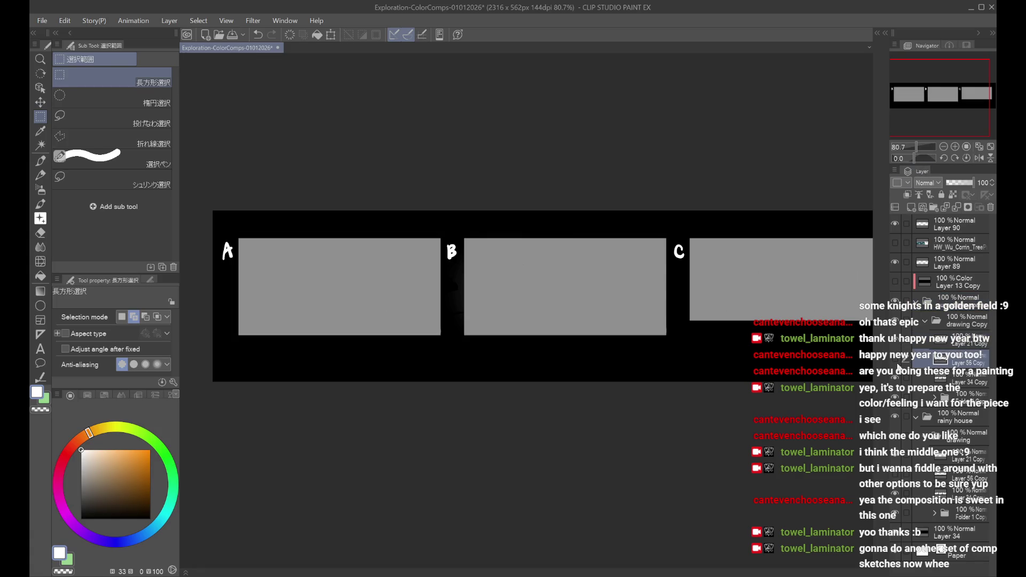
{"action": "left_click", "coordinate": [900, 379]}
{"action": "scroll", "coordinate": [900, 370], "scroll_direction": "down", "scroll_amount": 3}
{"action": "left_click", "coordinate": [898, 374]}
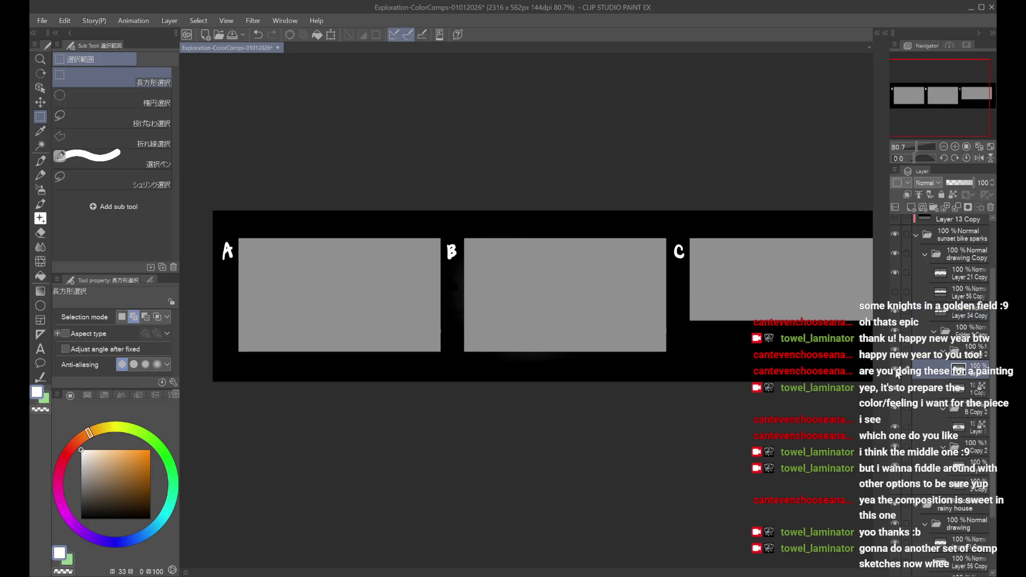
{"action": "scroll", "coordinate": [398, 260], "scroll_direction": "up", "scroll_amount": 2}
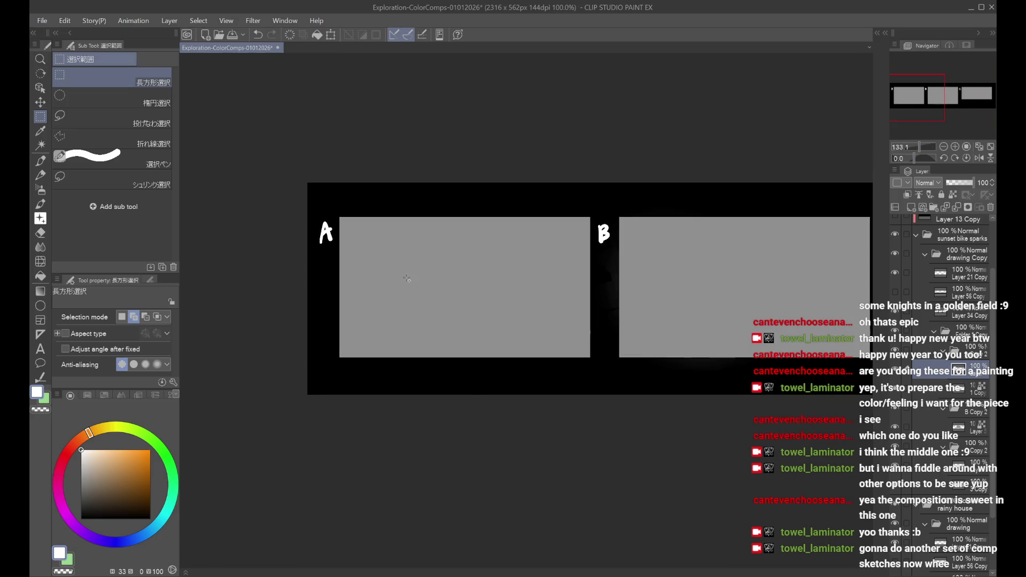